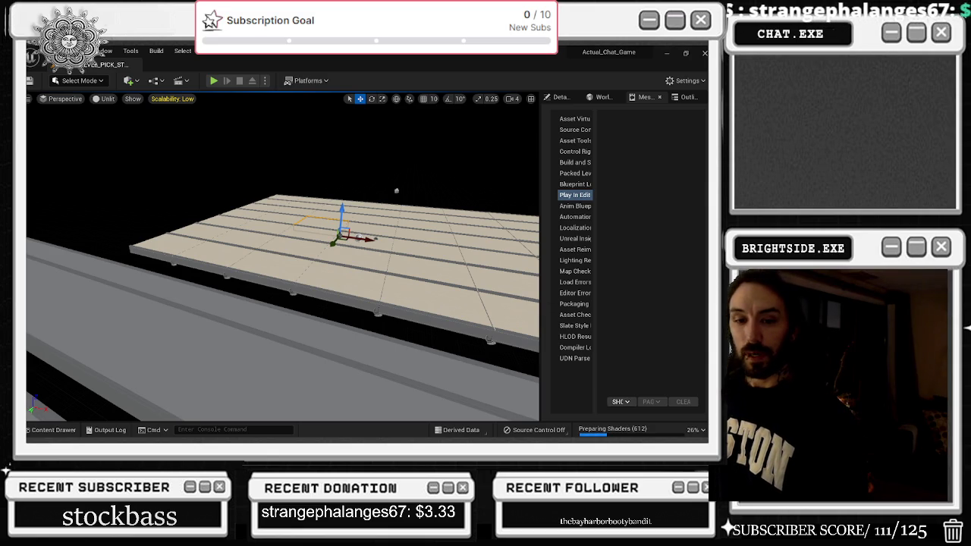
Force-quit the UnrealEditor process from Task Manager, then close Task Manager
{"action": "key", "text": "ctrl+shift+Escape"}
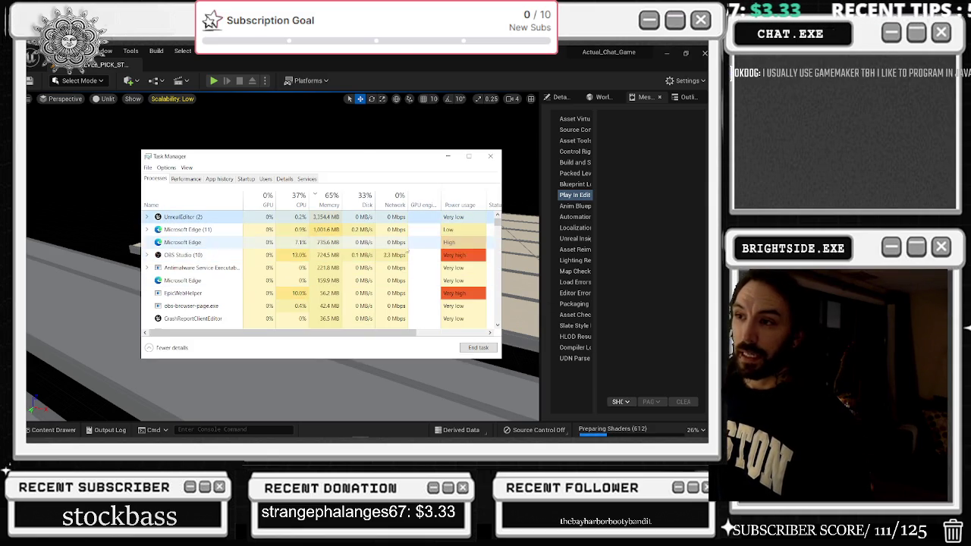
{"action": "left_click", "coordinate": [485, 349]}
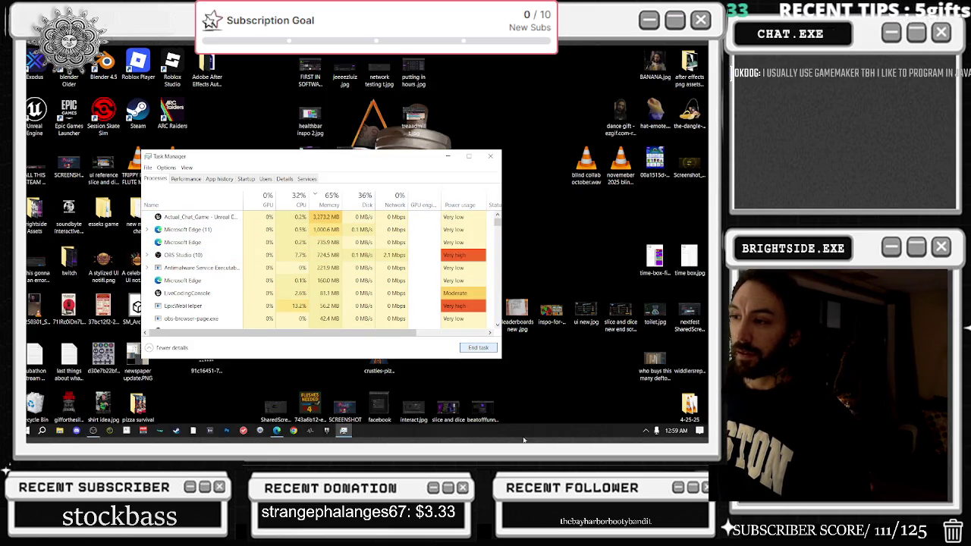
{"action": "left_click", "coordinate": [494, 157]}
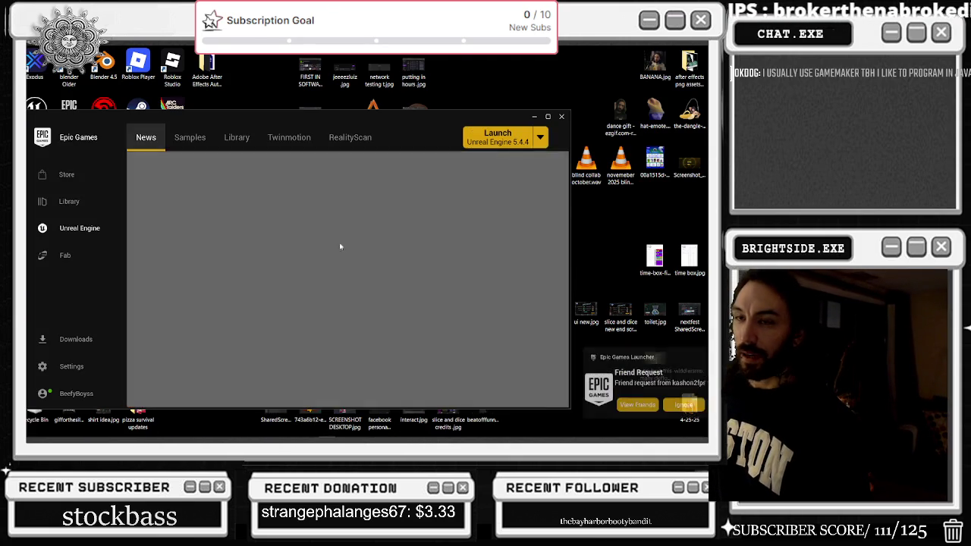
Launch Actual_Chat_Game from the launcher Library, then minimize the Epic Games Launcher
{"action": "left_click", "coordinate": [237, 137]}
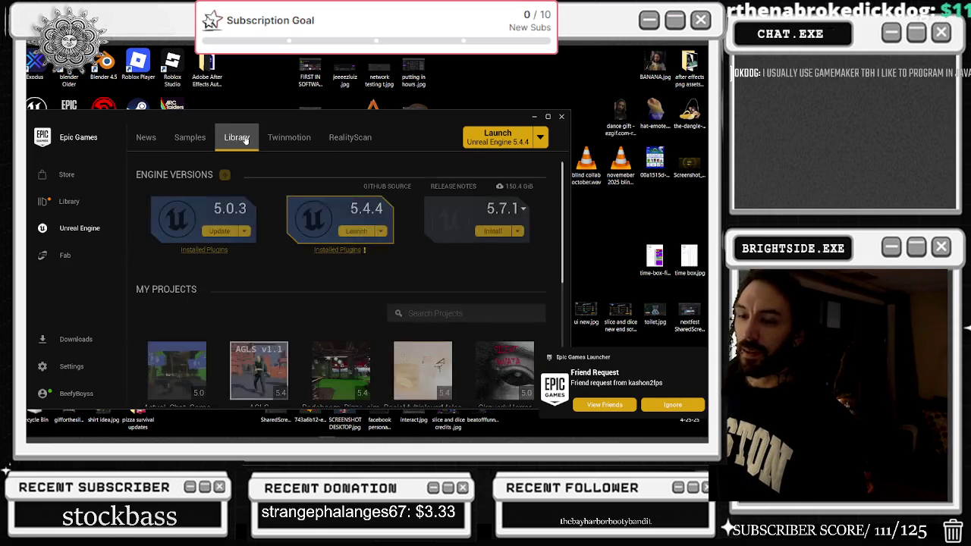
{"action": "double_click", "coordinate": [167, 374]}
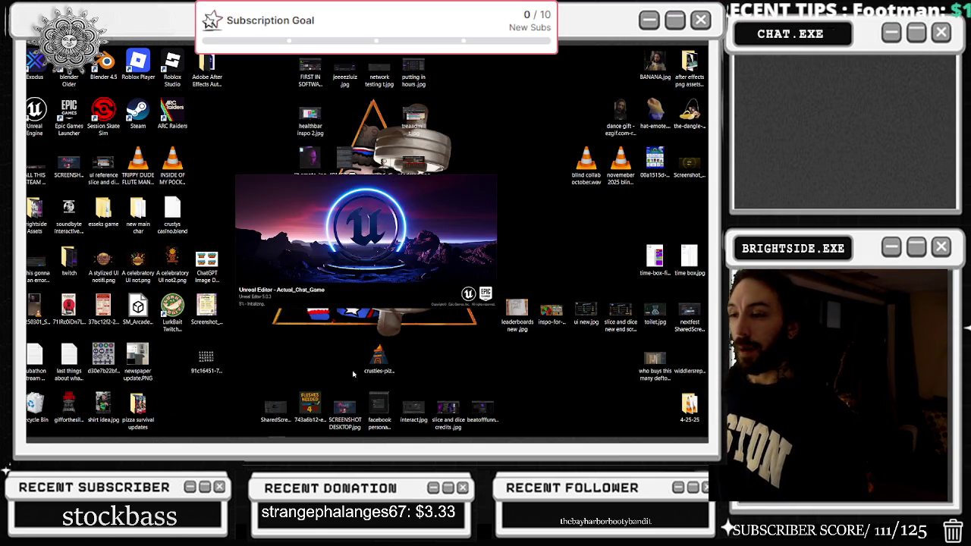
{"action": "left_click", "coordinate": [327, 430]}
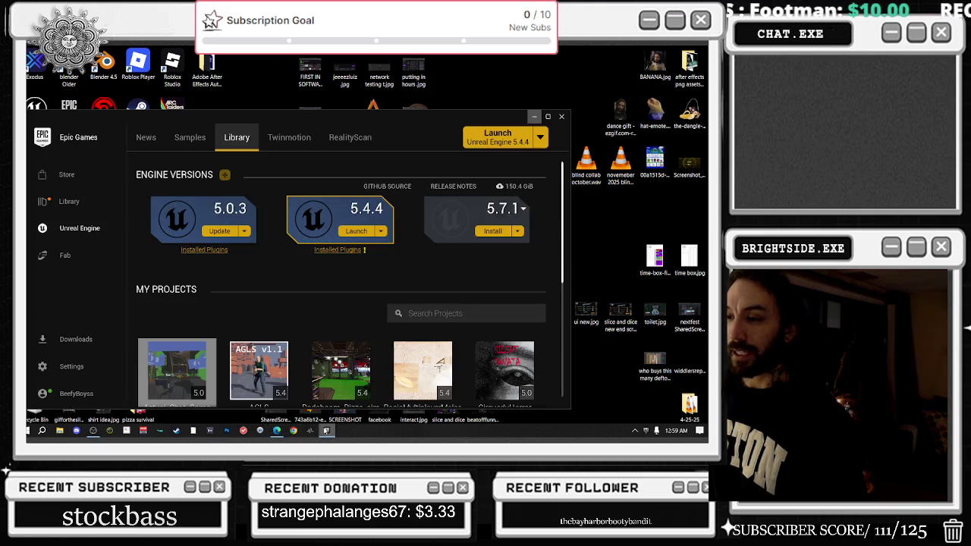
{"action": "scroll", "coordinate": [216, 276], "scroll_direction": "down", "scroll_amount": 5}
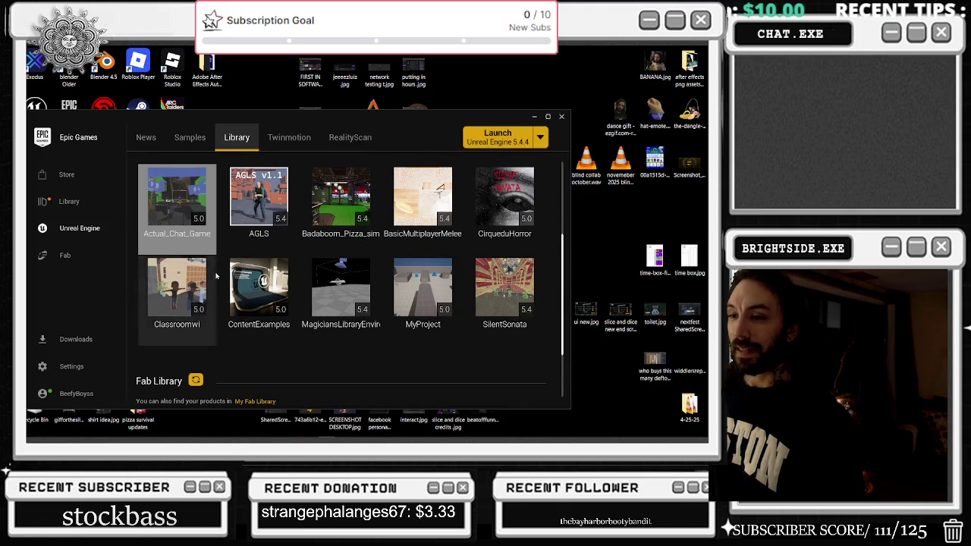
{"action": "scroll", "coordinate": [505, 296], "scroll_direction": "up", "scroll_amount": 1}
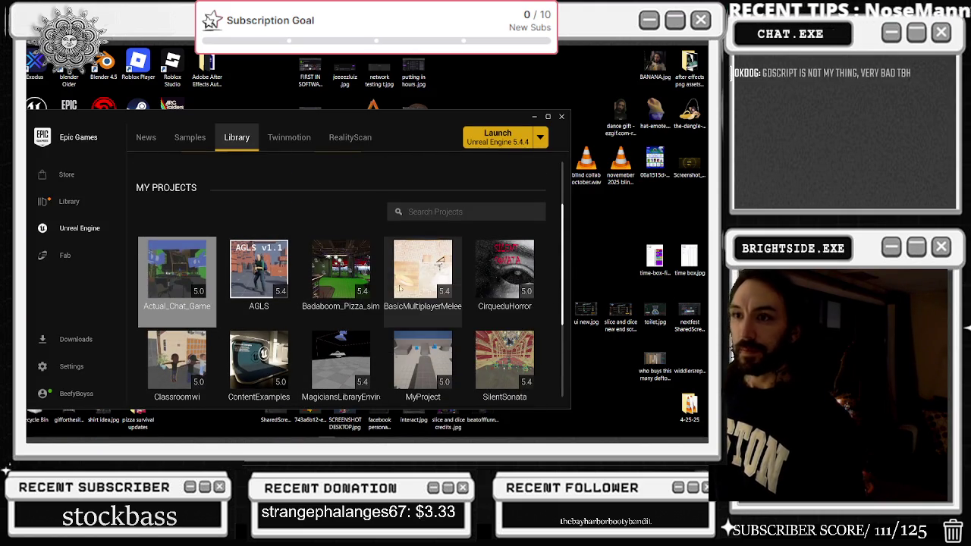
{"action": "scroll", "coordinate": [399, 287], "scroll_direction": "down", "scroll_amount": 1}
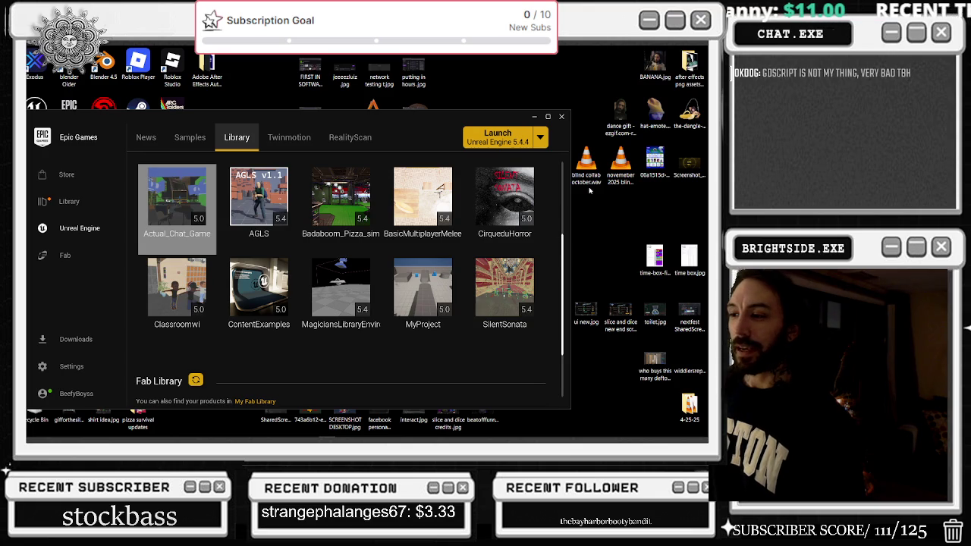
{"action": "scroll", "coordinate": [197, 288], "scroll_direction": "up", "scroll_amount": 1}
{"action": "right_click", "coordinate": [196, 287]}
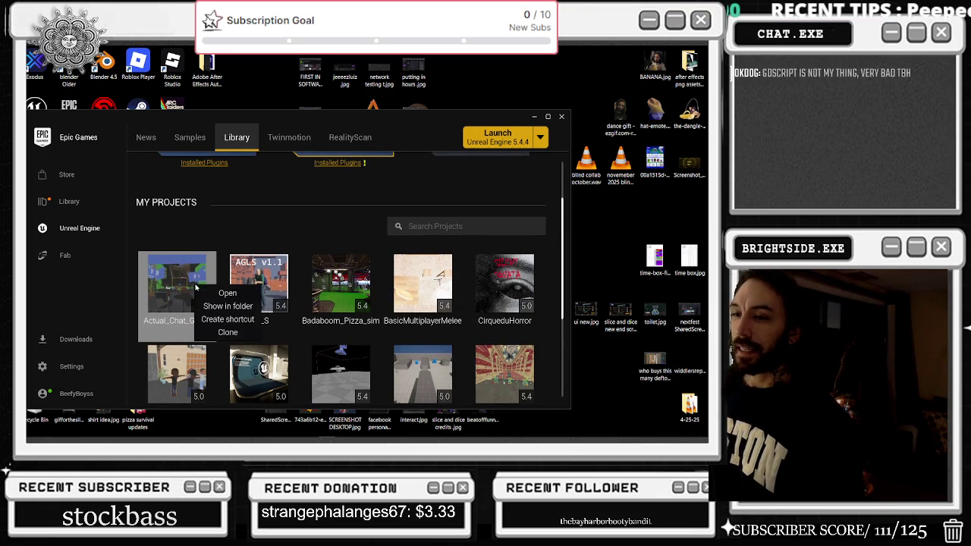
{"action": "left_click", "coordinate": [396, 192]}
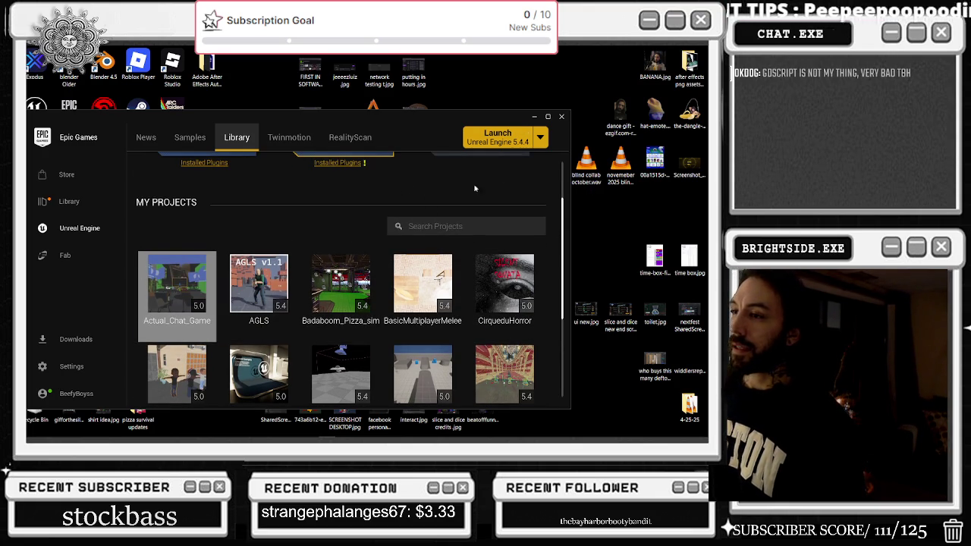
{"action": "scroll", "coordinate": [475, 189], "scroll_direction": "up", "scroll_amount": 1}
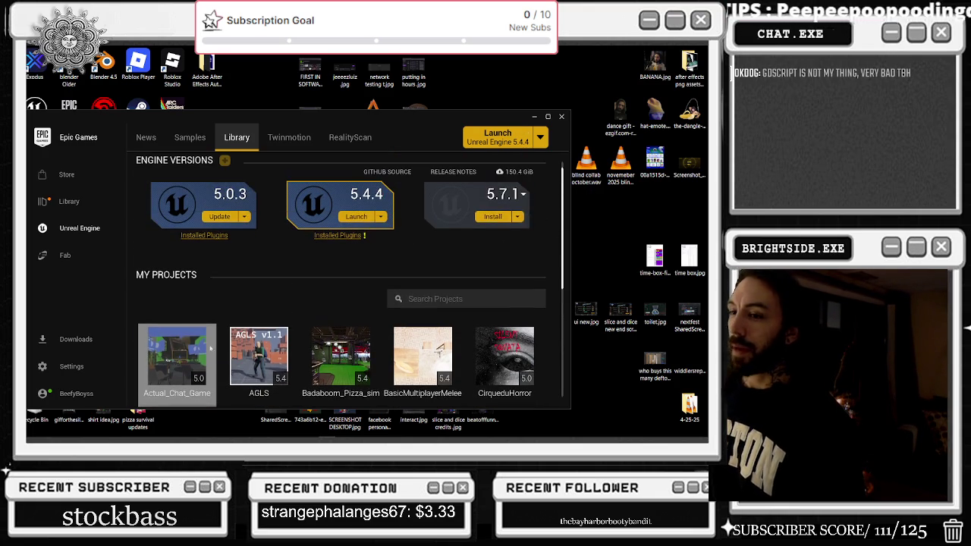
{"action": "left_click", "coordinate": [535, 117]}
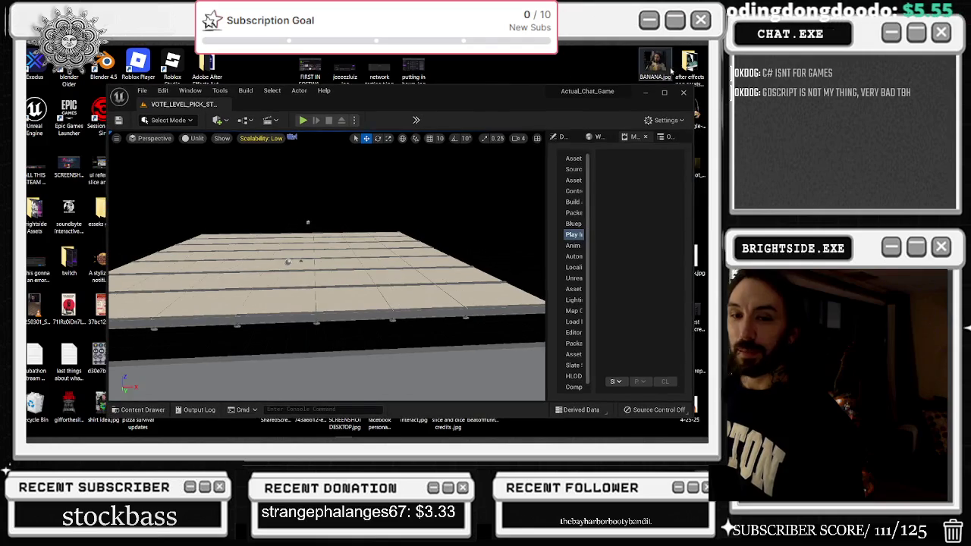
Maximize the editor and browse the Materials, Migrated, MigratedNiagara and RenamedStarterContent folders
{"action": "left_click", "coordinate": [663, 92]}
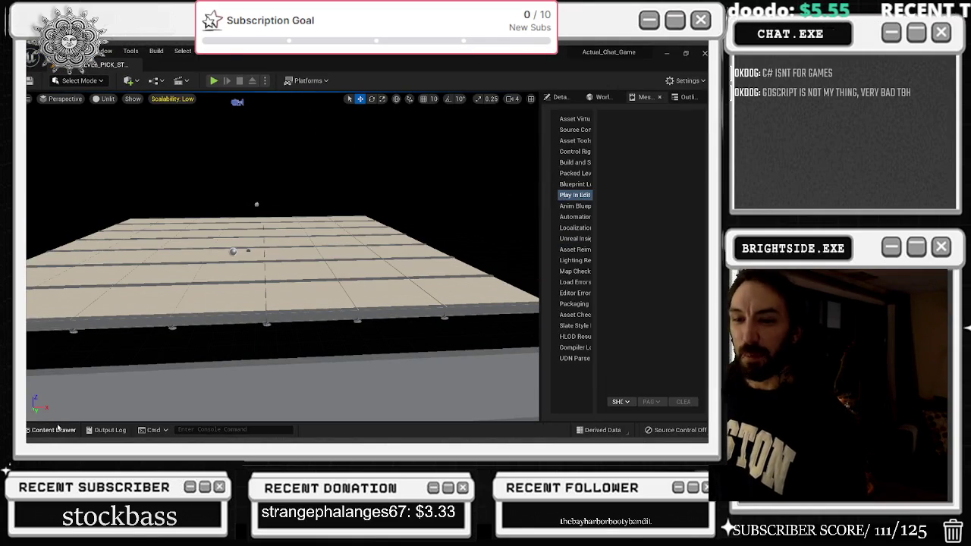
{"action": "left_click", "coordinate": [55, 430]}
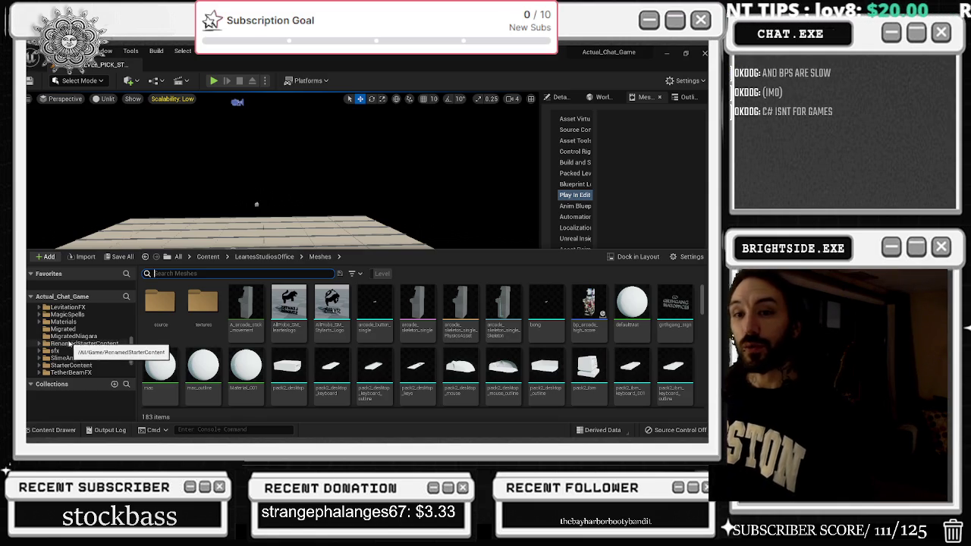
{"action": "left_click", "coordinate": [83, 323]}
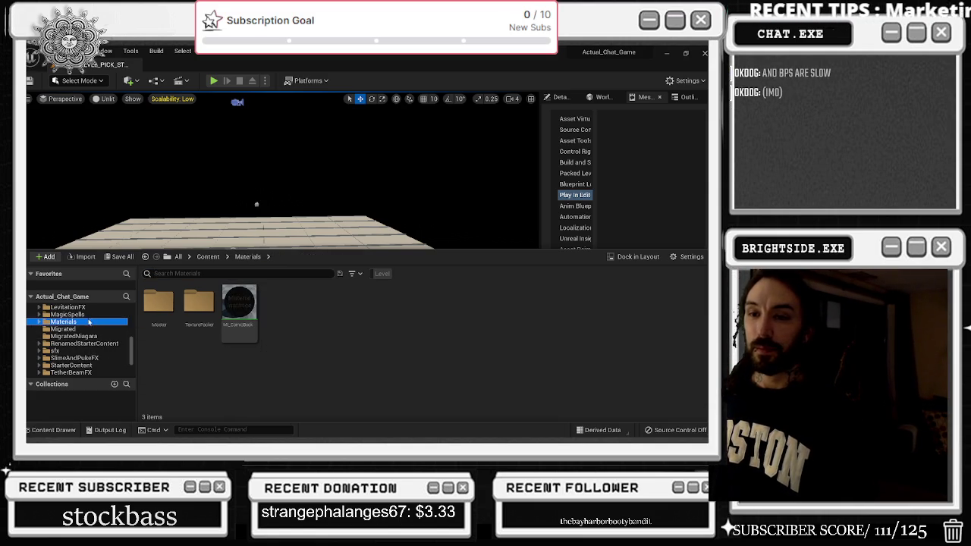
{"action": "left_click", "coordinate": [86, 329]}
{"action": "left_click", "coordinate": [86, 337]}
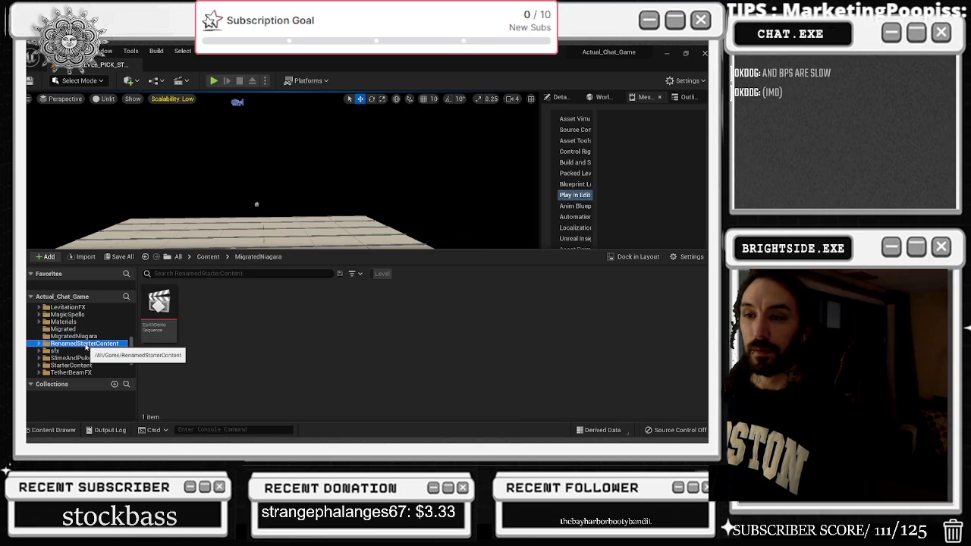
{"action": "left_click", "coordinate": [86, 344]}
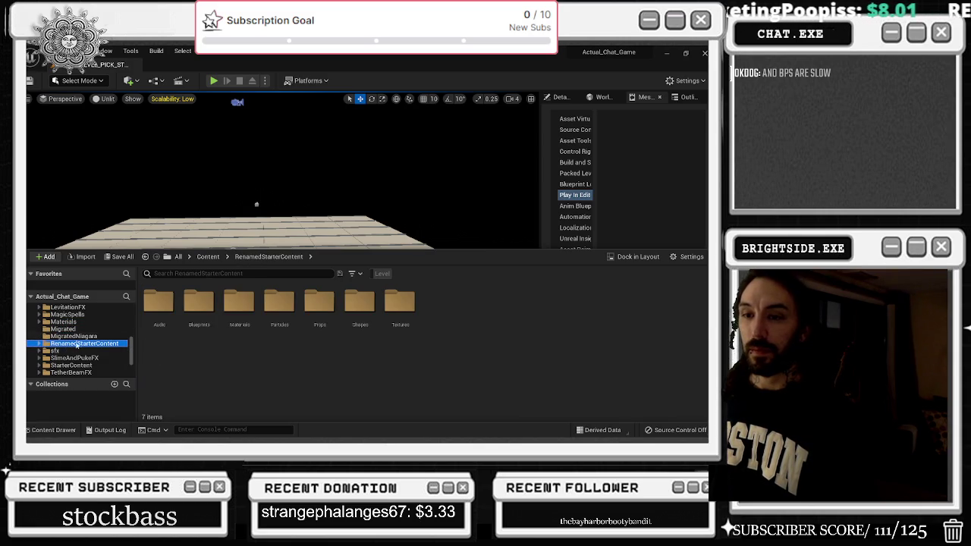
{"action": "scroll", "coordinate": [81, 351], "scroll_direction": "down", "scroll_amount": 2}
{"action": "scroll", "coordinate": [80, 365], "scroll_direction": "down", "scroll_amount": 3}
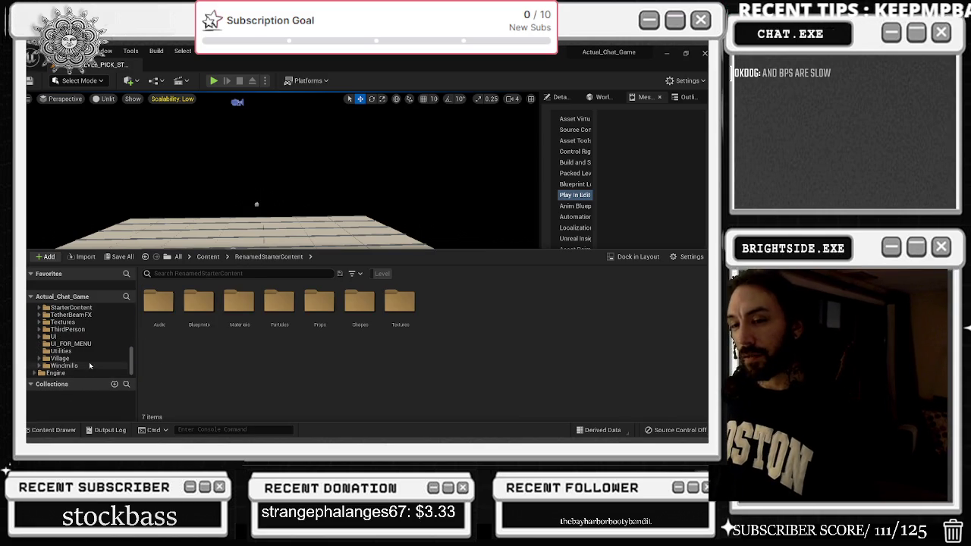
Select and expand the Engine folder to show Content, Engine C++ Classes and Plugins
{"action": "left_click", "coordinate": [37, 373]}
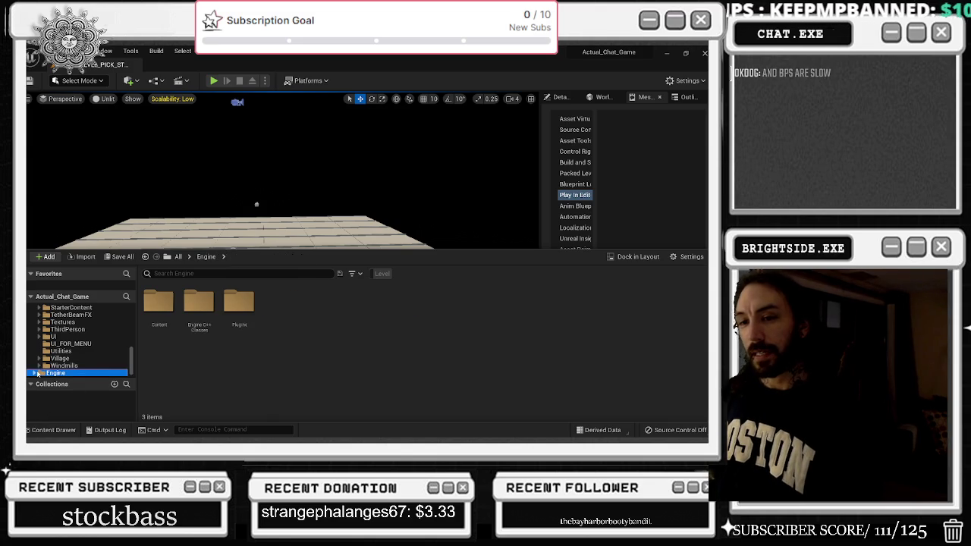
{"action": "left_click", "coordinate": [37, 374]}
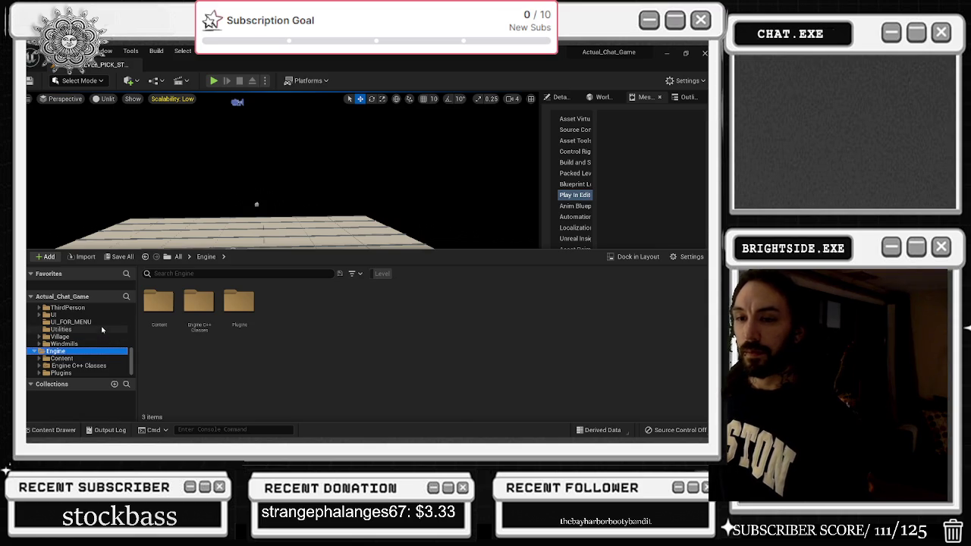
{"action": "scroll", "coordinate": [106, 326], "scroll_direction": "up", "scroll_amount": 10}
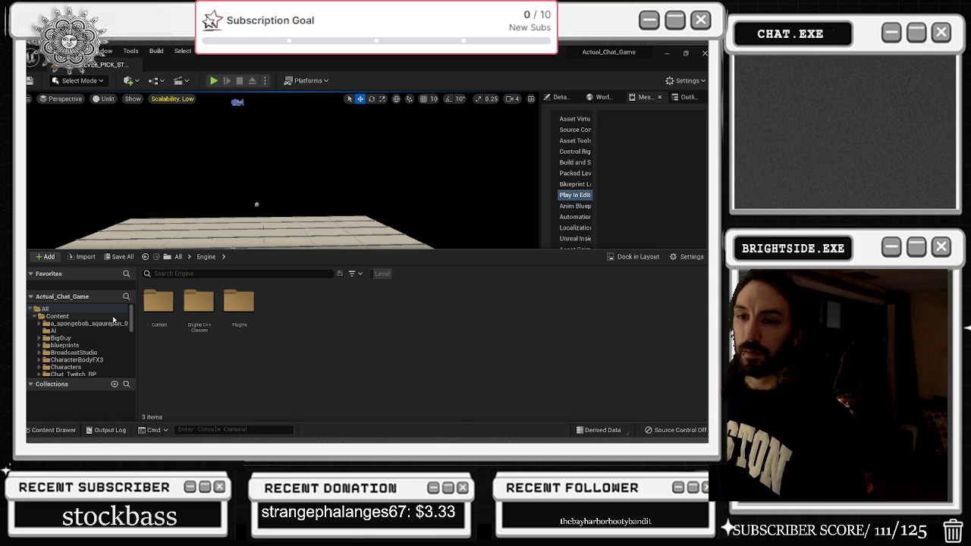
{"action": "scroll", "coordinate": [98, 344], "scroll_direction": "down", "scroll_amount": 2}
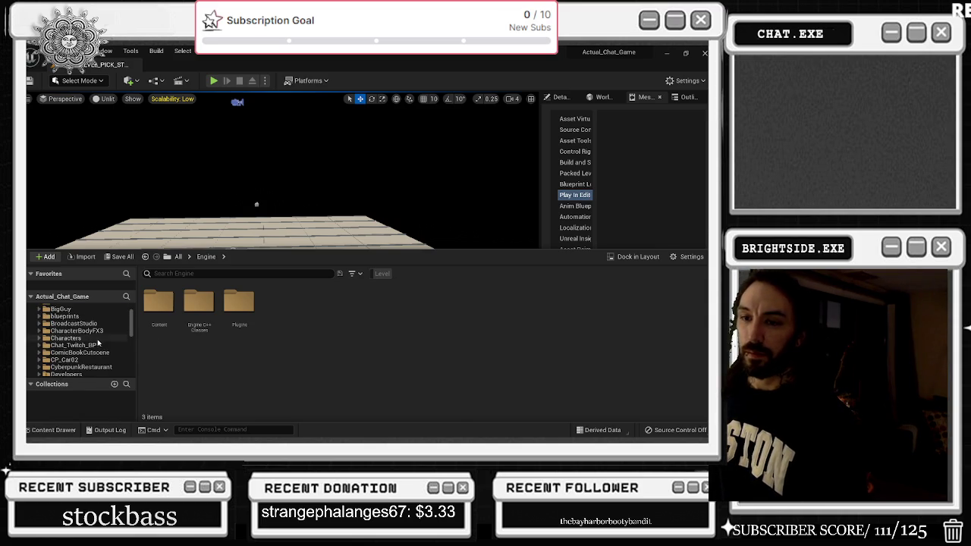
Migrate CharacterBodyFX3 to SilentSonata/Content, accepting the consolidated-folder prompt
{"action": "left_click", "coordinate": [97, 331]}
{"action": "right_click", "coordinate": [97, 331]}
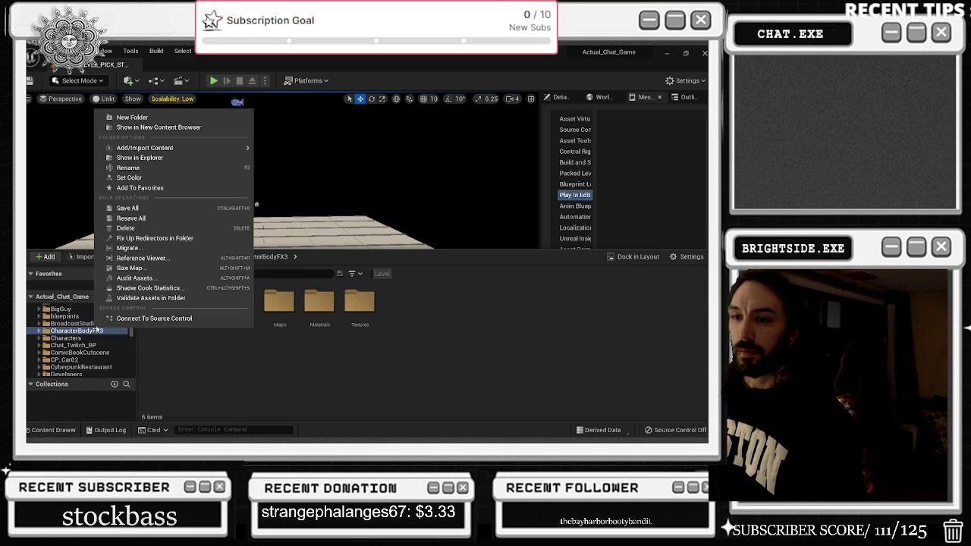
{"action": "left_click", "coordinate": [129, 248]}
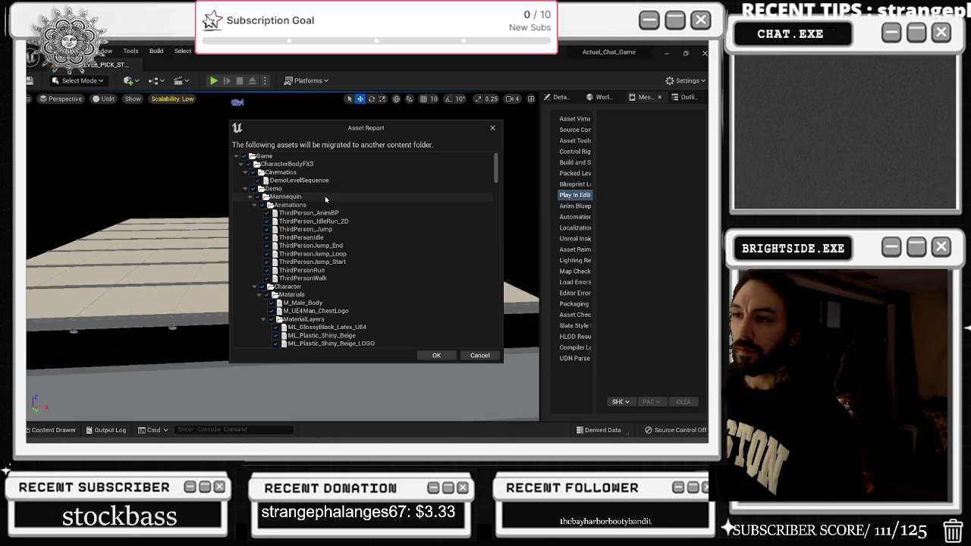
{"action": "left_click", "coordinate": [436, 355]}
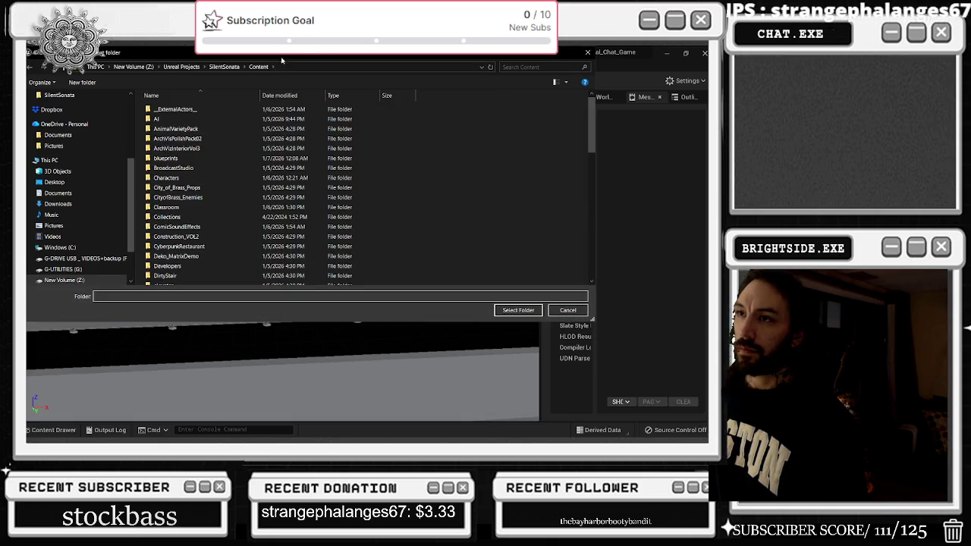
{"action": "left_click", "coordinate": [226, 67]}
{"action": "double_click", "coordinate": [168, 140]}
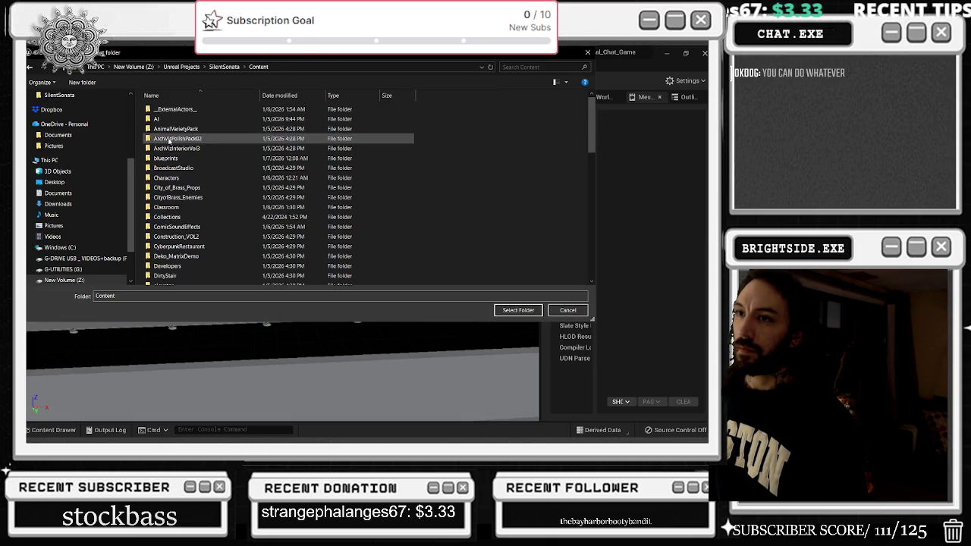
{"action": "left_click", "coordinate": [518, 310]}
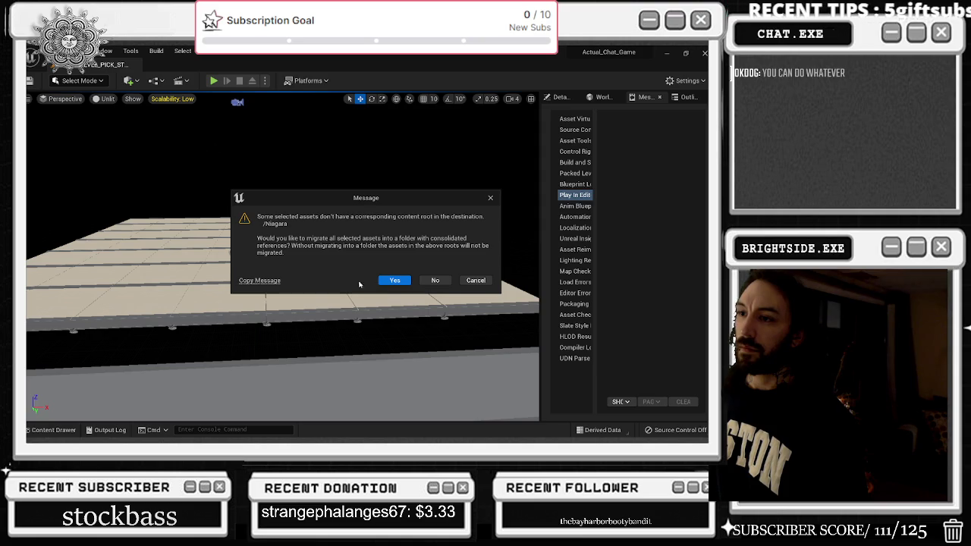
{"action": "left_click", "coordinate": [392, 279]}
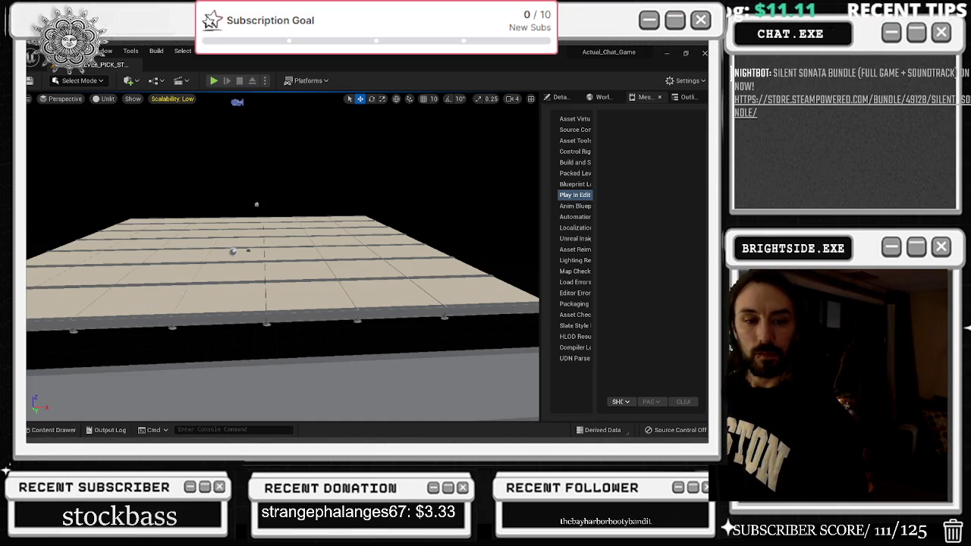
Maximize the YouTube window and play Whethan's DEF x SoundCloud set, skipping well ahead
{"action": "key", "text": "ctrl+shift+Escape"}
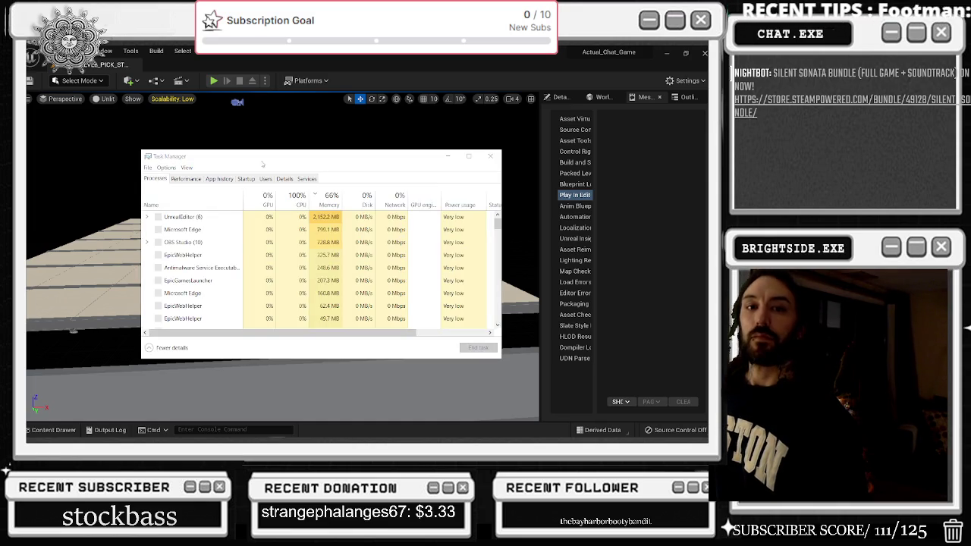
{"action": "key", "text": "alt+Tab"}
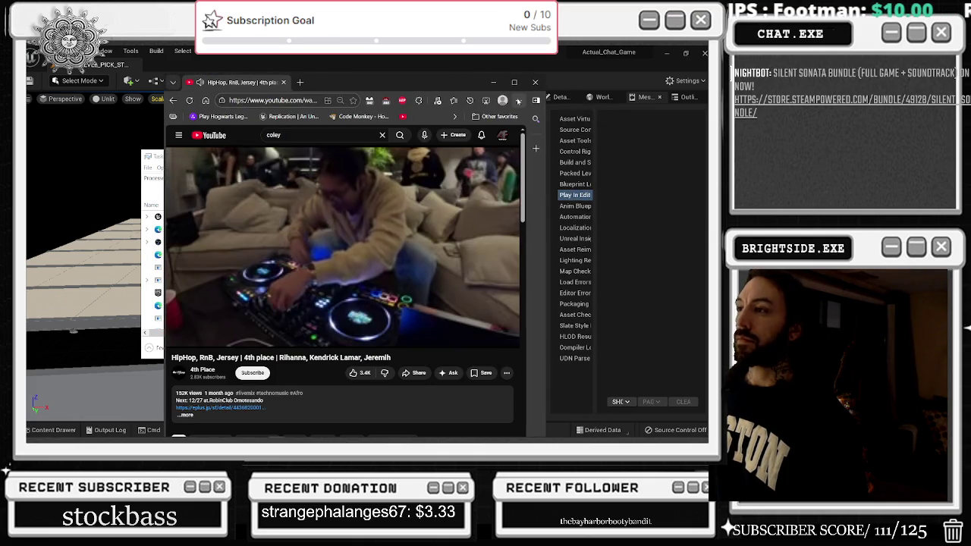
{"action": "left_click", "coordinate": [517, 84]}
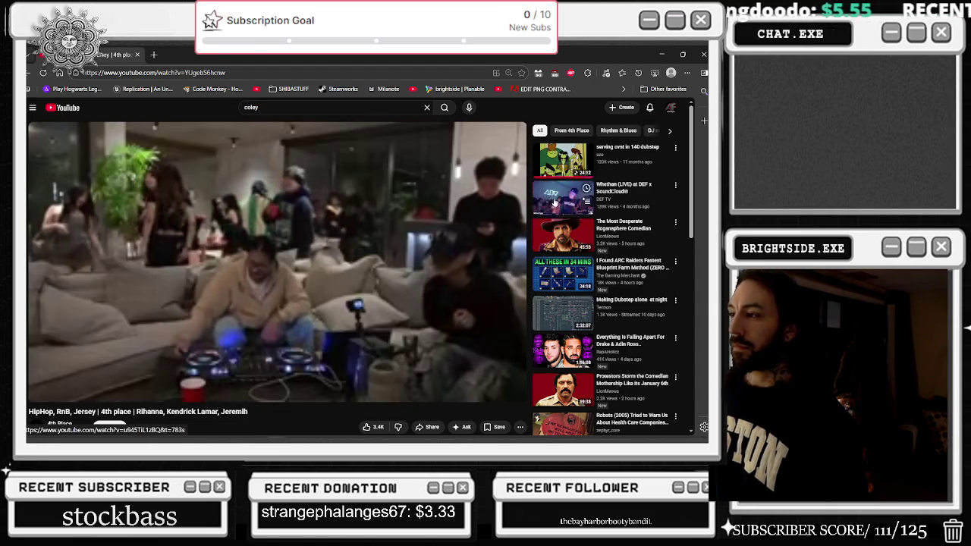
{"action": "left_click", "coordinate": [565, 197]}
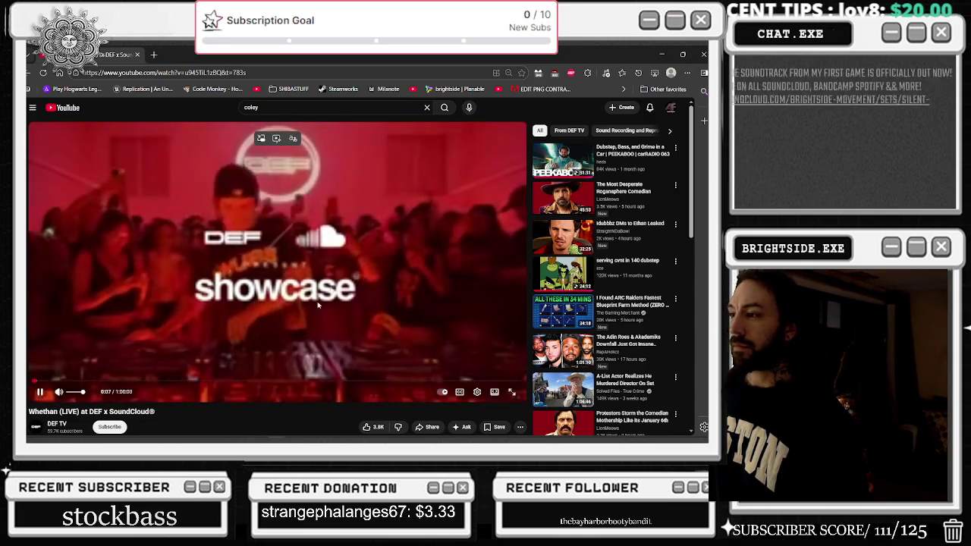
{"action": "left_click", "coordinate": [156, 381]}
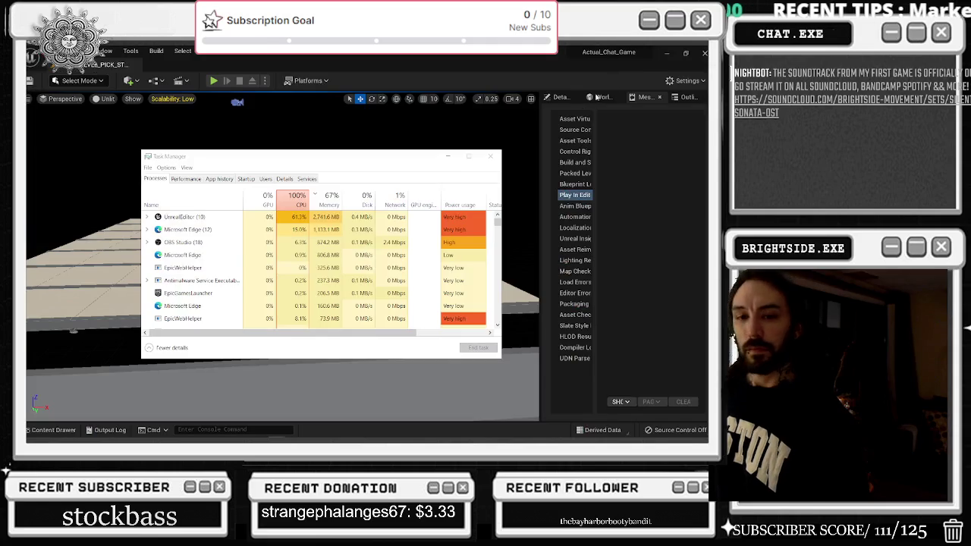
End the EpicGamesLauncher process and the EpicWebHelper processes in Task Manager
{"action": "left_click_drag", "start_coordinate": [407, 161], "coordinate": [426, 167]}
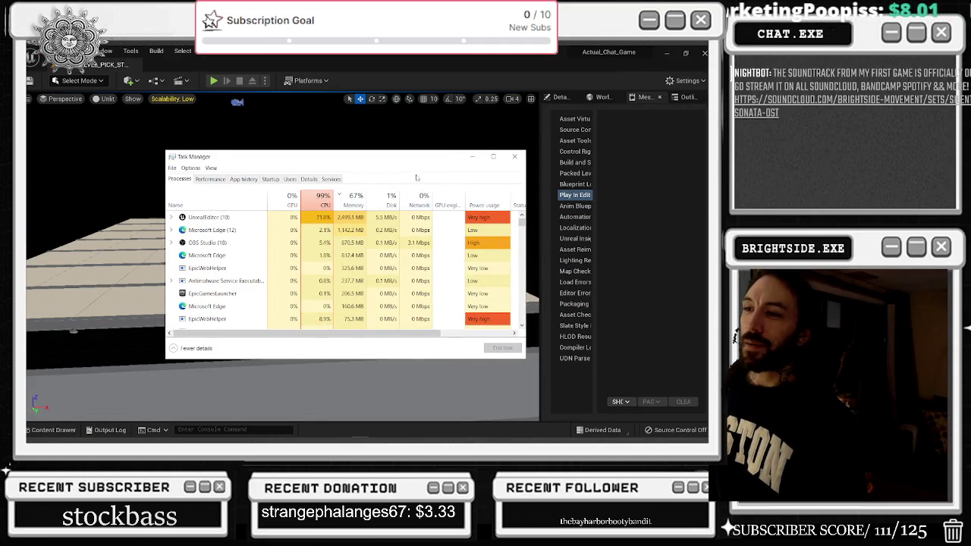
{"action": "scroll", "coordinate": [365, 295], "scroll_direction": "down", "scroll_amount": 1}
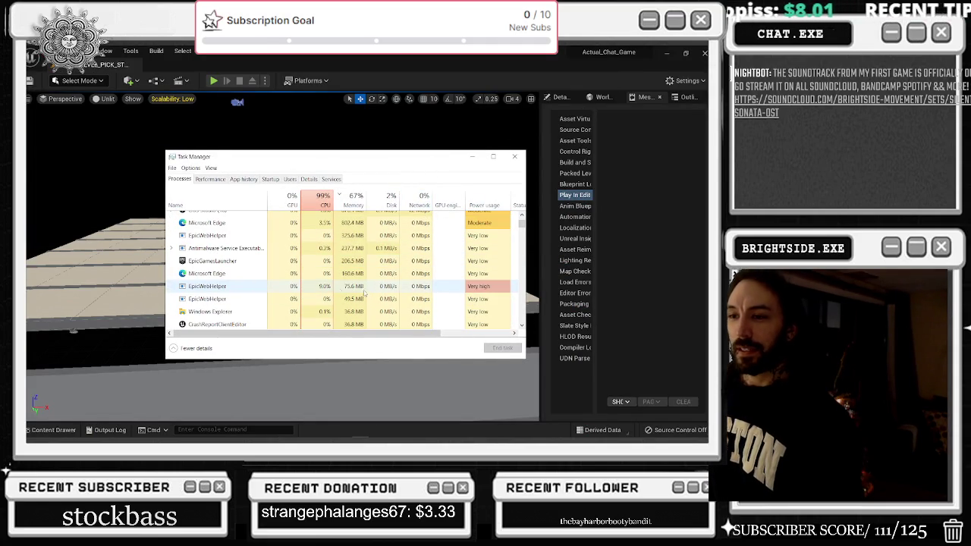
{"action": "left_click", "coordinate": [363, 292]}
{"action": "key", "text": "Delete"}
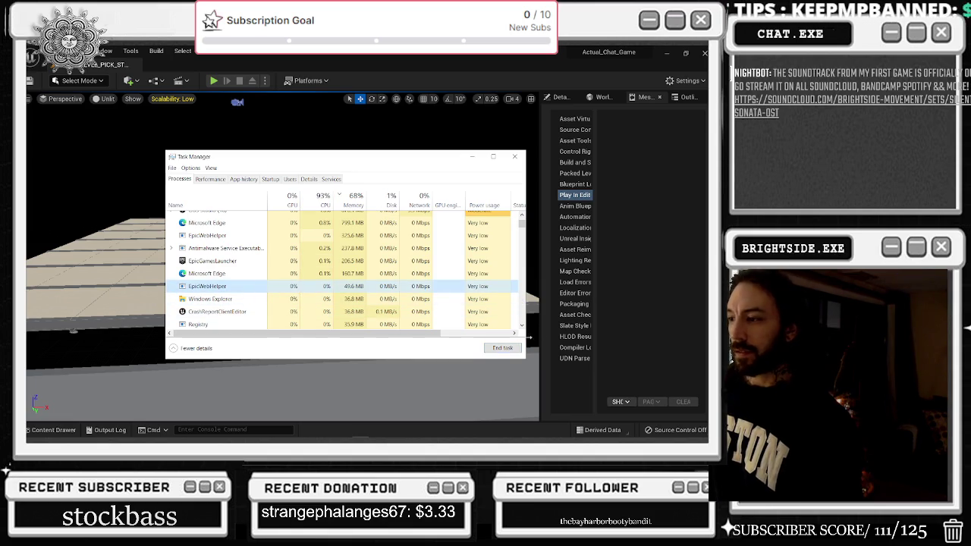
{"action": "left_click", "coordinate": [245, 289]}
{"action": "key", "text": "Delete"}
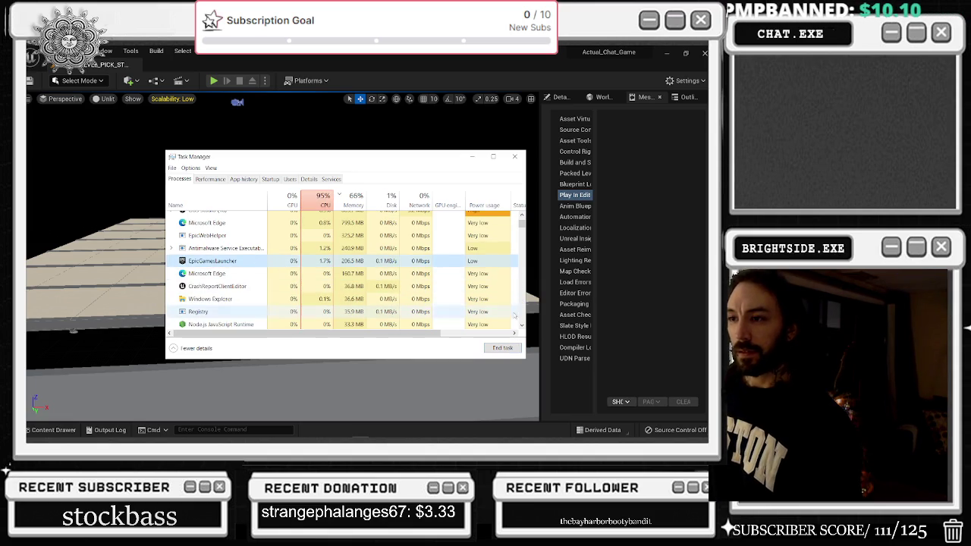
{"action": "left_click", "coordinate": [267, 262]}
{"action": "key", "text": "Delete"}
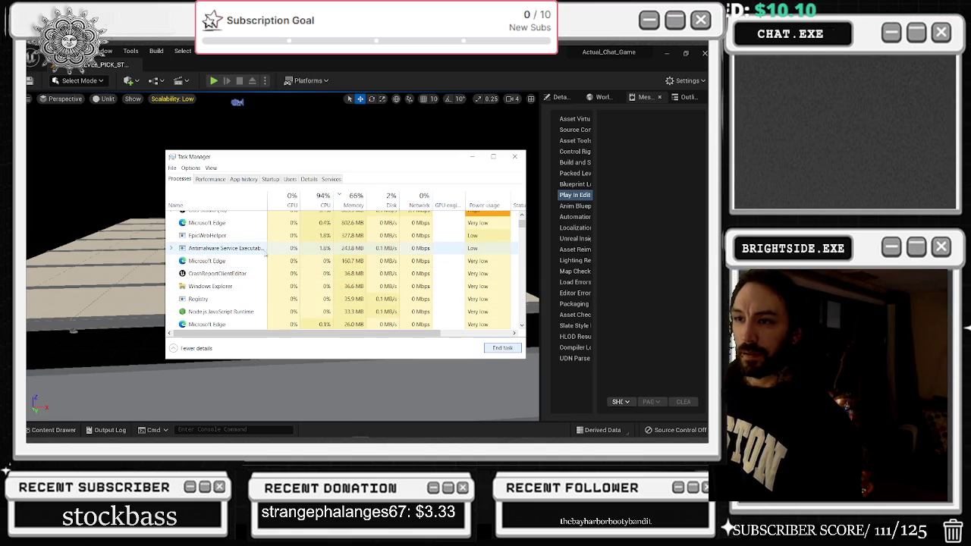
{"action": "left_click", "coordinate": [502, 348]}
Close Task Manager and select the migrated assets folder name field
{"action": "left_click", "coordinate": [307, 274]}
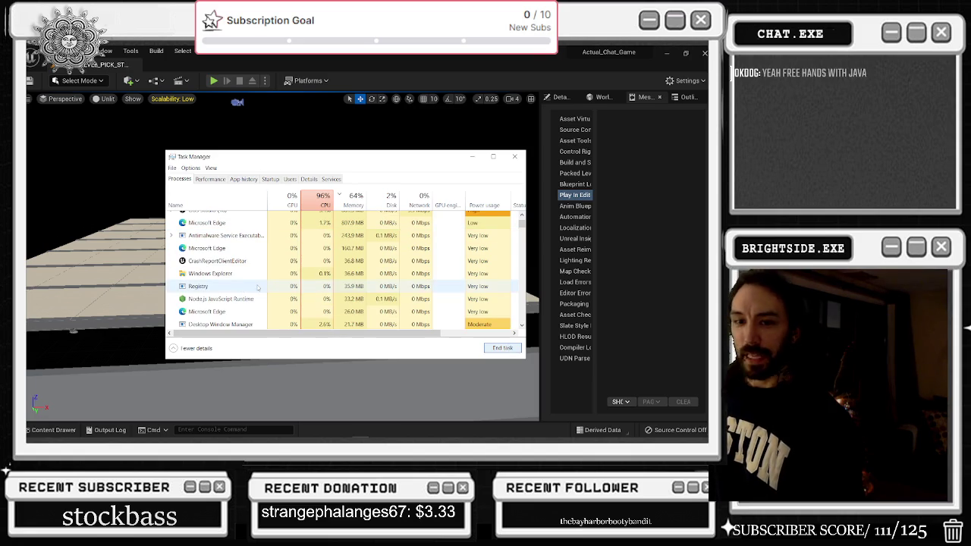
{"action": "scroll", "coordinate": [307, 297], "scroll_direction": "up", "scroll_amount": 1}
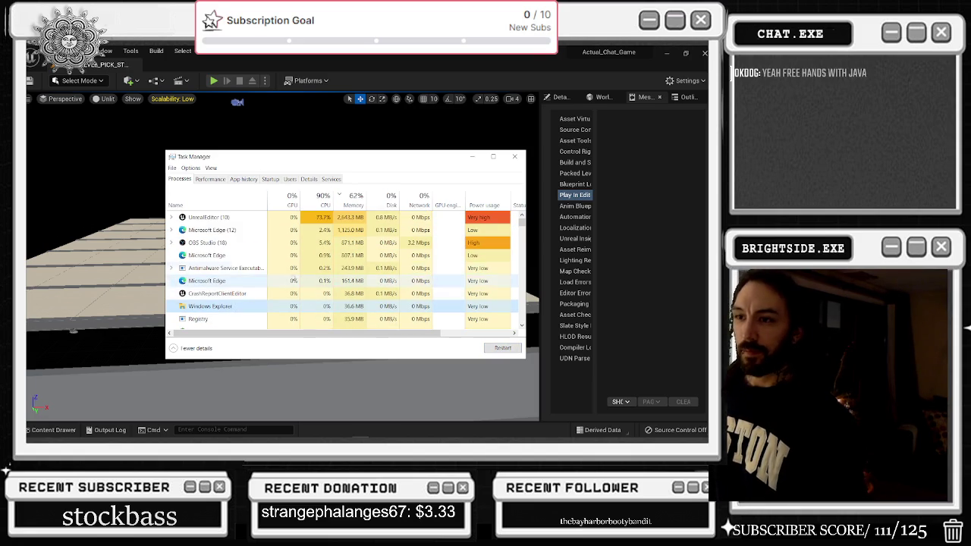
{"action": "scroll", "coordinate": [270, 267], "scroll_direction": "down", "scroll_amount": 2}
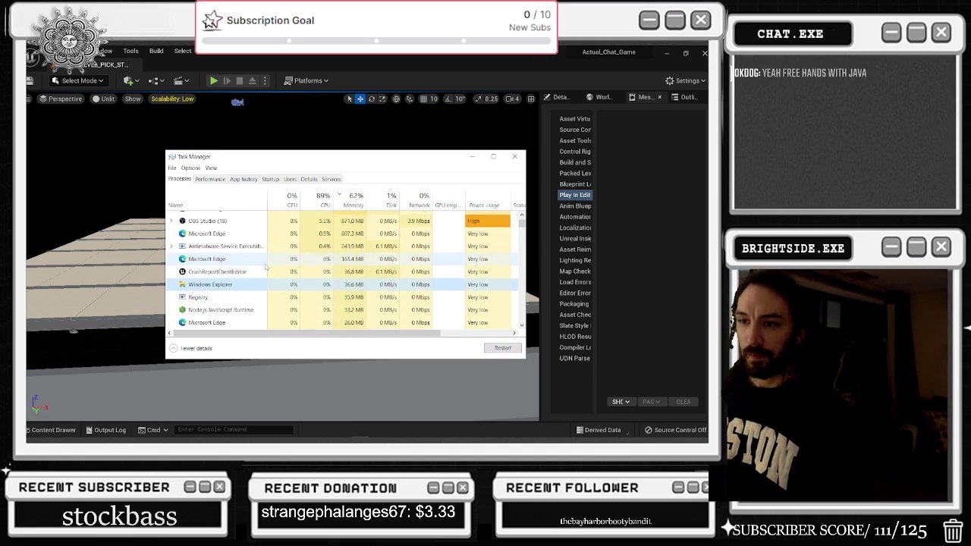
{"action": "scroll", "coordinate": [269, 267], "scroll_direction": "down", "scroll_amount": 4}
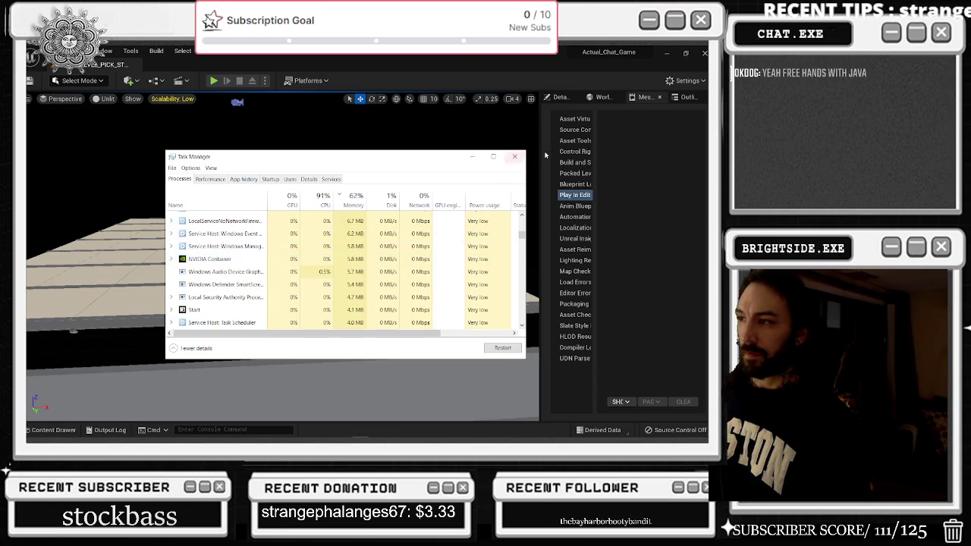
{"action": "left_click", "coordinate": [515, 156]}
{"action": "left_click", "coordinate": [344, 249]}
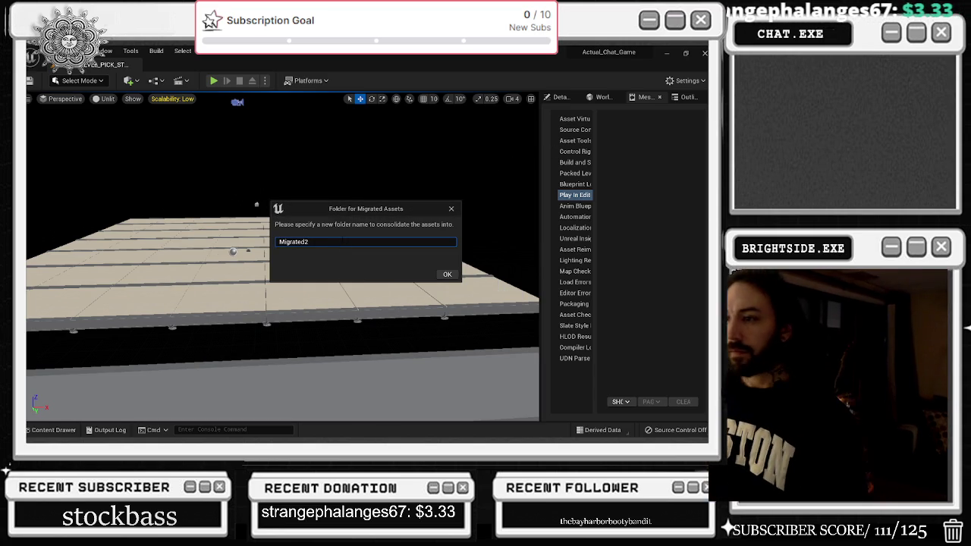
Rename the migrated assets folder to Migrated2, confirm it, and reopen Task Manager
{"action": "type", "text": "2"}
{"action": "left_click", "coordinate": [447, 275]}
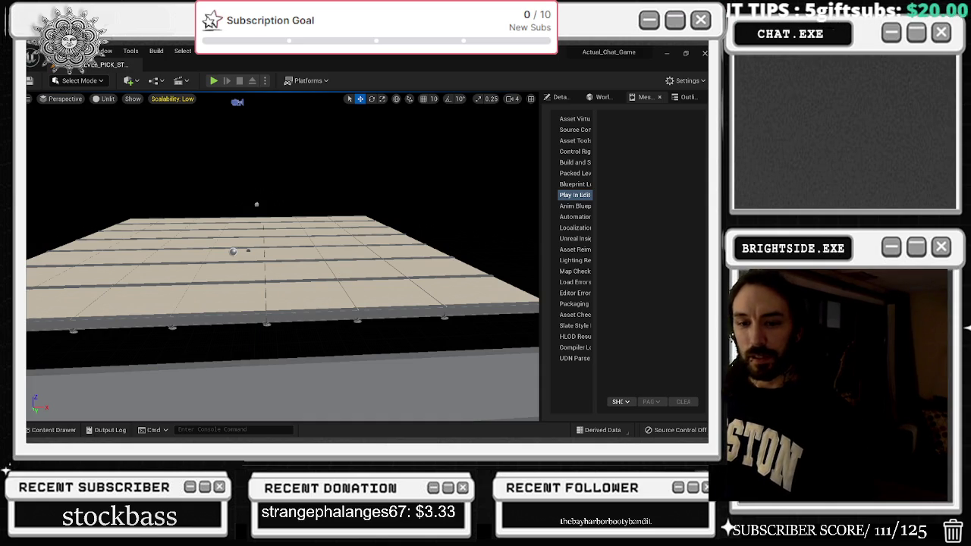
{"action": "key", "text": "ctrl+shift+Escape"}
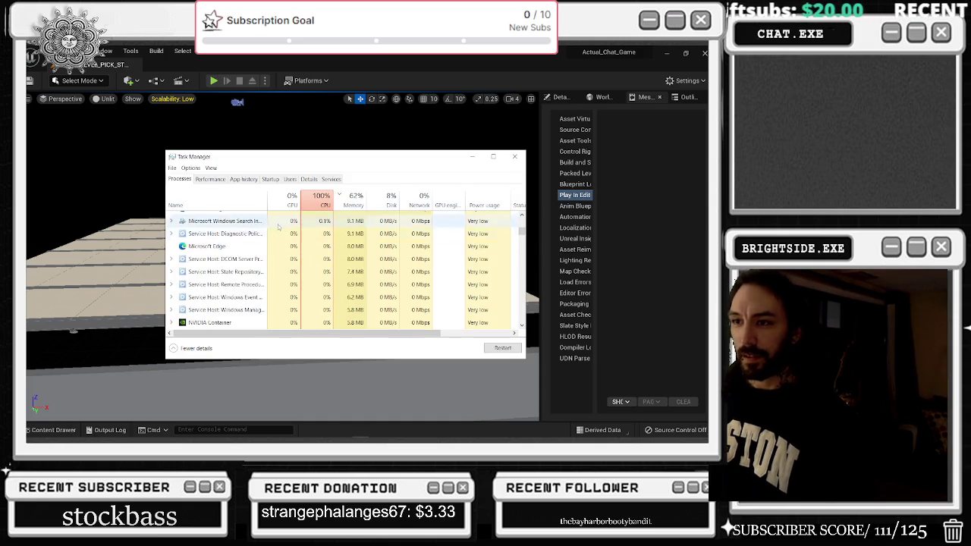
Move Task Manager to the left, review the Microsoft Edge processes, then minimize it
{"action": "scroll", "coordinate": [273, 239], "scroll_direction": "up", "scroll_amount": 2}
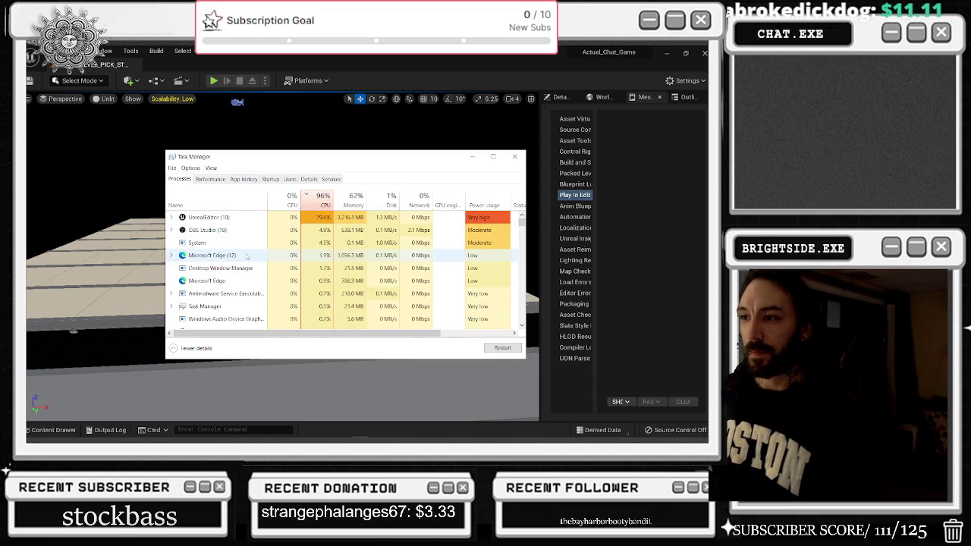
{"action": "left_click", "coordinate": [246, 256]}
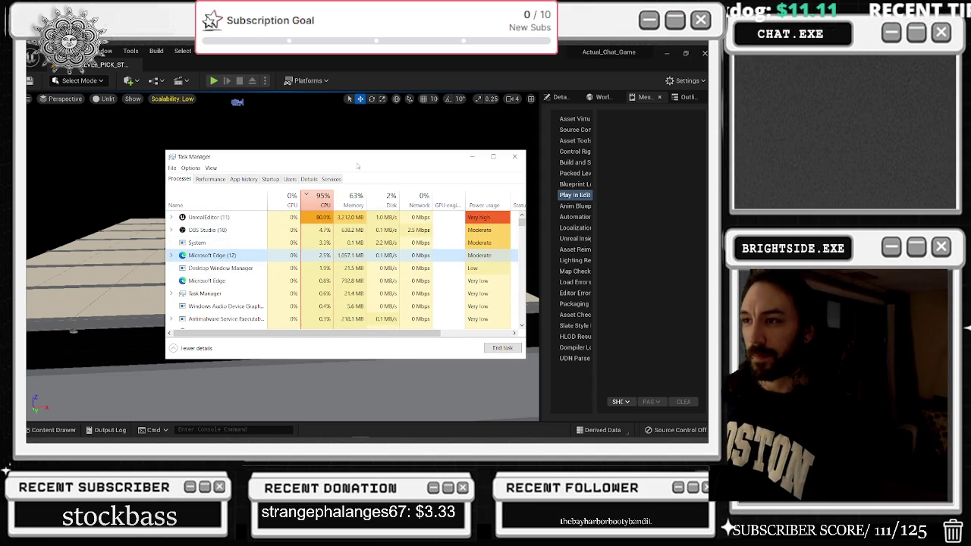
{"action": "left_click_drag", "start_coordinate": [355, 163], "coordinate": [256, 204]}
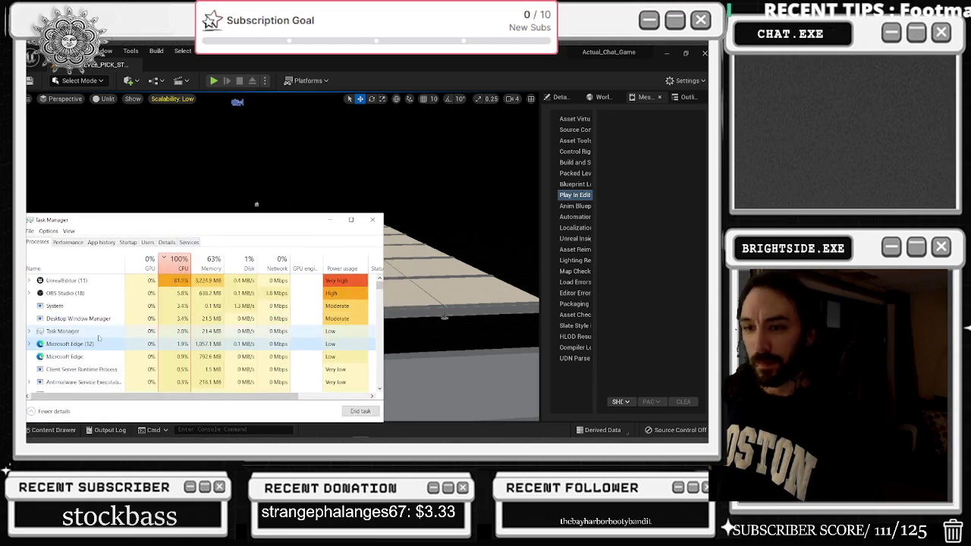
{"action": "scroll", "coordinate": [104, 340], "scroll_direction": "down", "scroll_amount": 3}
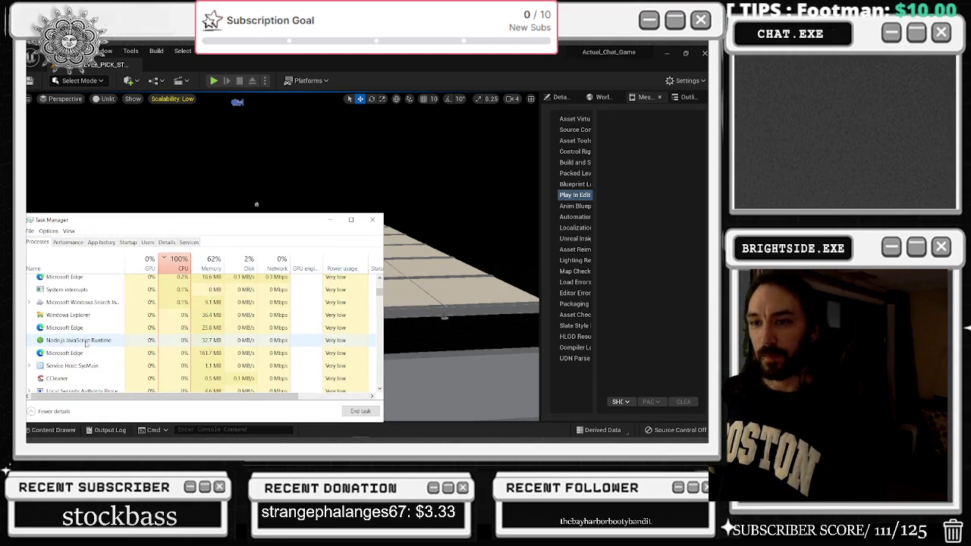
{"action": "scroll", "coordinate": [189, 341], "scroll_direction": "up", "scroll_amount": 3}
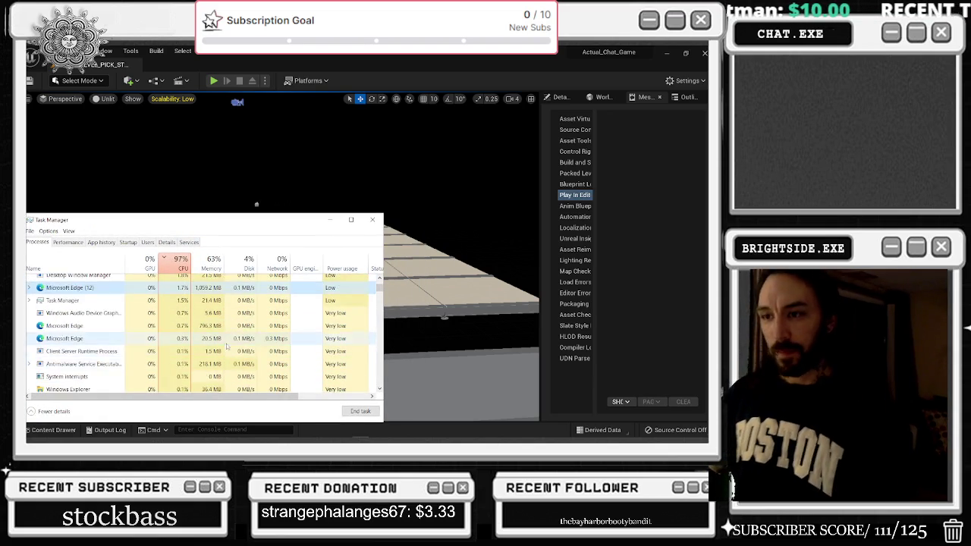
{"action": "scroll", "coordinate": [122, 367], "scroll_direction": "down", "scroll_amount": 2}
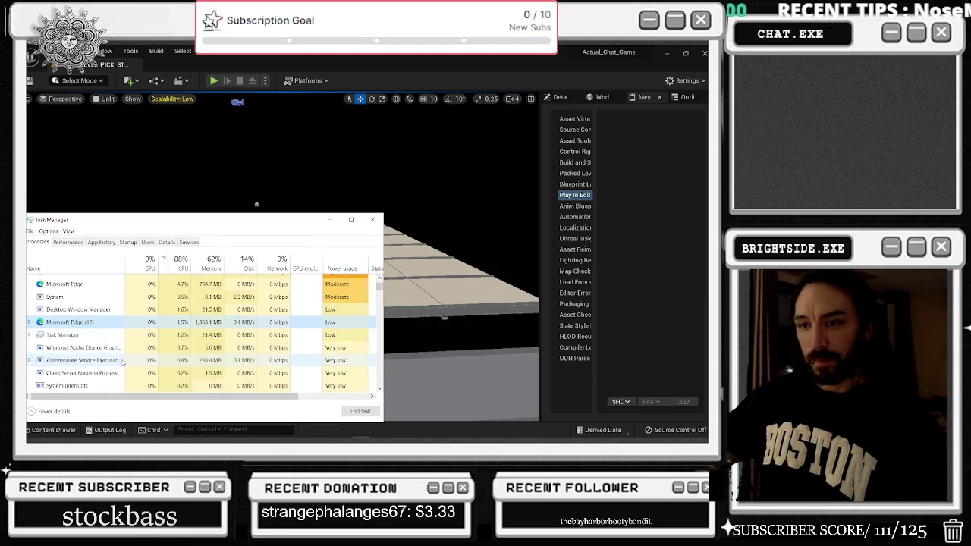
{"action": "scroll", "coordinate": [122, 368], "scroll_direction": "down", "scroll_amount": 5}
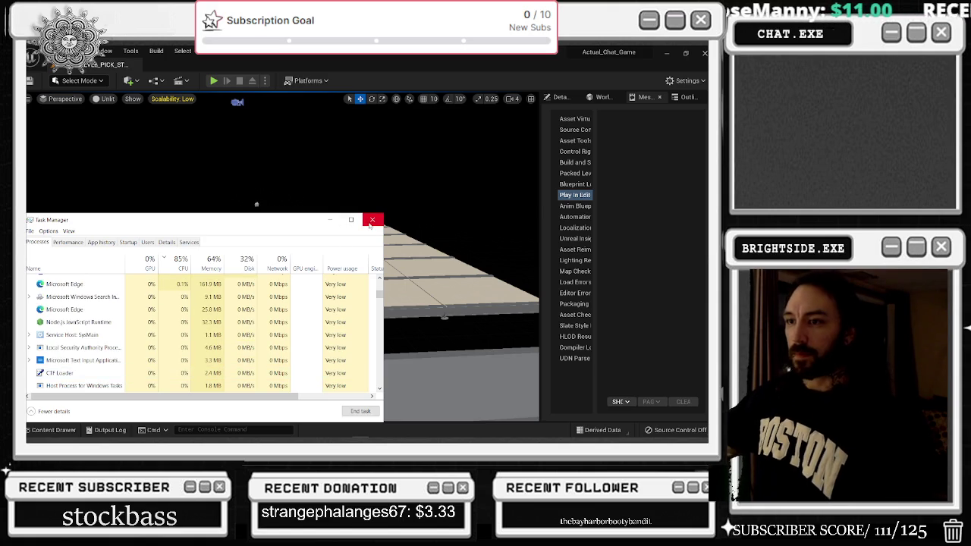
{"action": "scroll", "coordinate": [227, 338], "scroll_direction": "up", "scroll_amount": 5}
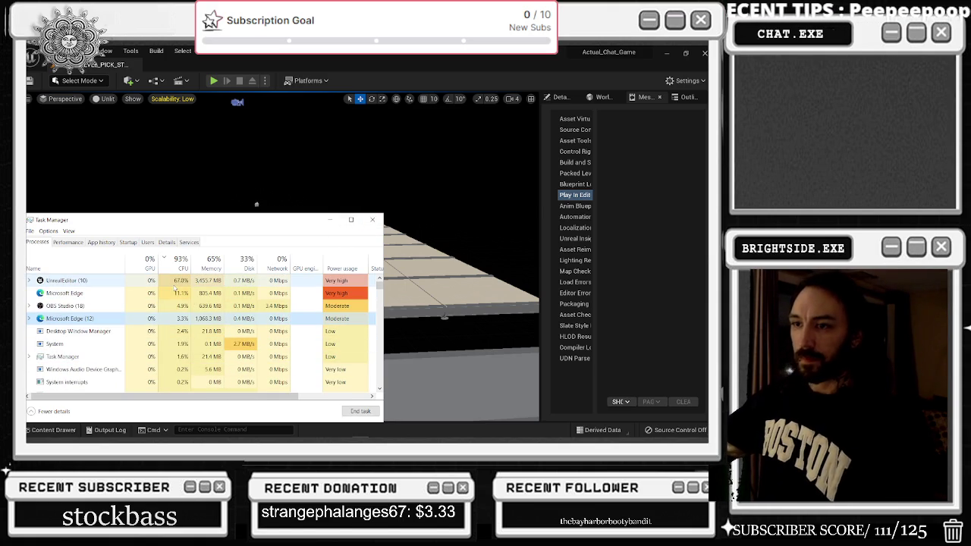
{"action": "left_click", "coordinate": [330, 220]}
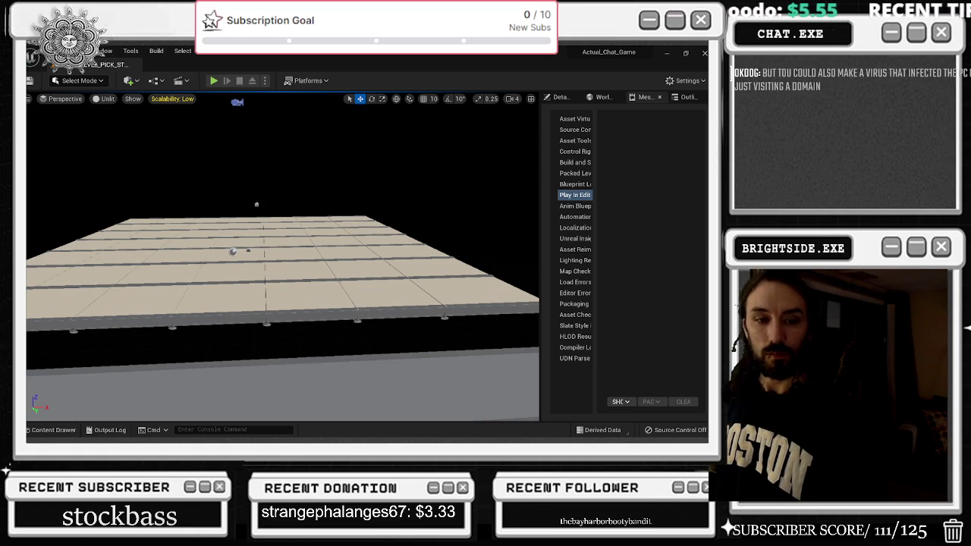
{"action": "key", "text": "alt+Tab"}
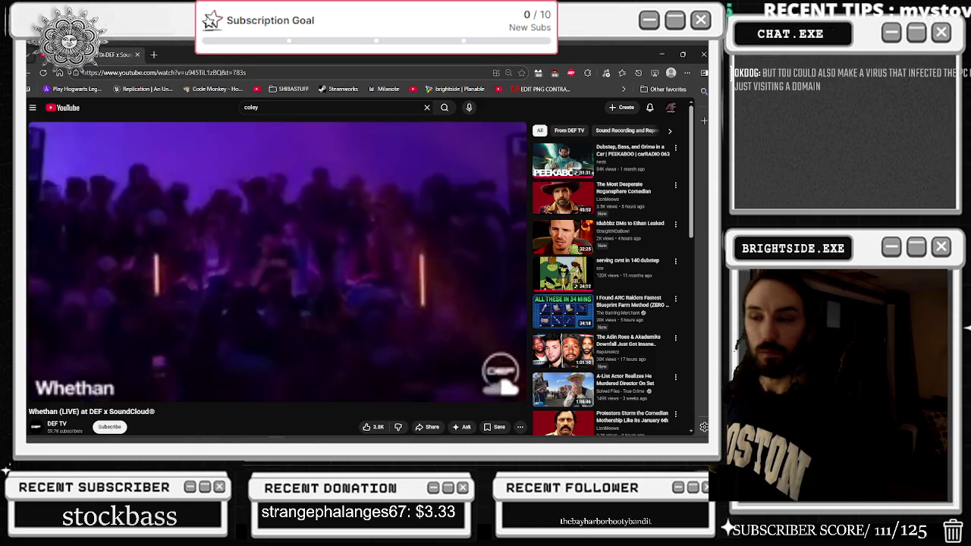
{"action": "key", "text": "alt+Tab"}
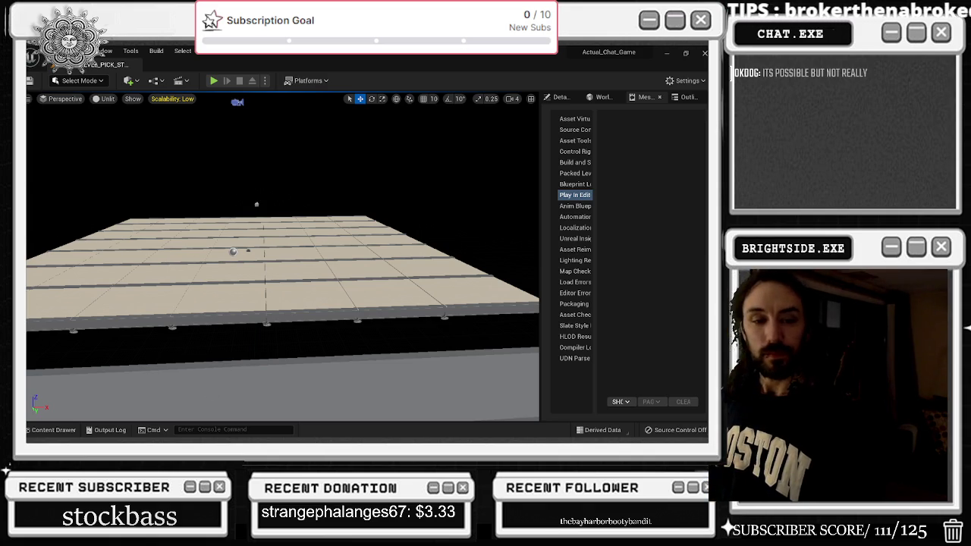
Search Google for 'unreal engine project not showing up in epic launcher'
{"action": "left_click_drag", "start_coordinate": [231, 134], "coordinate": [194, 112]}
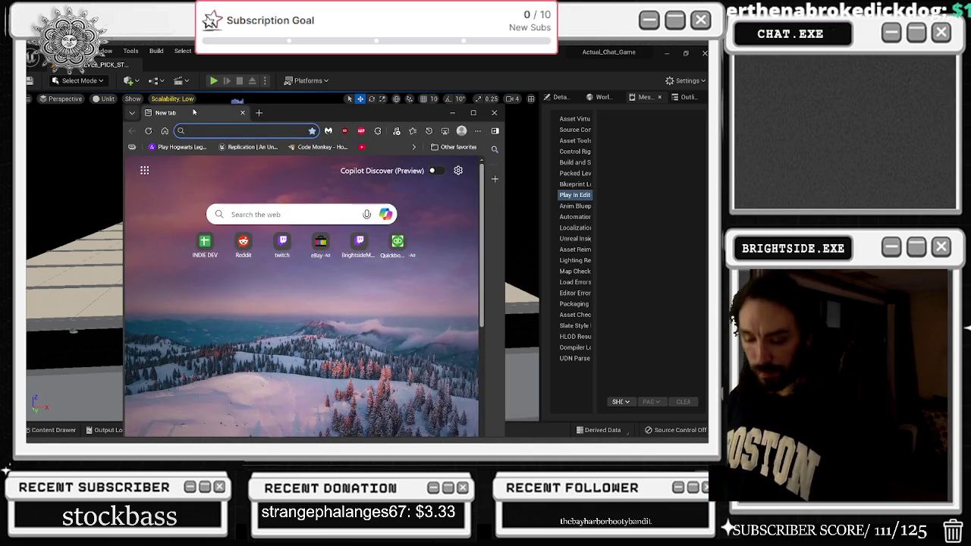
{"action": "type", "text": "unrea"}
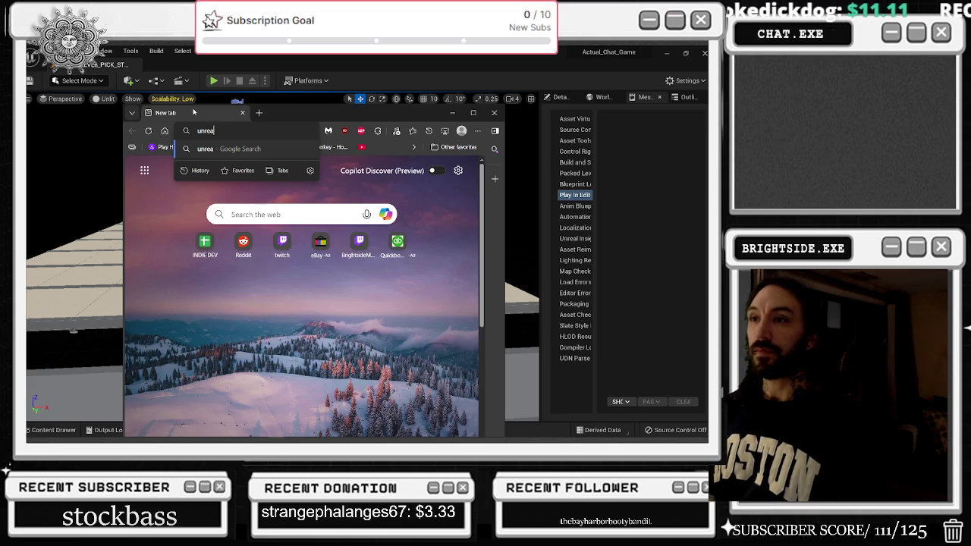
{"action": "type", "text": "l engine"}
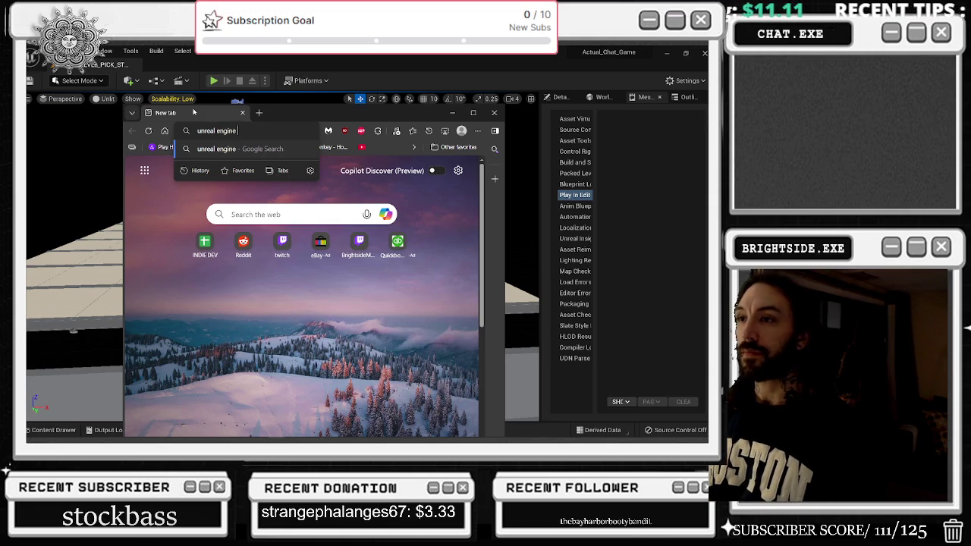
{"action": "type", "text": " project not"}
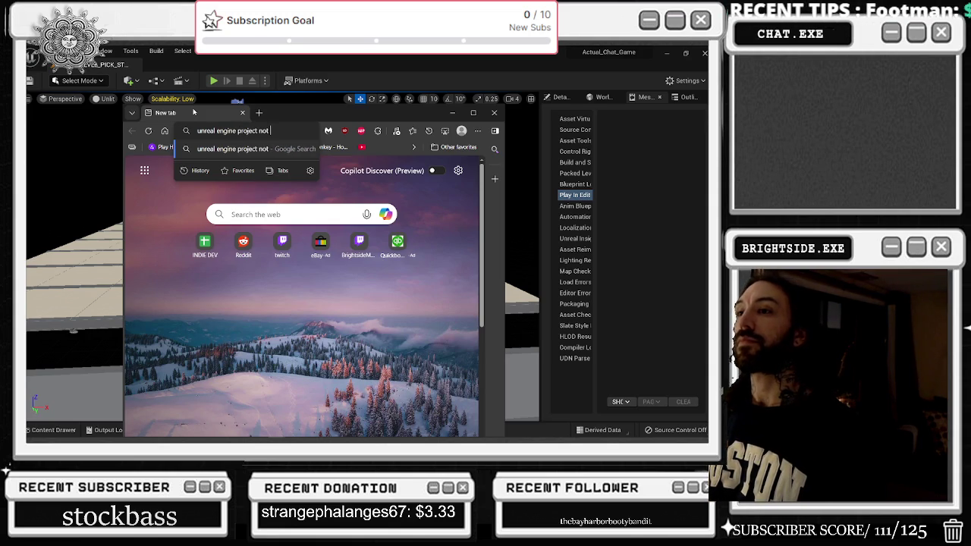
{"action": "type", "text": " showing up in"}
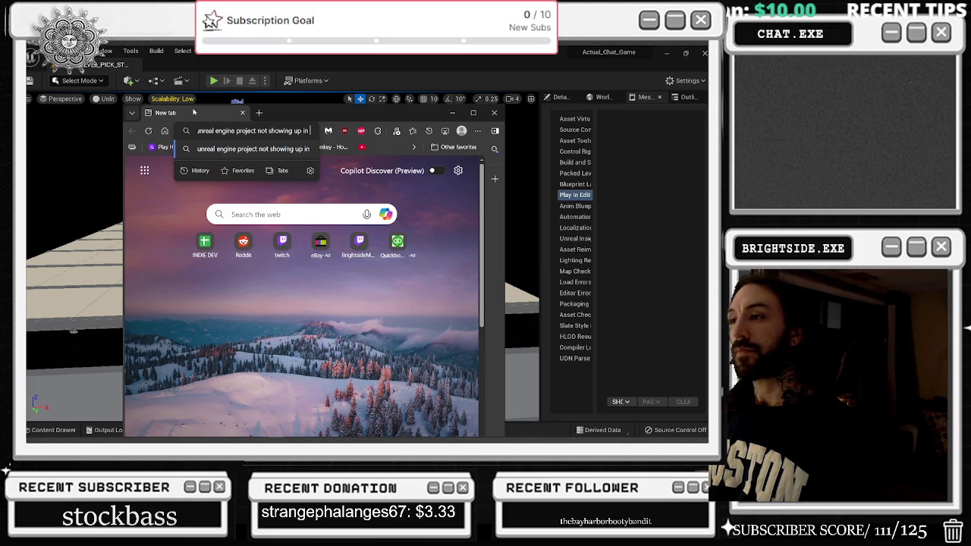
{"action": "type", "text": " epic launcher"}
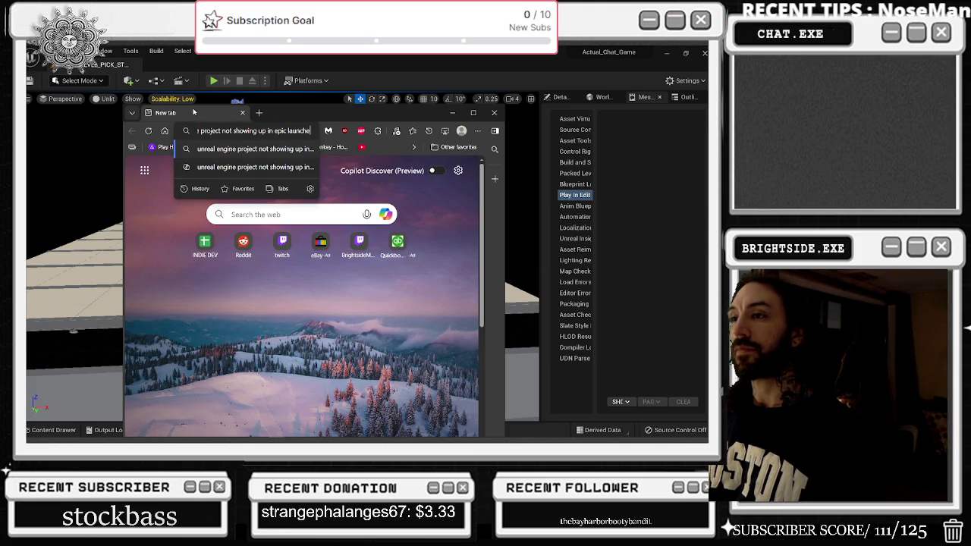
{"action": "key", "text": "Return"}
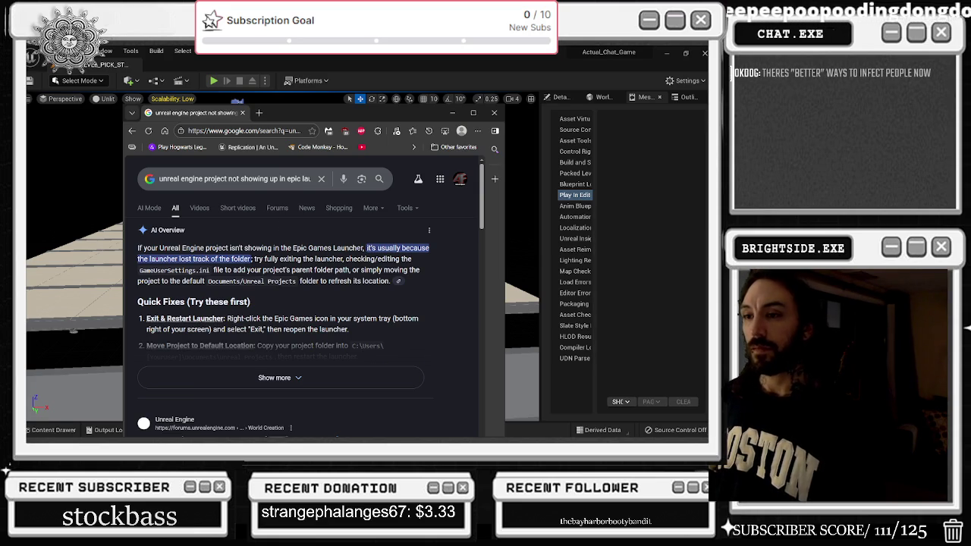
Expand the AI overview and play the 'Unreal/Epic Launcher change PROJECTS and GAMES default folders' video
{"action": "scroll", "coordinate": [345, 251], "scroll_direction": "down", "scroll_amount": 1}
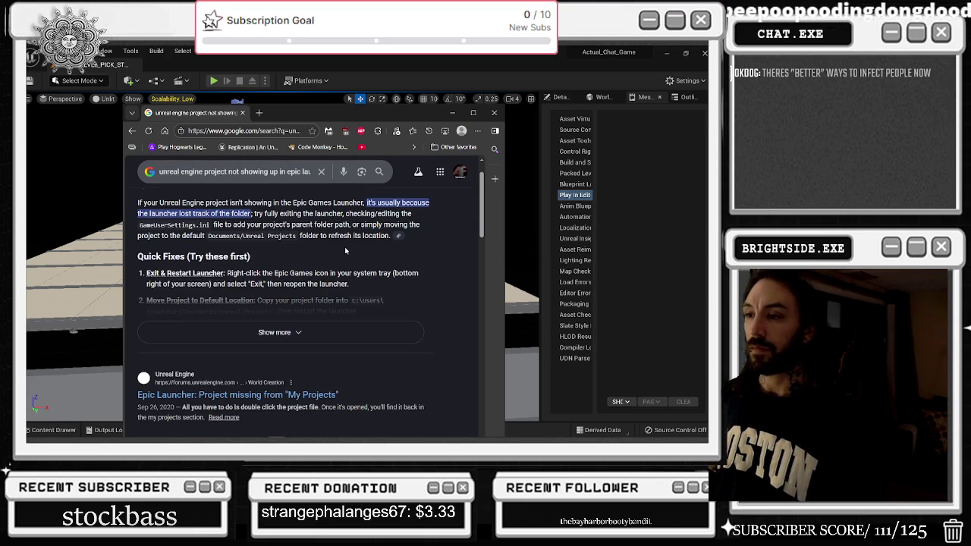
{"action": "left_click", "coordinate": [278, 323]}
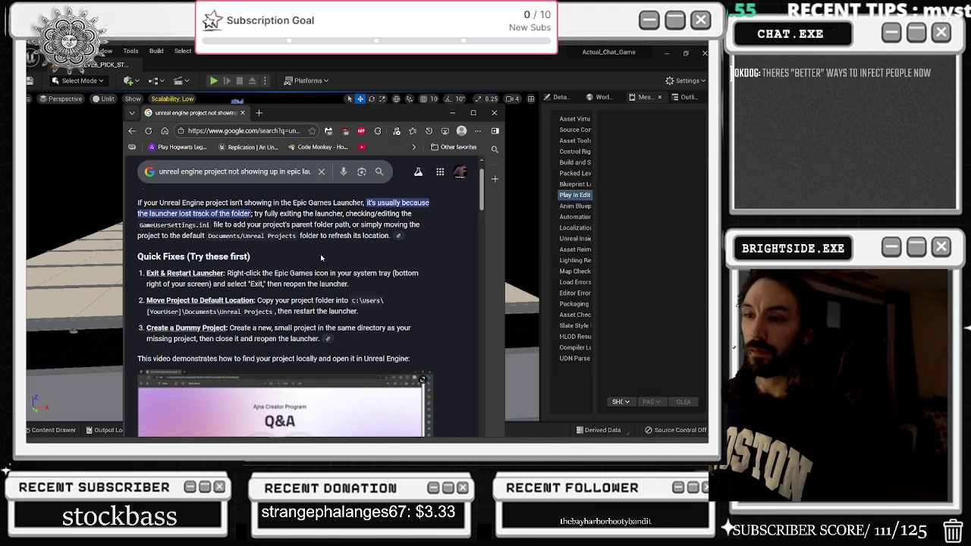
{"action": "scroll", "coordinate": [321, 258], "scroll_direction": "down", "scroll_amount": 2}
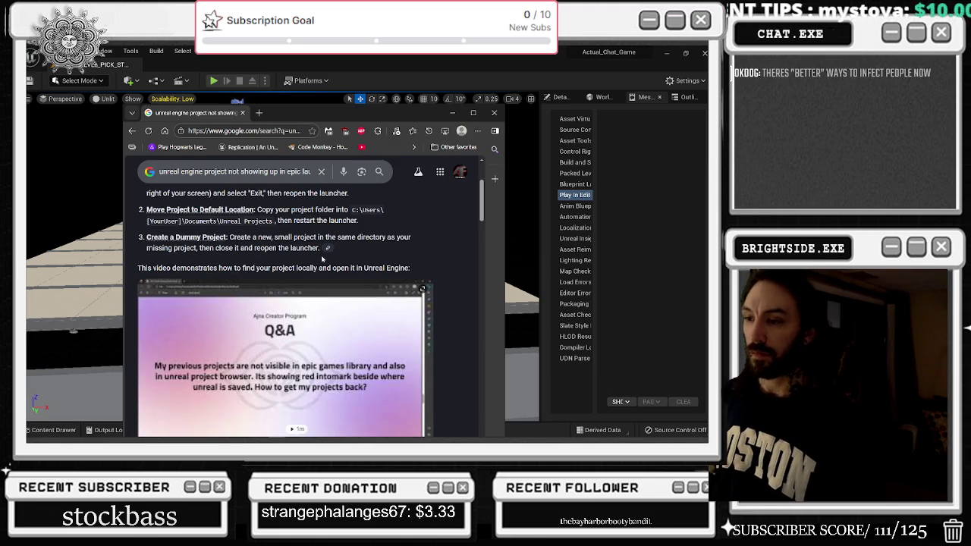
{"action": "scroll", "coordinate": [321, 258], "scroll_direction": "down", "scroll_amount": 5}
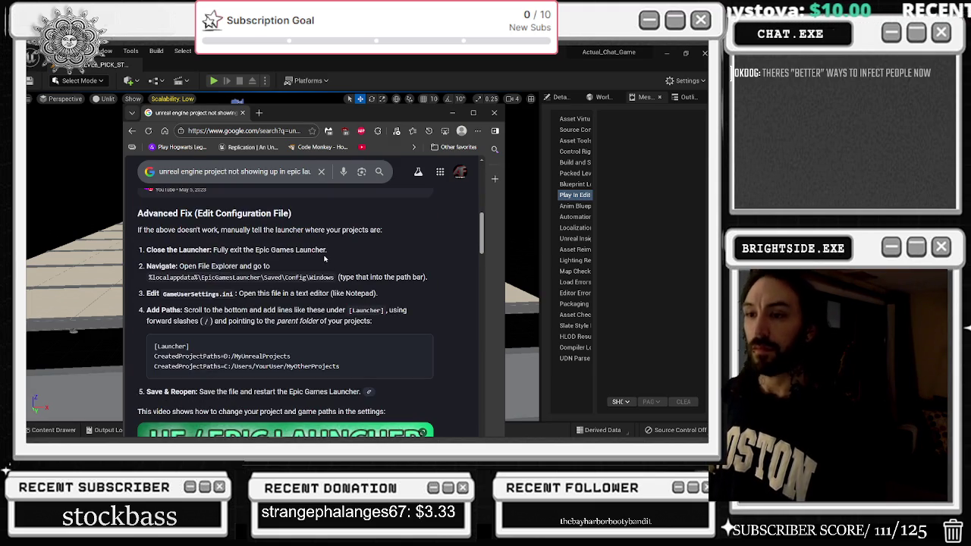
{"action": "scroll", "coordinate": [325, 261], "scroll_direction": "down", "scroll_amount": 4}
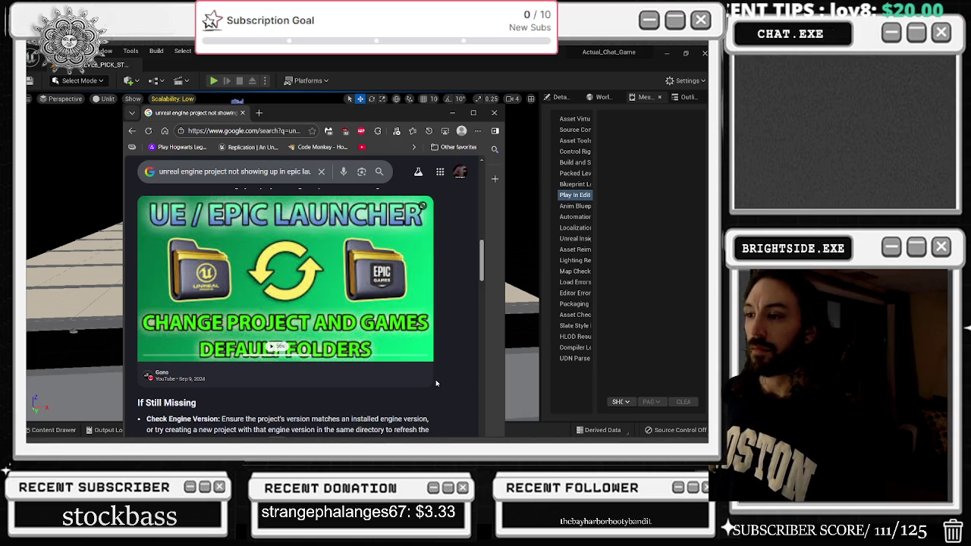
{"action": "left_click", "coordinate": [430, 379]}
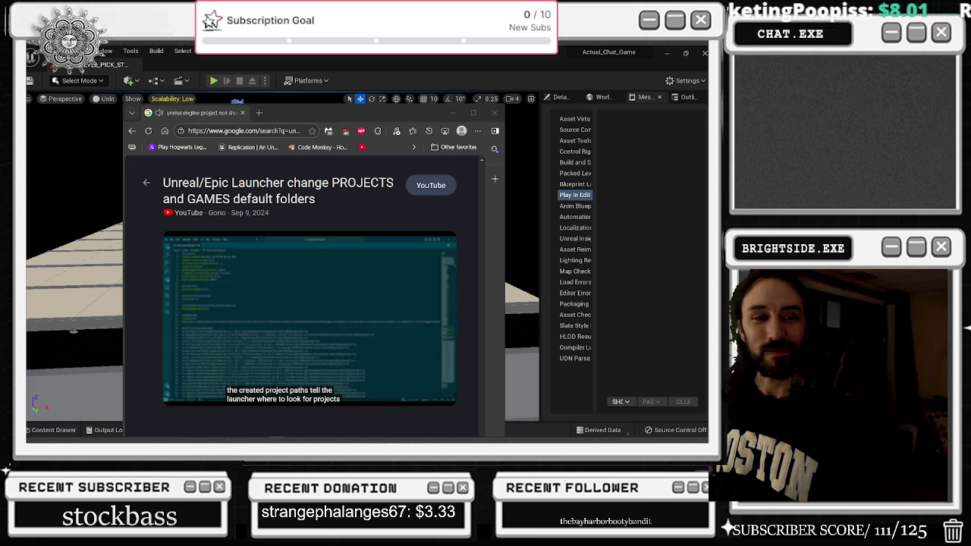
Maximize Edge and play the tutorial fullscreen at 720p60 quality
{"action": "left_click", "coordinate": [473, 112]}
{"action": "scroll", "coordinate": [312, 327], "scroll_direction": "down", "scroll_amount": 1}
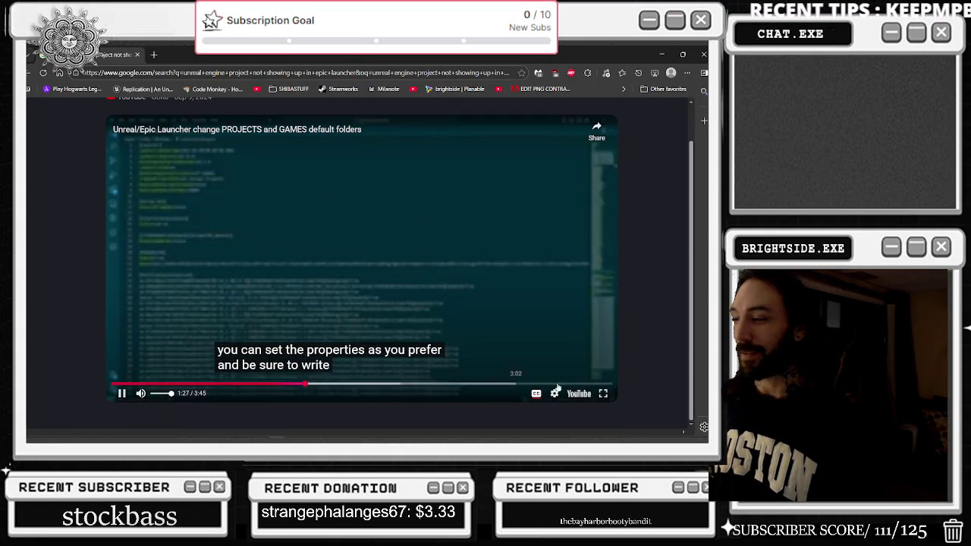
{"action": "left_click", "coordinate": [608, 393]}
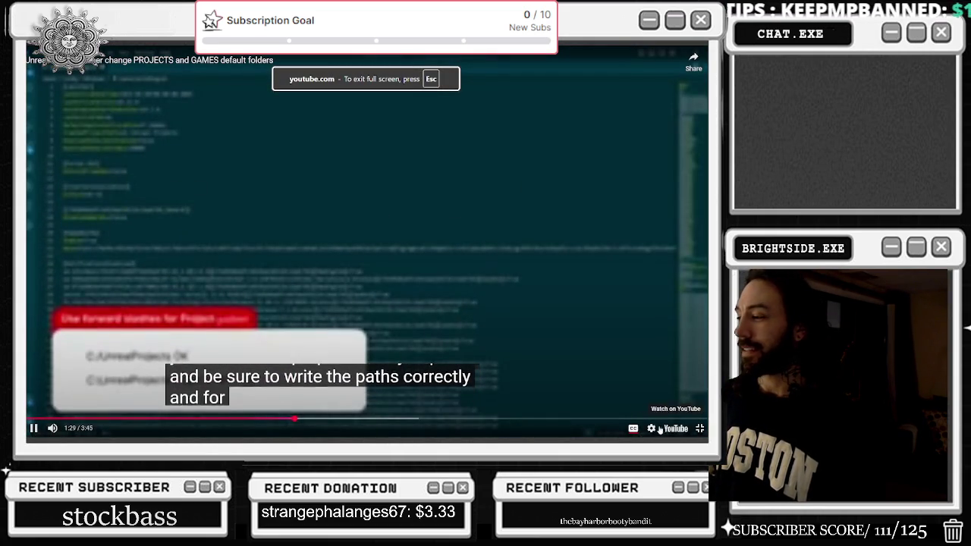
{"action": "left_click", "coordinate": [652, 428]}
{"action": "left_click", "coordinate": [653, 401]}
{"action": "left_click", "coordinate": [632, 348]}
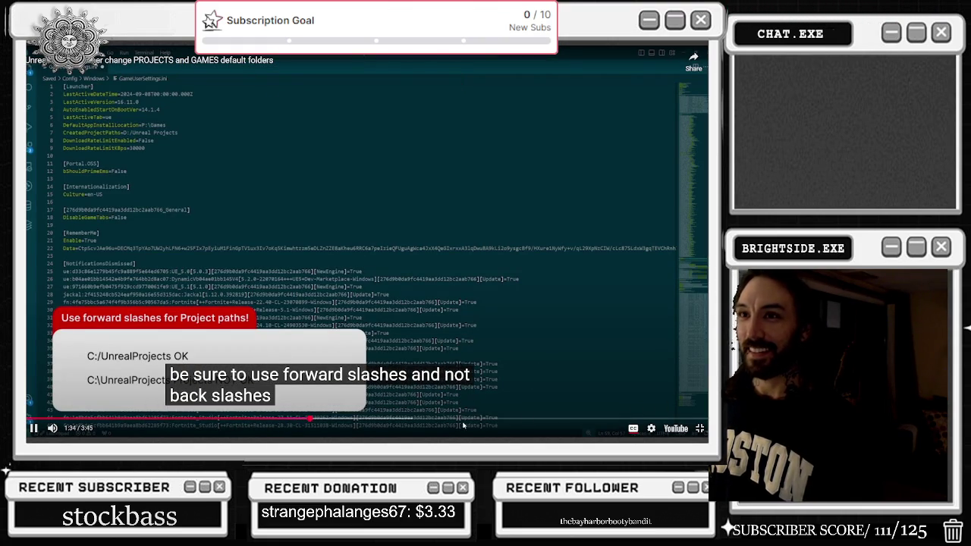
Seek back to the Saved/config folder step, pause there, and exit fullscreen
{"action": "left_click", "coordinate": [201, 418]}
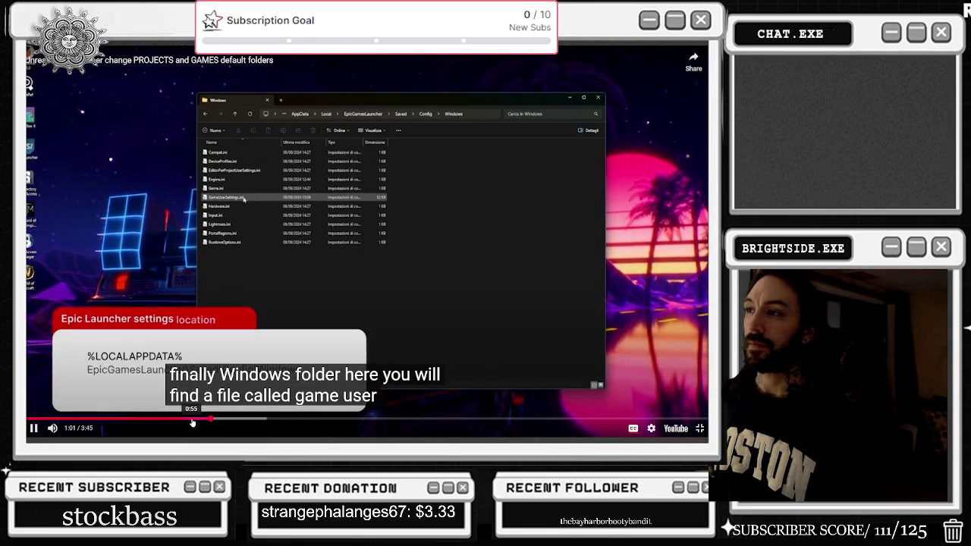
{"action": "left_click", "coordinate": [192, 419]}
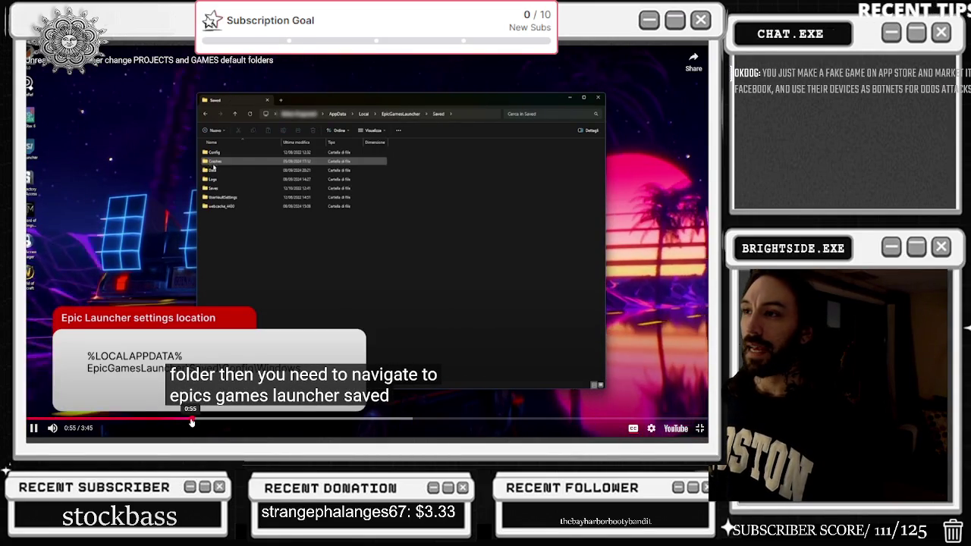
{"action": "left_click", "coordinate": [691, 410]}
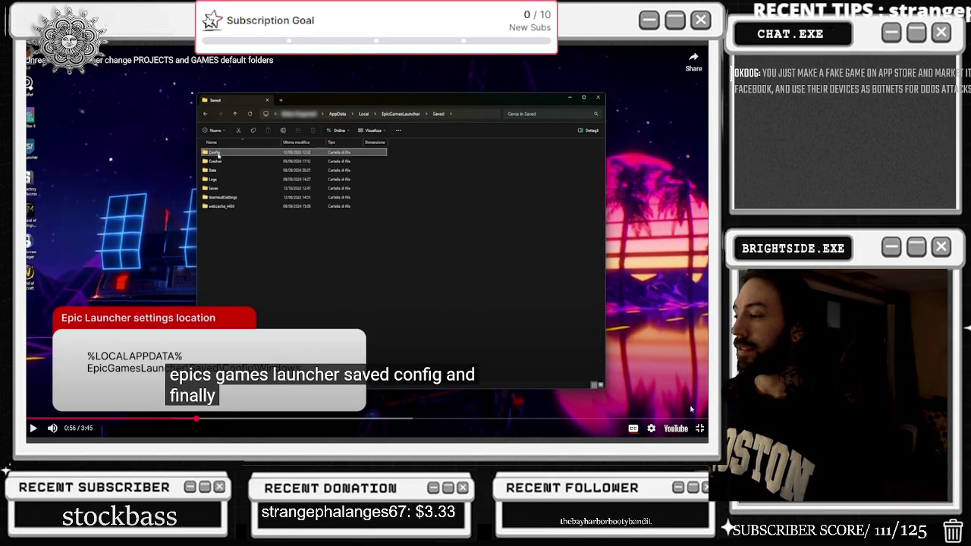
{"action": "left_click", "coordinate": [700, 428]}
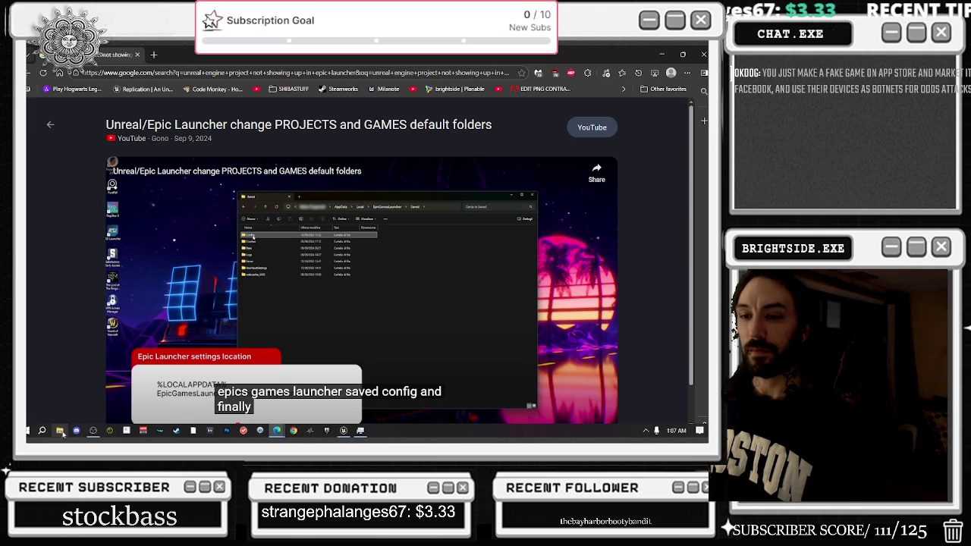
{"action": "left_click", "coordinate": [60, 431]}
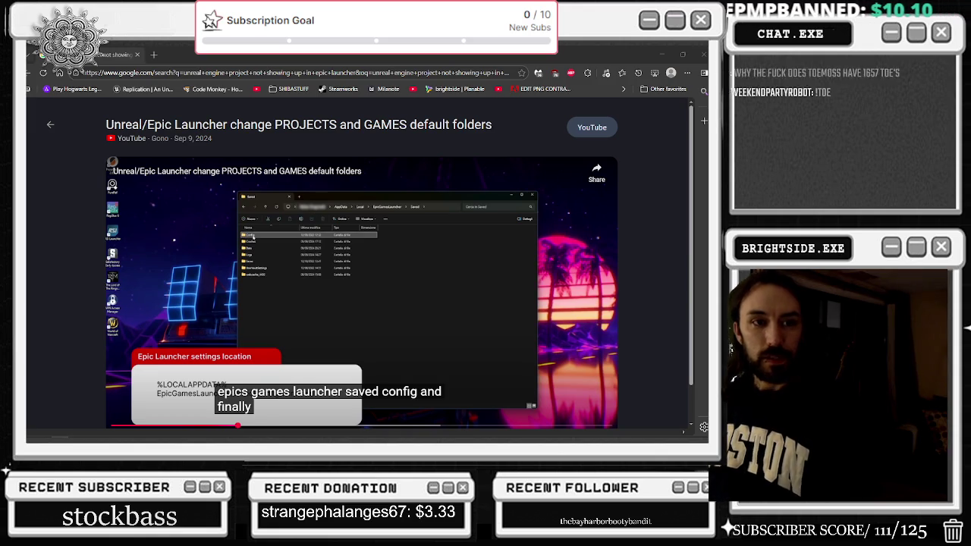
Replay the game user settings file step, pause at 3:16, and return to Unreal
{"action": "left_click", "coordinate": [295, 212]}
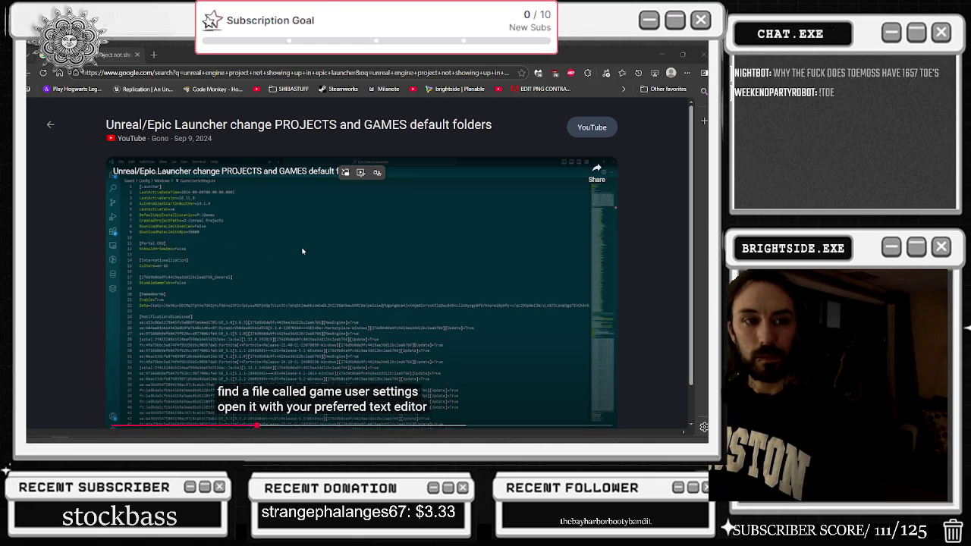
{"action": "left_click", "coordinate": [323, 253]}
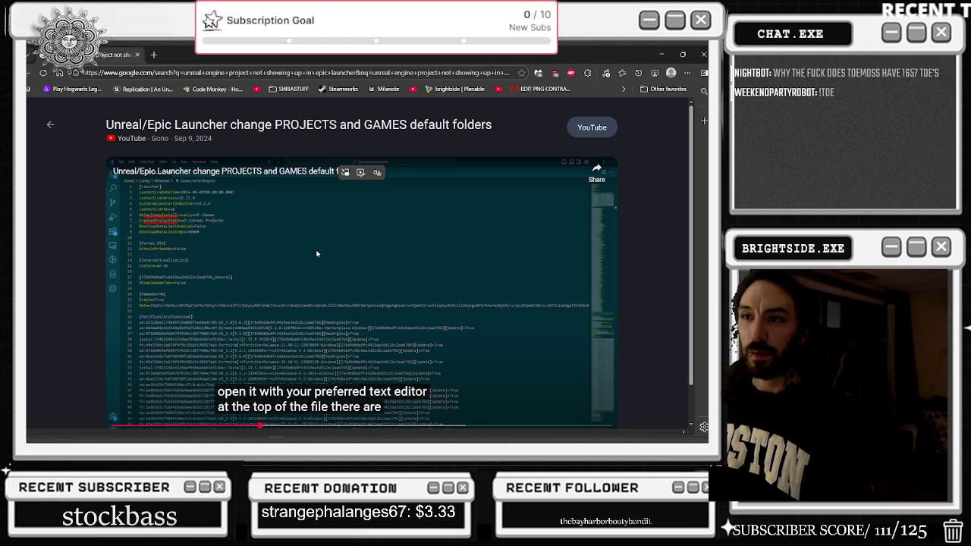
{"action": "key", "text": "Left"}
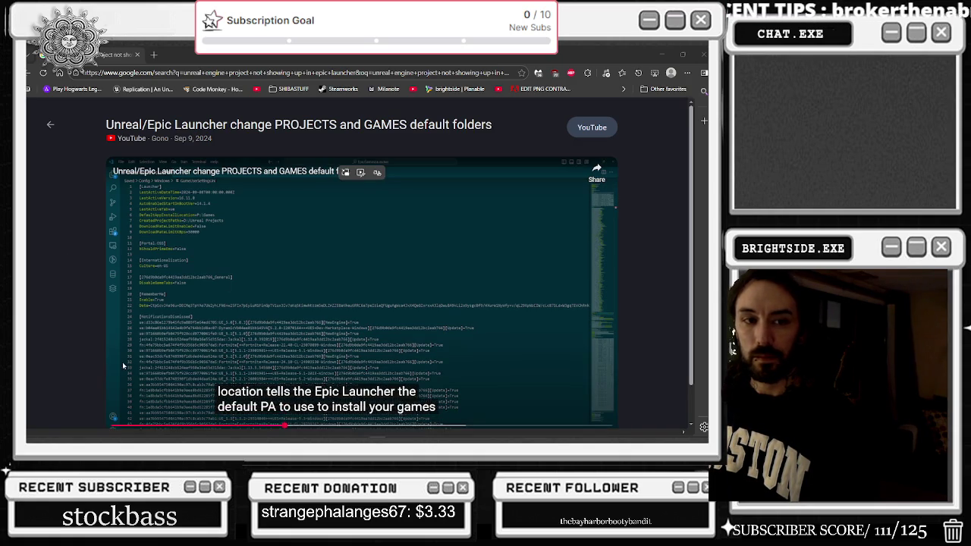
{"action": "scroll", "coordinate": [144, 379], "scroll_direction": "down", "scroll_amount": 1}
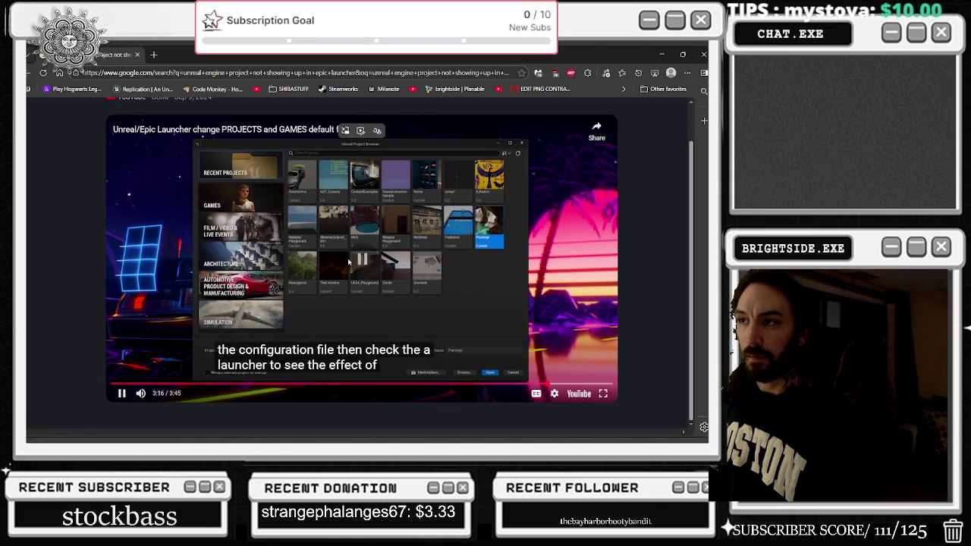
{"action": "left_click", "coordinate": [349, 261]}
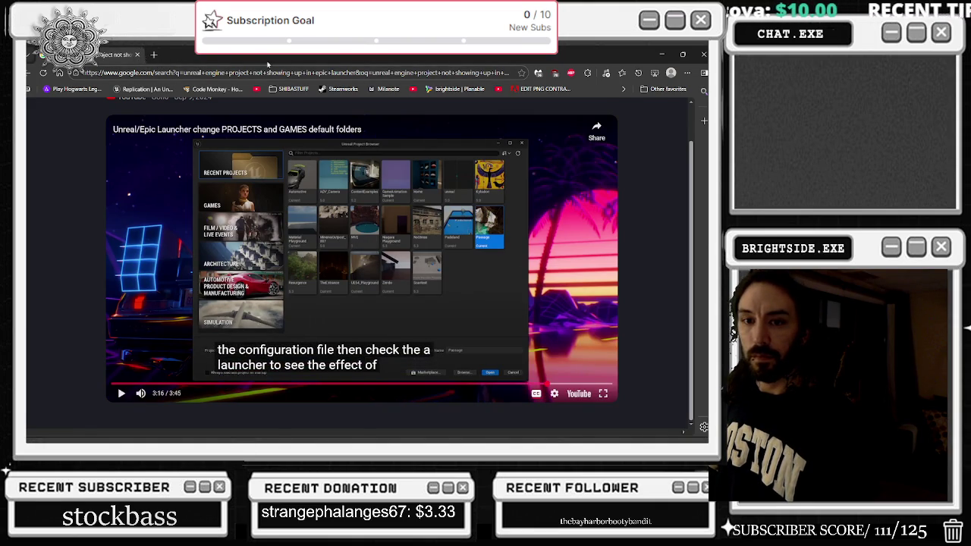
{"action": "key", "text": "alt+Tab"}
{"action": "key", "text": "alt+Tab"}
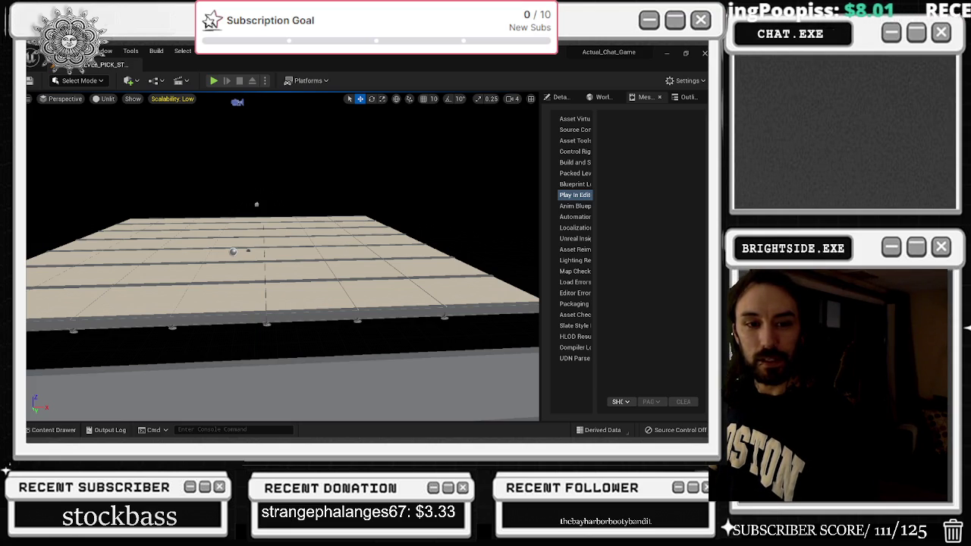
Show the desktop and launch the Epic Games Launcher from the hidden tray icons
{"action": "key", "text": "super+d"}
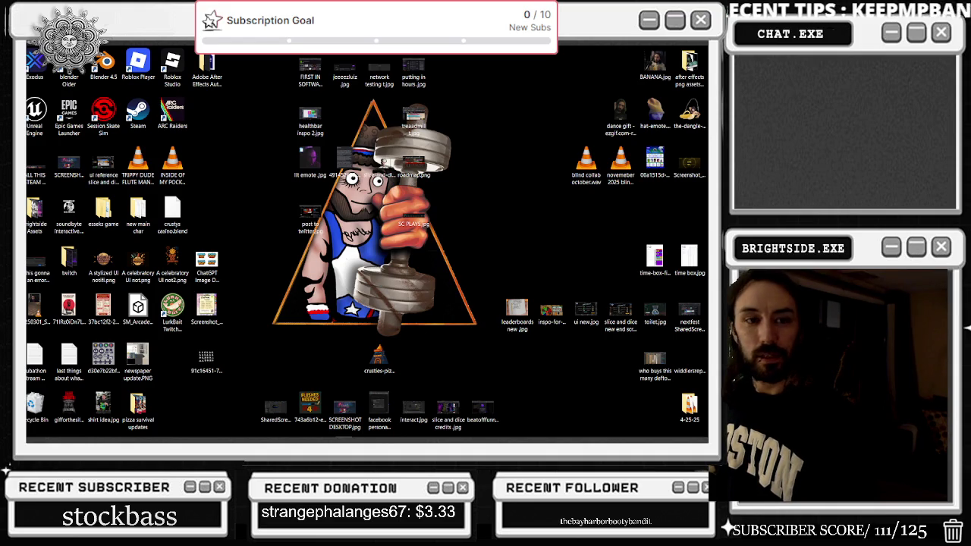
{"action": "mouse_move", "coordinate": [395, 436]}
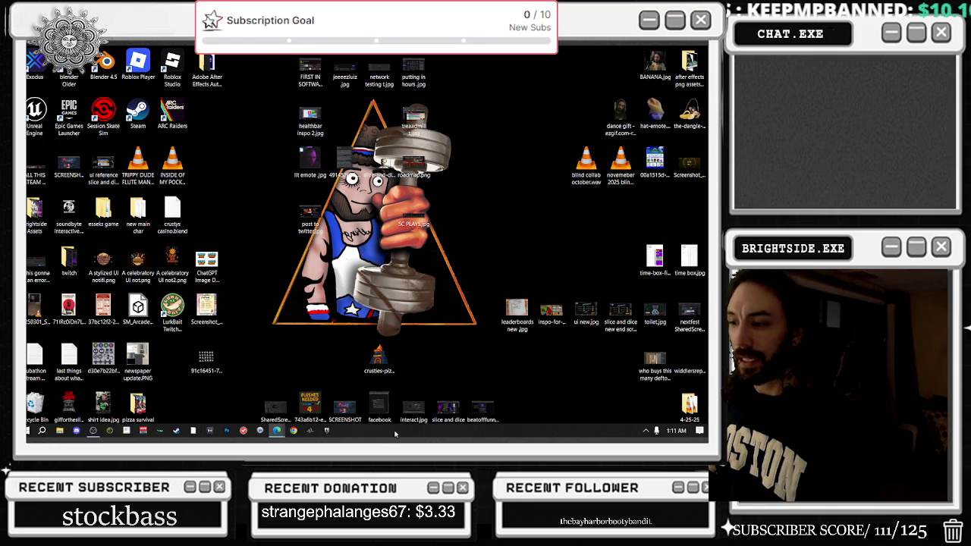
{"action": "left_click", "coordinate": [646, 431]}
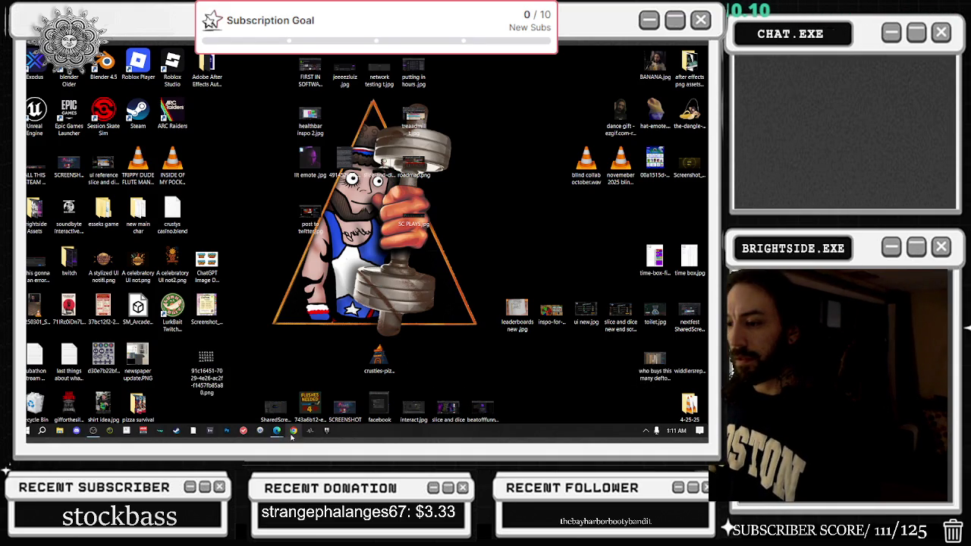
{"action": "left_click", "coordinate": [327, 431]}
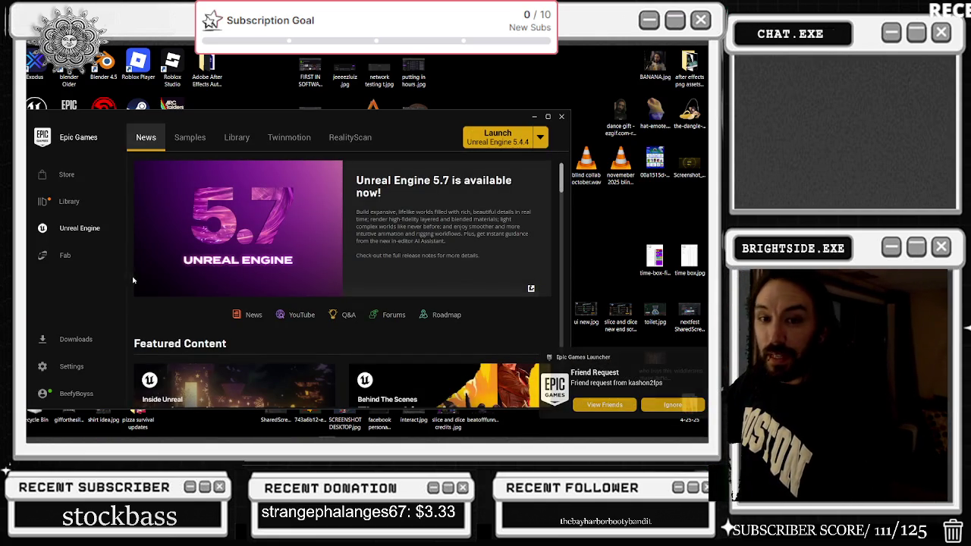
Open the Library page and maximize the launcher to view engine versions and projects
{"action": "left_click", "coordinate": [242, 144]}
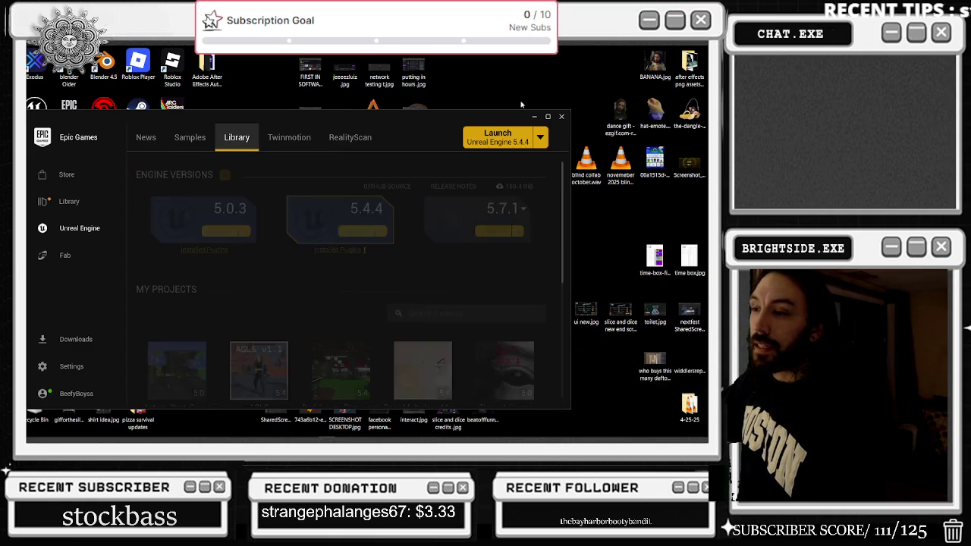
{"action": "left_click", "coordinate": [549, 116]}
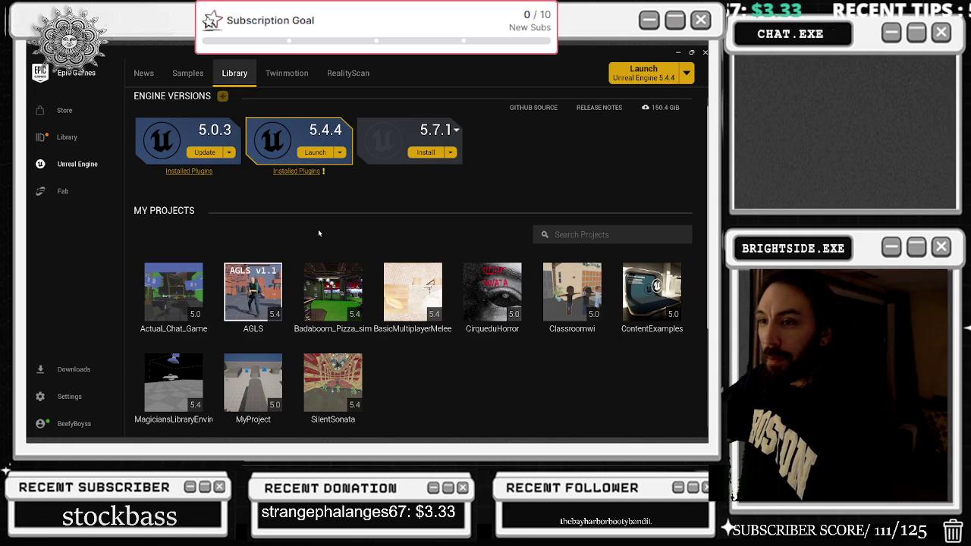
{"action": "scroll", "coordinate": [318, 233], "scroll_direction": "down", "scroll_amount": 2}
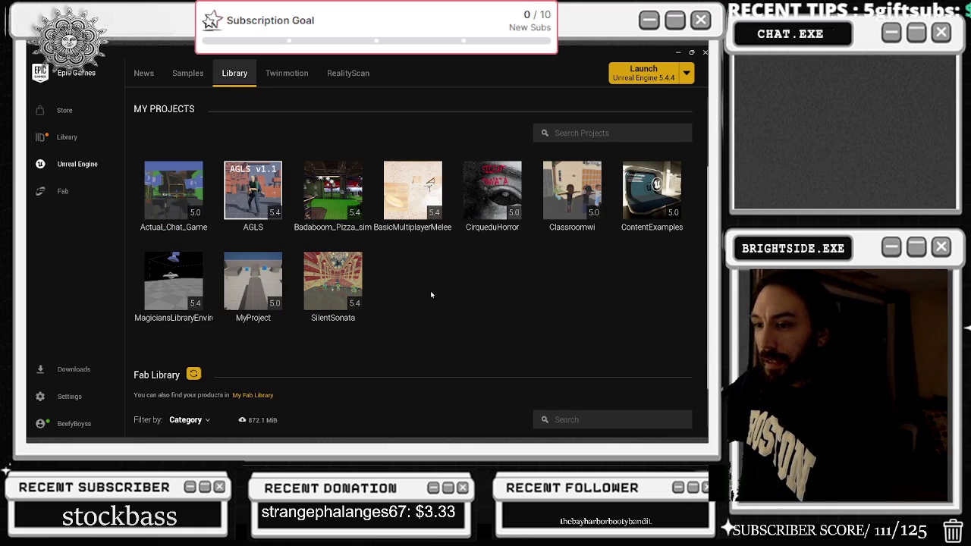
{"action": "scroll", "coordinate": [437, 287], "scroll_direction": "up", "scroll_amount": 1}
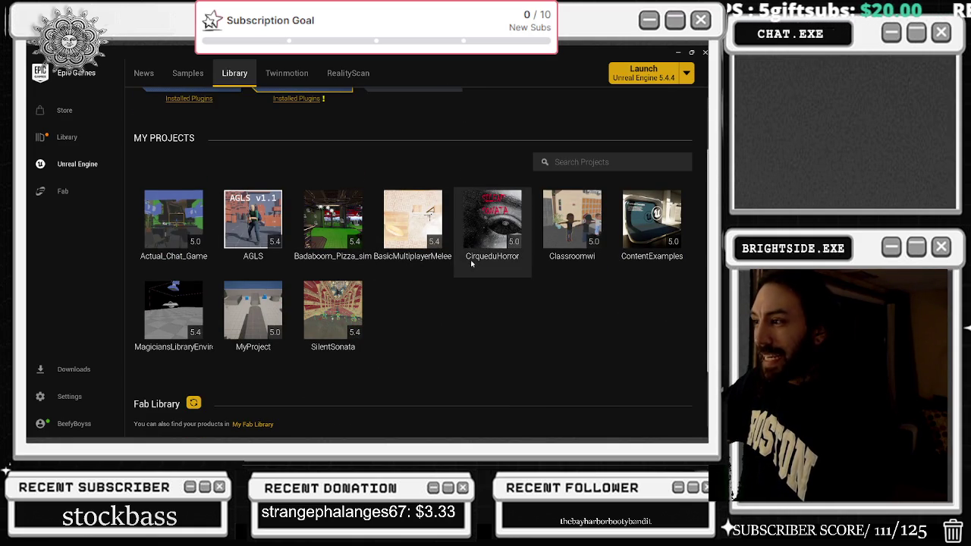
Bring the Edge tutorial window in front of the launcher's project list
{"action": "key", "text": "alt+Tab"}
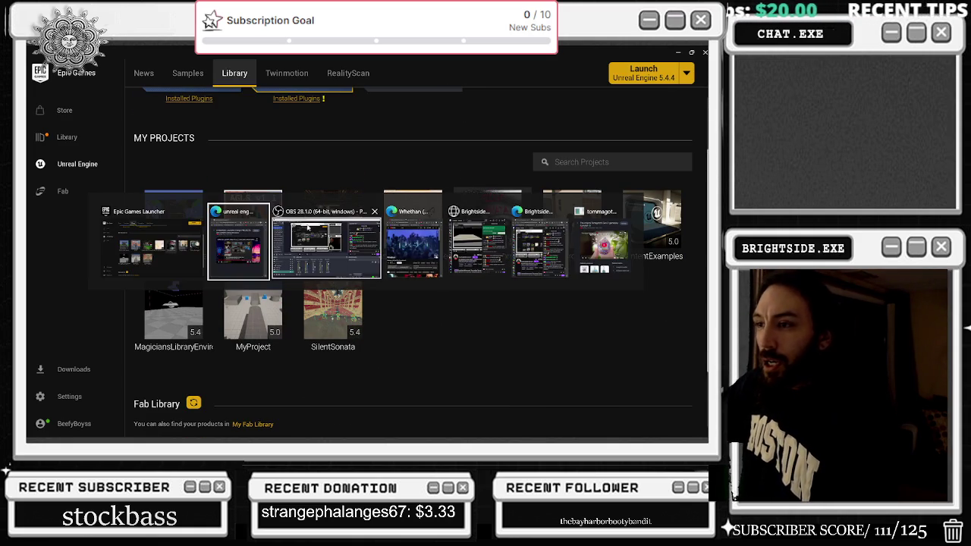
{"action": "left_click", "coordinate": [262, 237]}
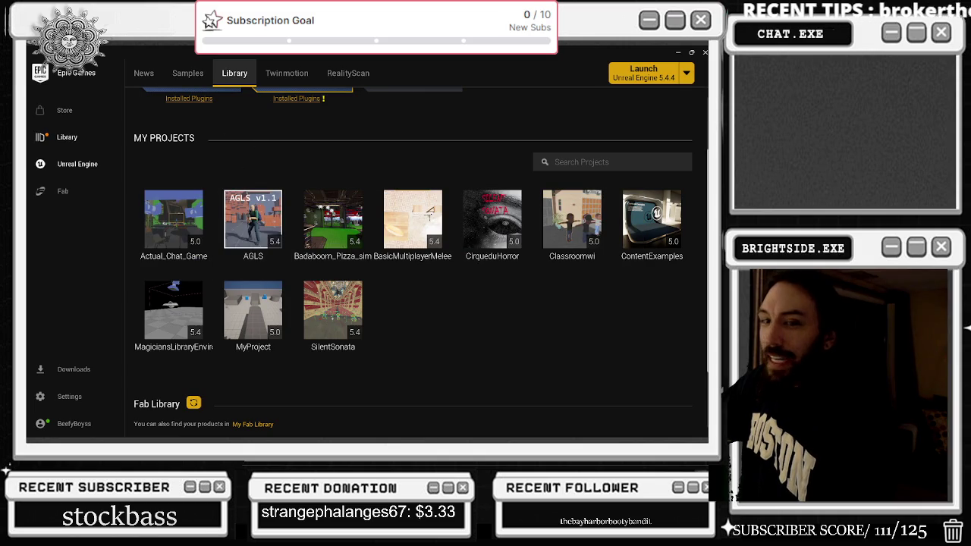
{"action": "key", "text": "alt+Tab"}
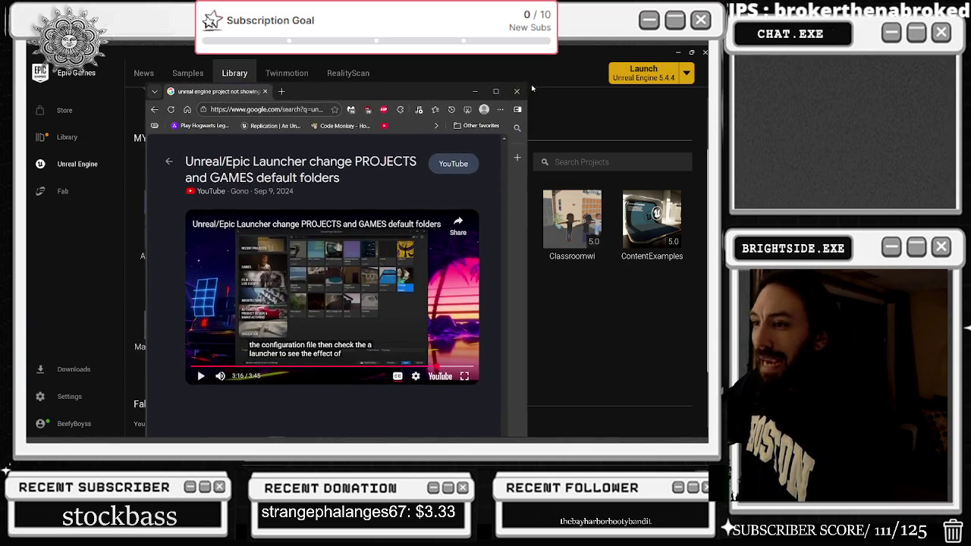
Maximize Edge and jump the tutorial to its config-file section
{"action": "left_click", "coordinate": [497, 92]}
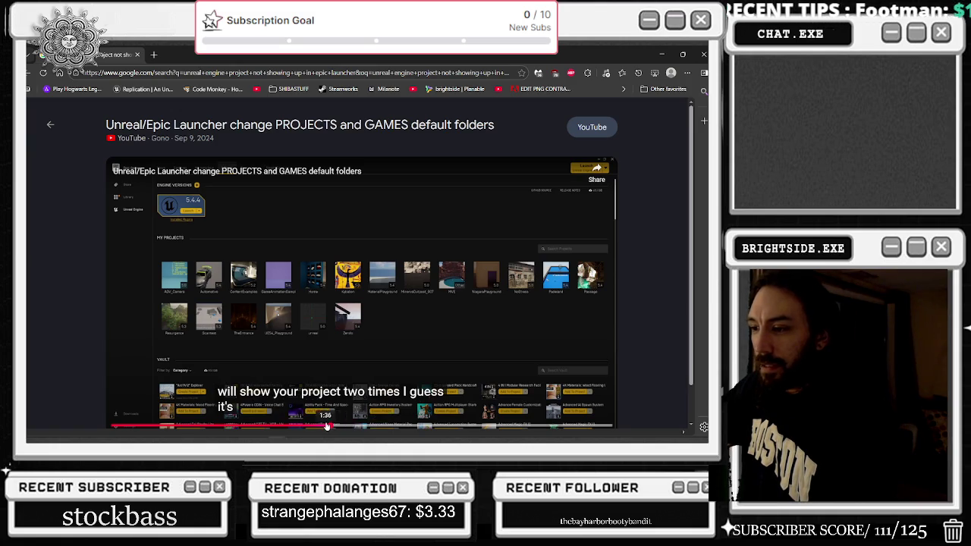
{"action": "left_click", "coordinate": [287, 425]}
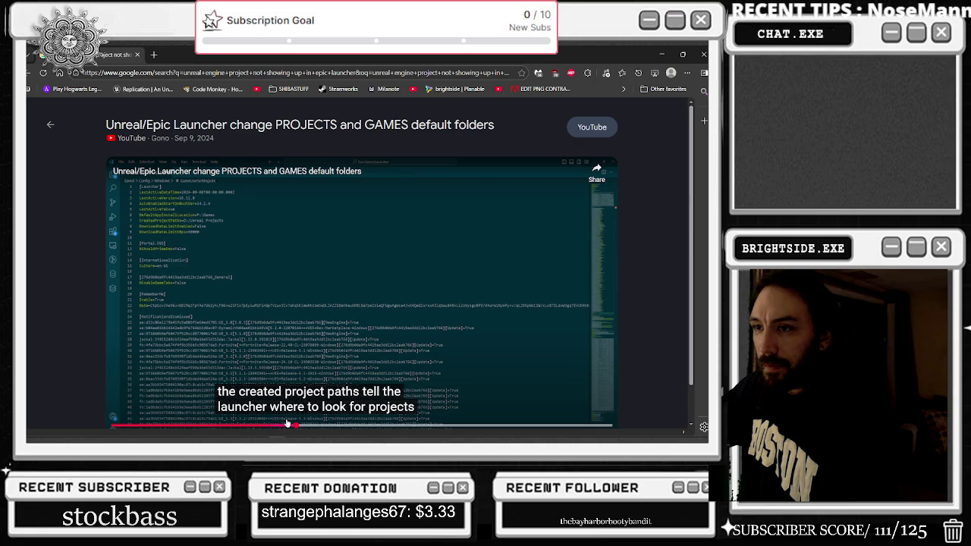
{"action": "mouse_move", "coordinate": [285, 436]}
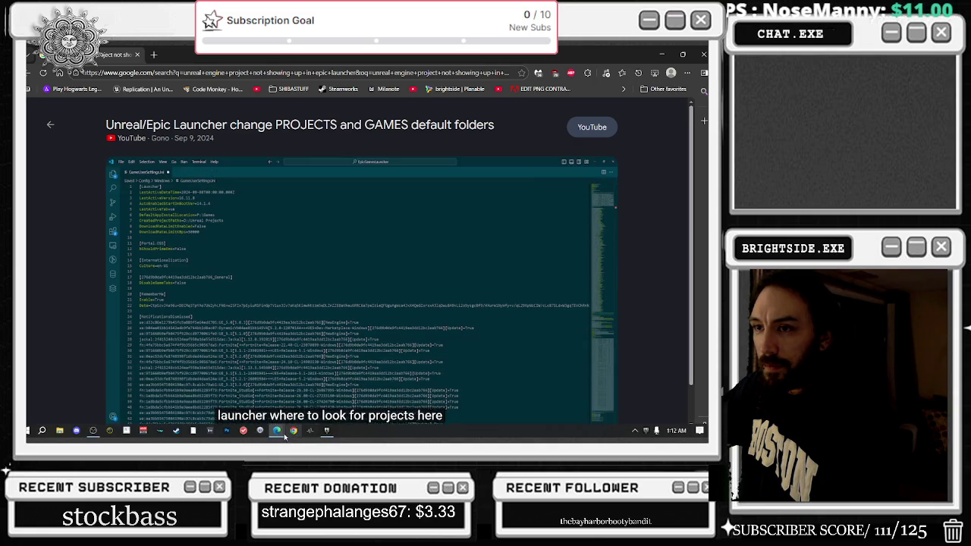
{"action": "left_click", "coordinate": [59, 430]}
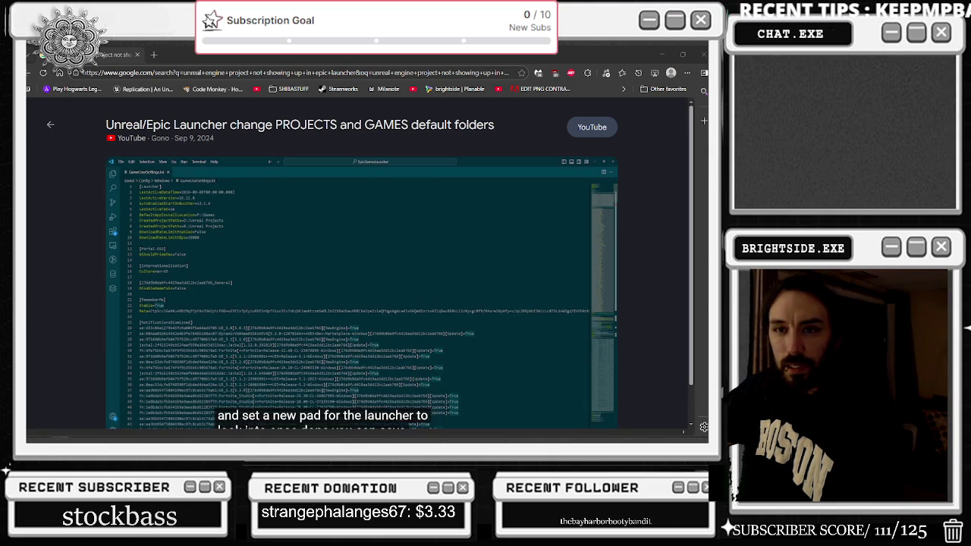
Rewind the tutorial in five-second steps to replay the project path settings explanation
{"action": "mouse_move", "coordinate": [260, 259]}
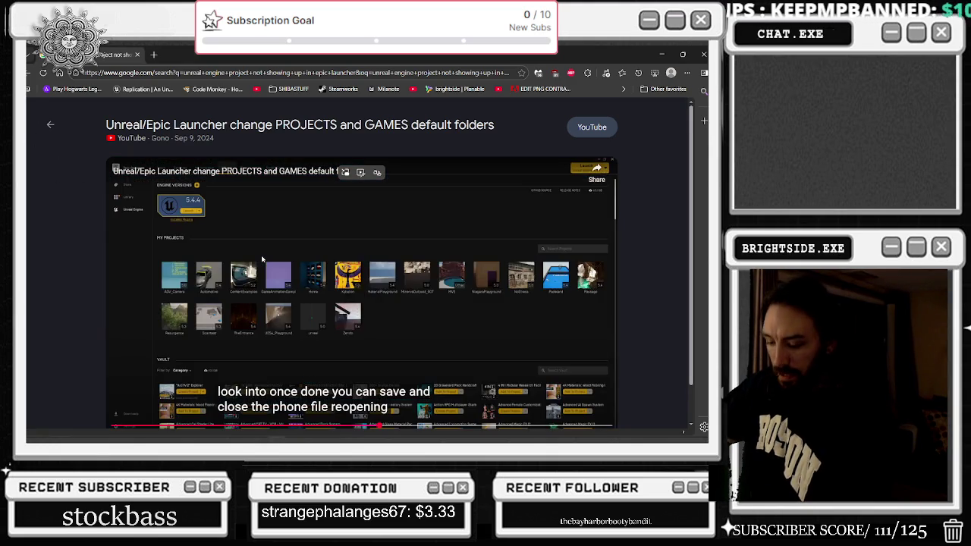
{"action": "key", "text": "Left"}
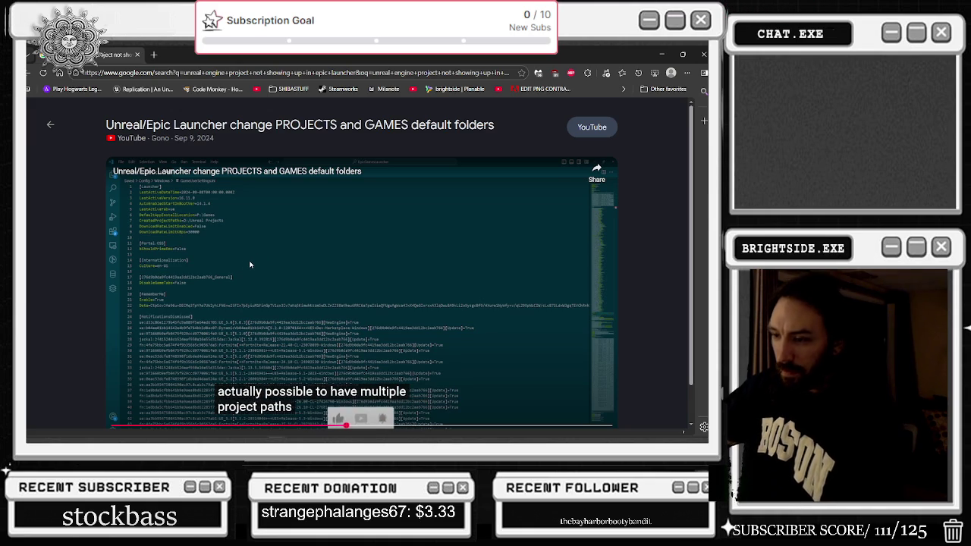
{"action": "key", "text": "Left"}
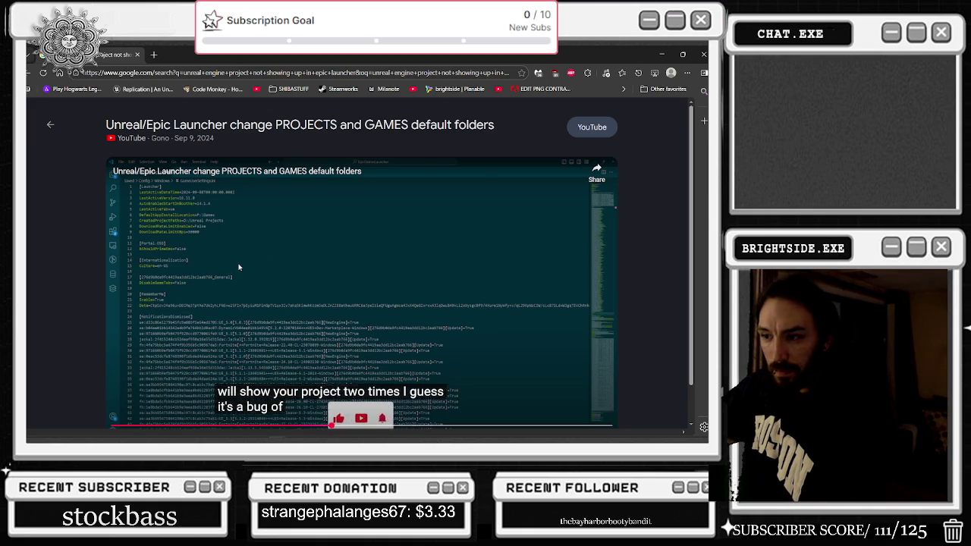
{"action": "key", "text": "Left"}
{"action": "key", "text": "Left"}
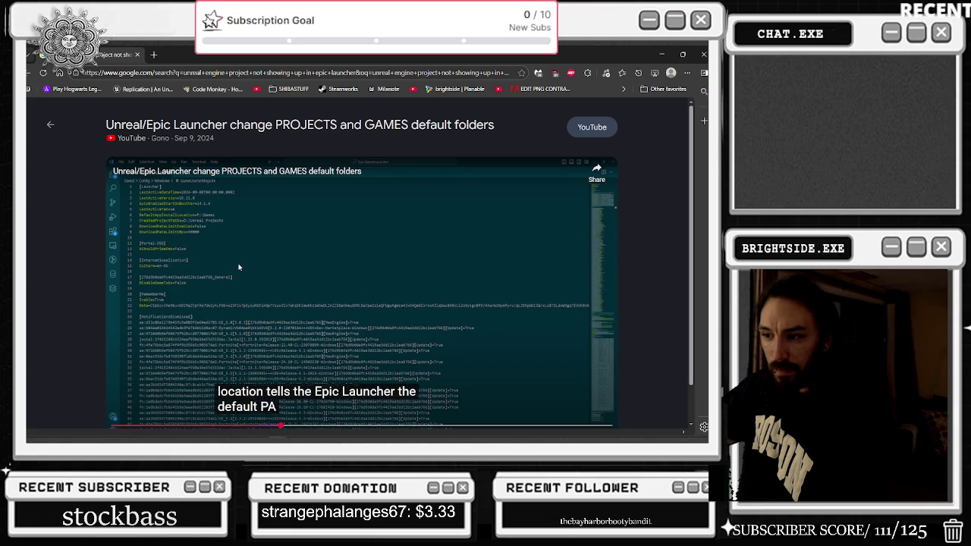
{"action": "key", "text": "Left"}
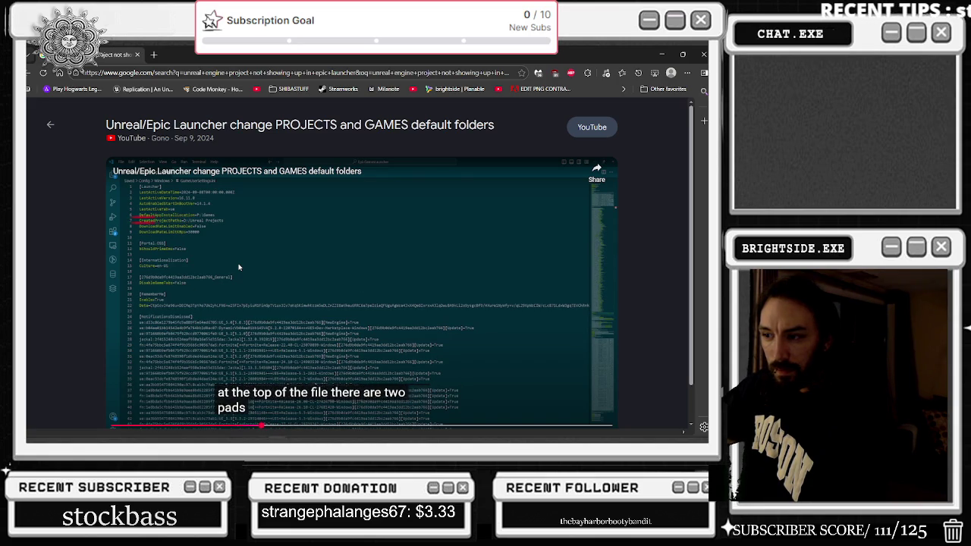
{"action": "key", "text": "Left"}
{"action": "key", "text": "Left"}
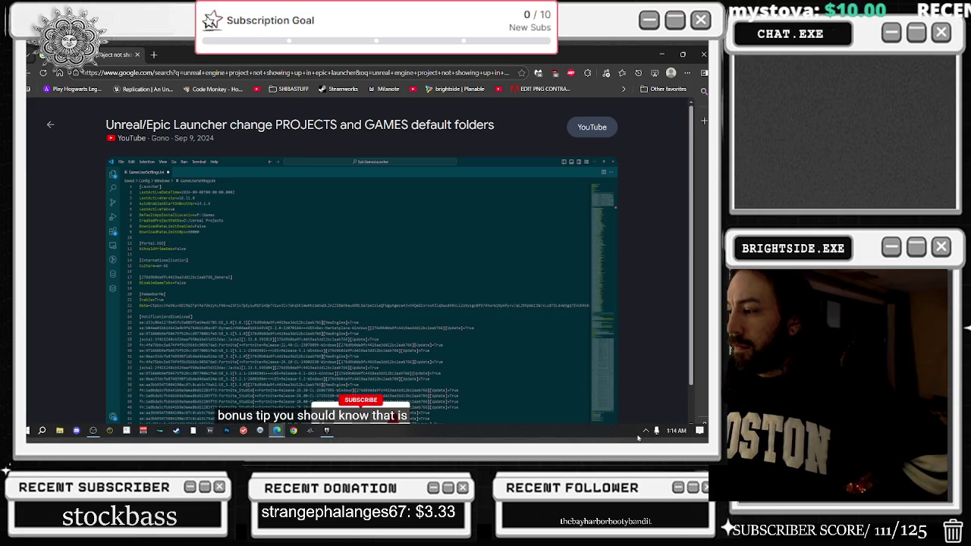
Exit the Epic Games Launcher from its tray icon menu and close the tray overflow
{"action": "right_click", "coordinate": [634, 398]}
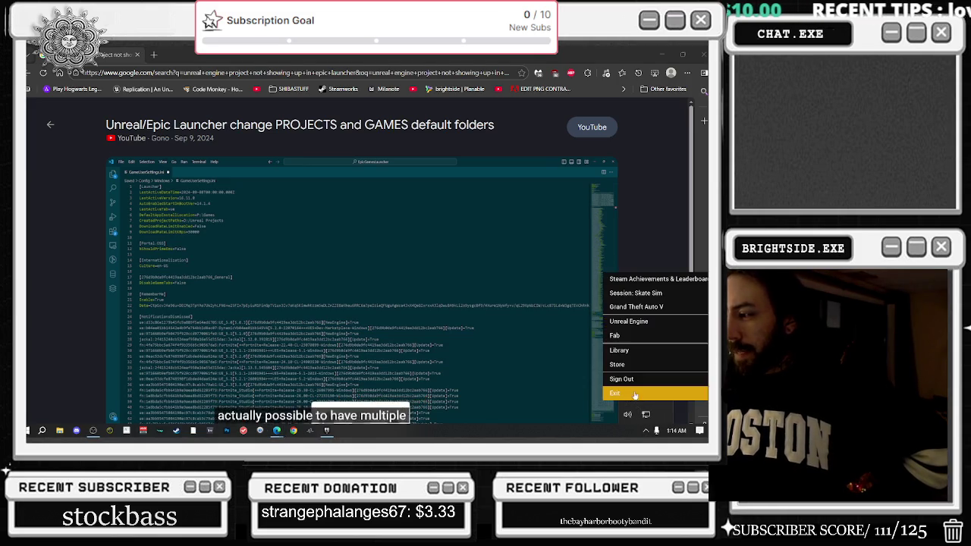
{"action": "left_click", "coordinate": [635, 394]}
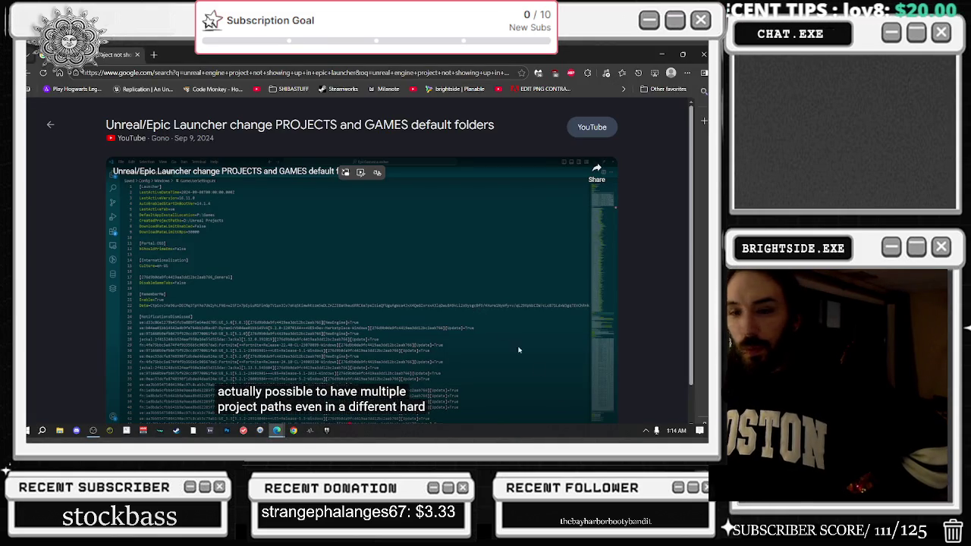
{"action": "left_click", "coordinate": [645, 432]}
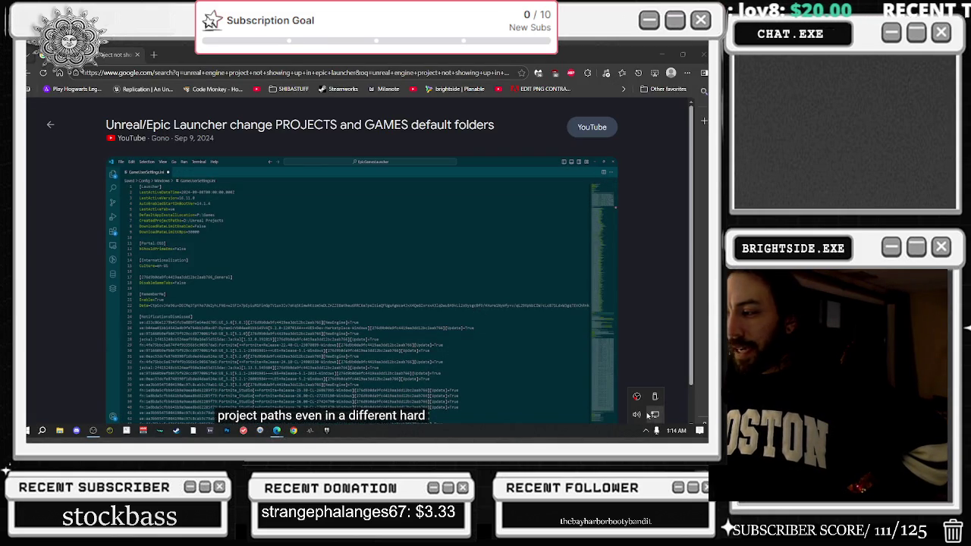
{"action": "left_click", "coordinate": [511, 440]}
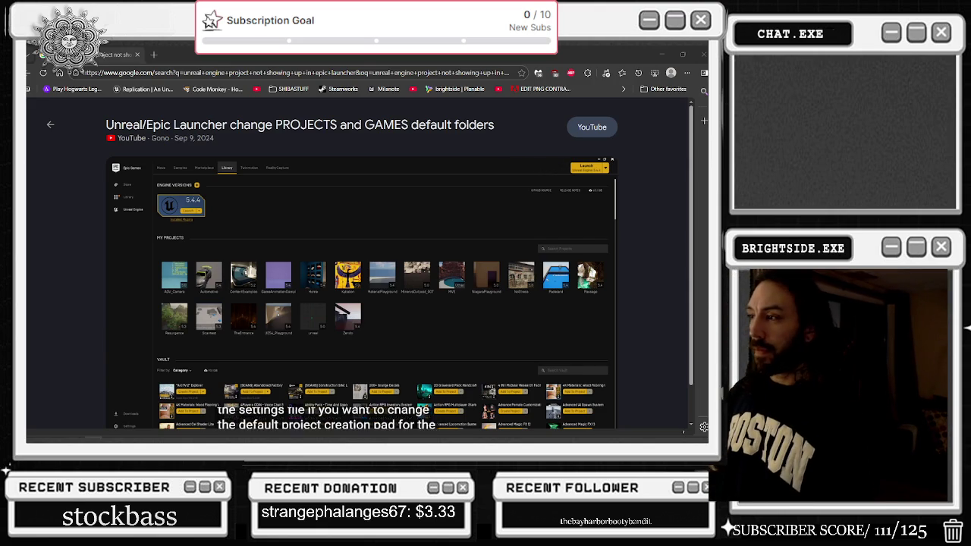
Pause the tutorial, rewind ten seconds to the project-path part, and switch windows
{"action": "left_click", "coordinate": [310, 301]}
{"action": "key", "text": "Left"}
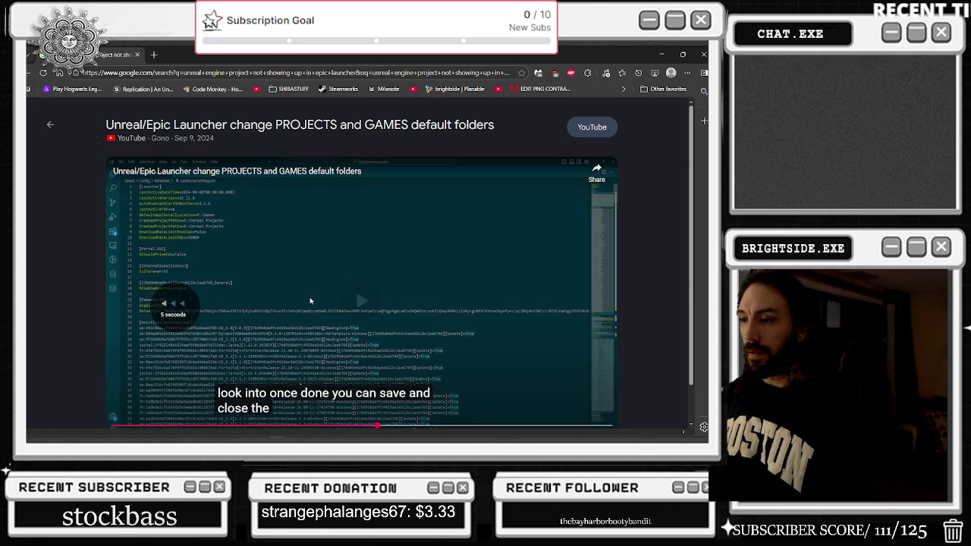
{"action": "key", "text": "Left"}
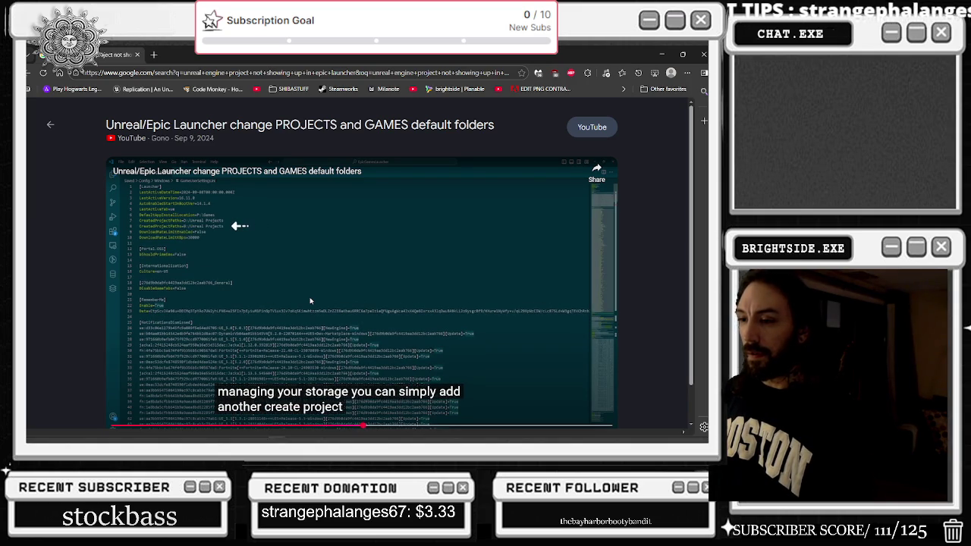
{"action": "key", "text": "alt+Tab"}
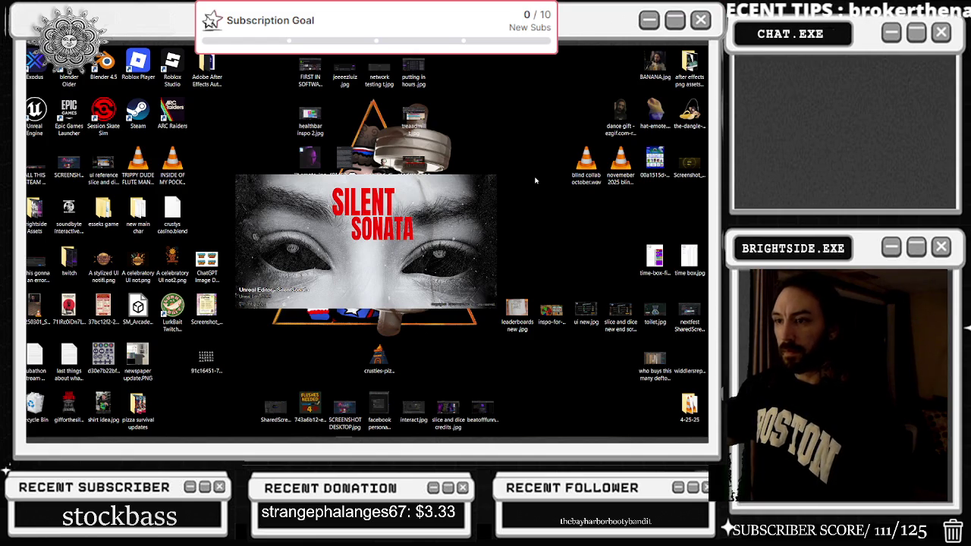
{"action": "mouse_move", "coordinate": [479, 439]}
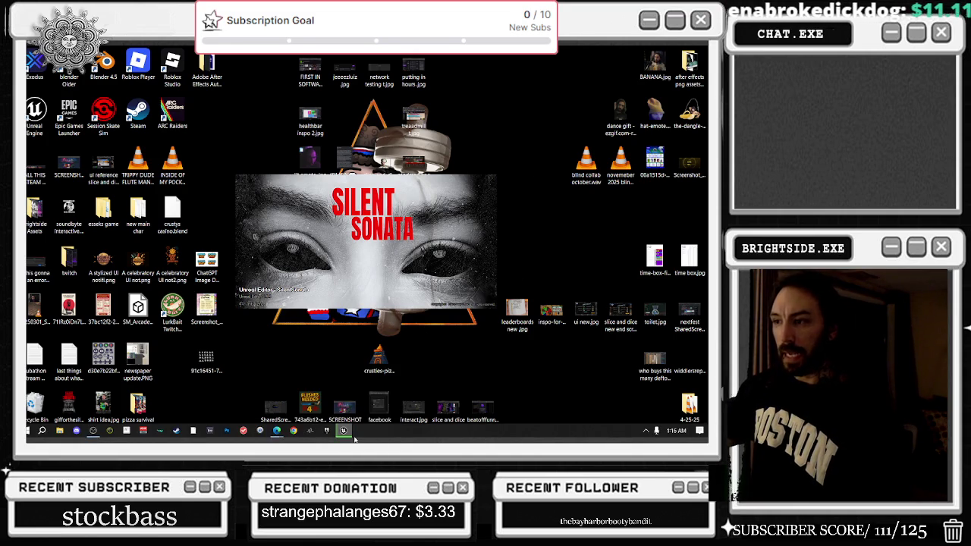
{"action": "mouse_move", "coordinate": [278, 432]}
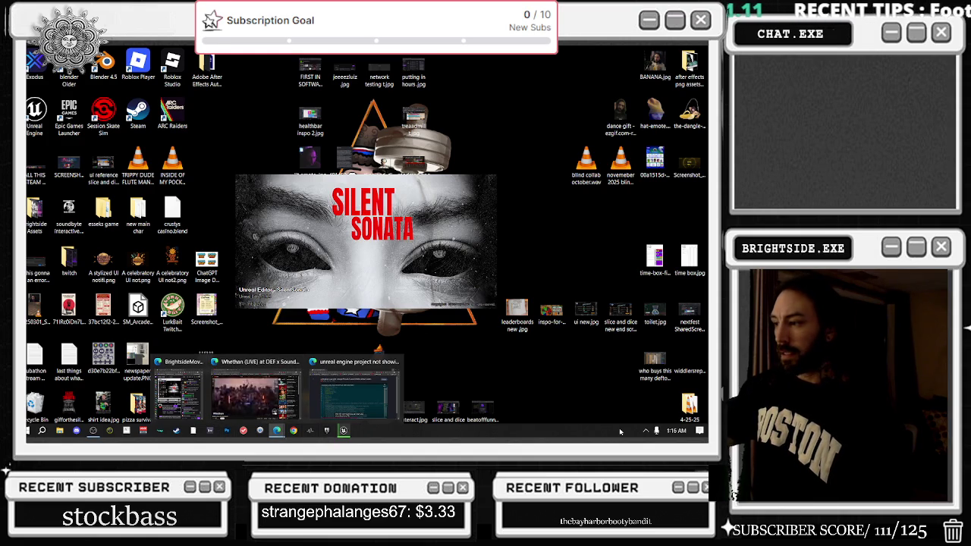
{"action": "left_click", "coordinate": [645, 430]}
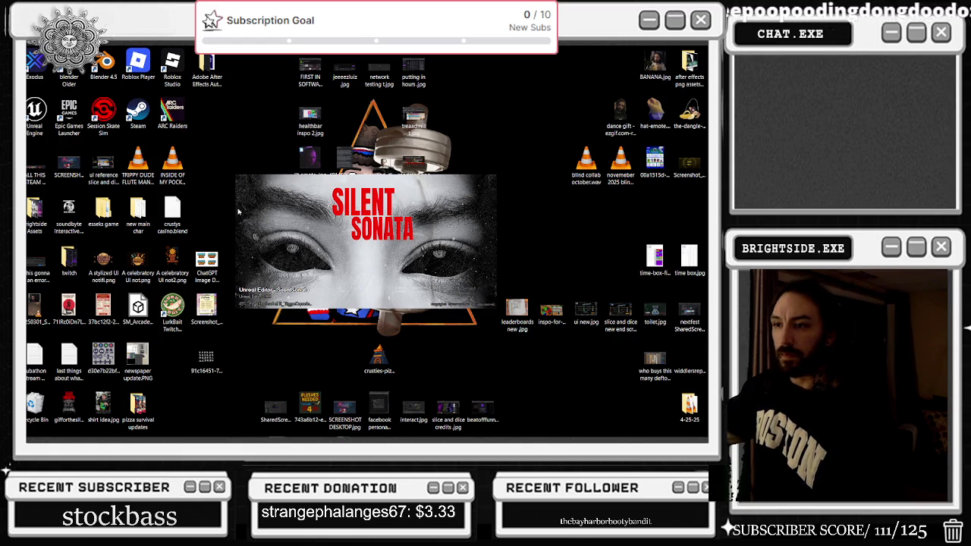
{"action": "mouse_move", "coordinate": [345, 434]}
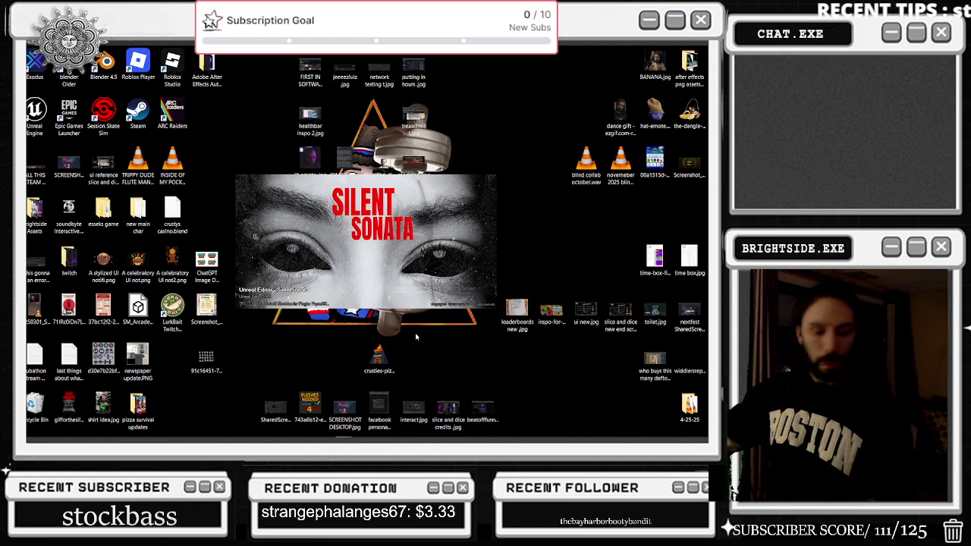
Reopen the Epic Games Launcher, scroll the Library projects, and go to the Samples page
{"action": "mouse_move", "coordinate": [422, 440]}
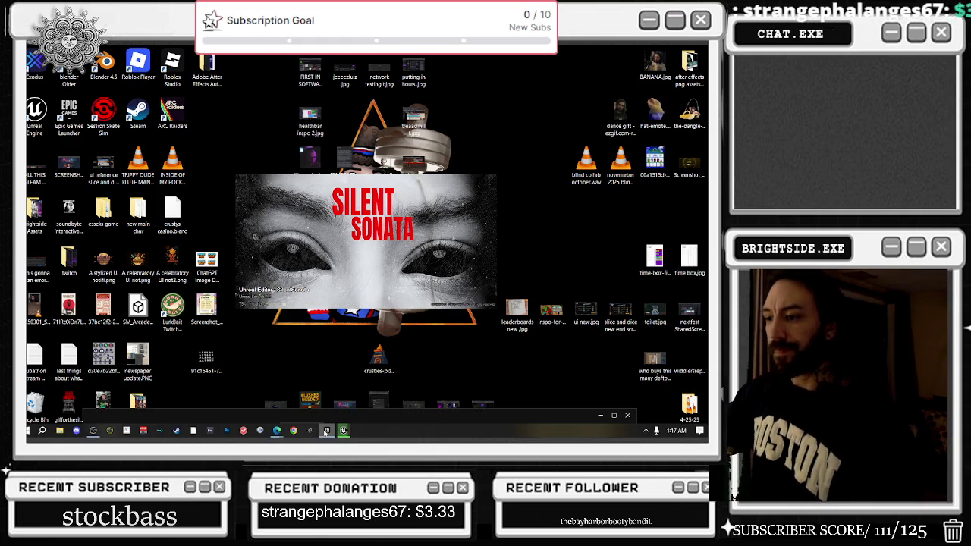
{"action": "left_click", "coordinate": [326, 431]}
{"action": "scroll", "coordinate": [425, 303], "scroll_direction": "down", "scroll_amount": 3}
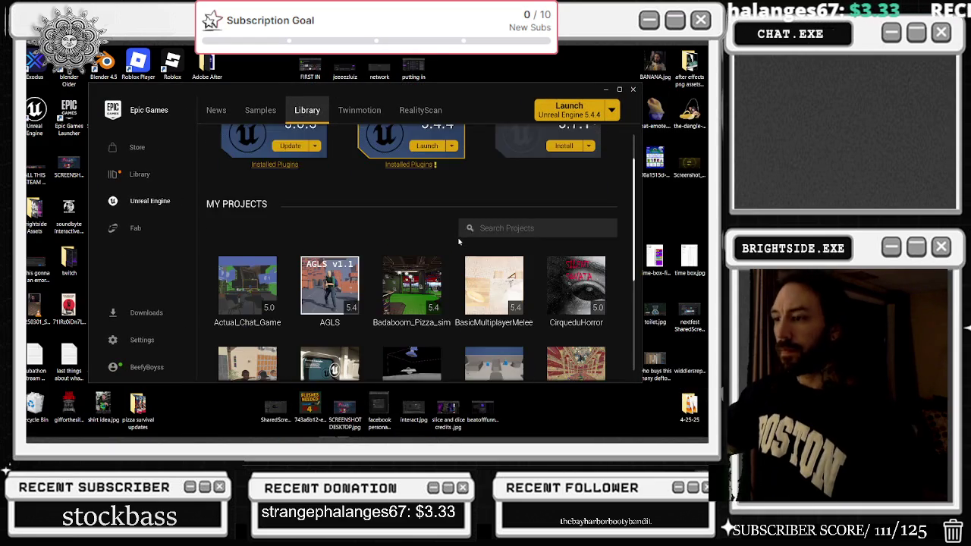
{"action": "scroll", "coordinate": [585, 280], "scroll_direction": "down", "scroll_amount": 2}
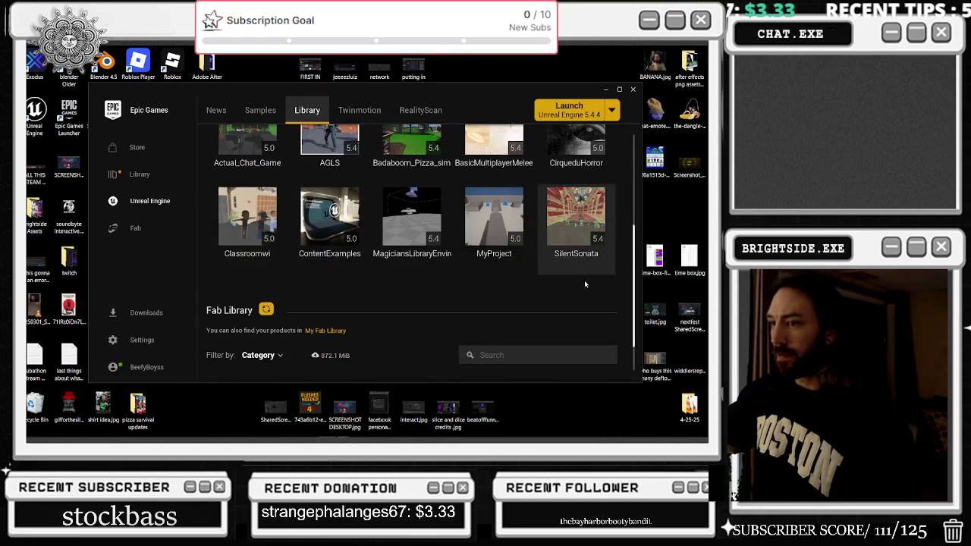
{"action": "scroll", "coordinate": [586, 283], "scroll_direction": "up", "scroll_amount": 2}
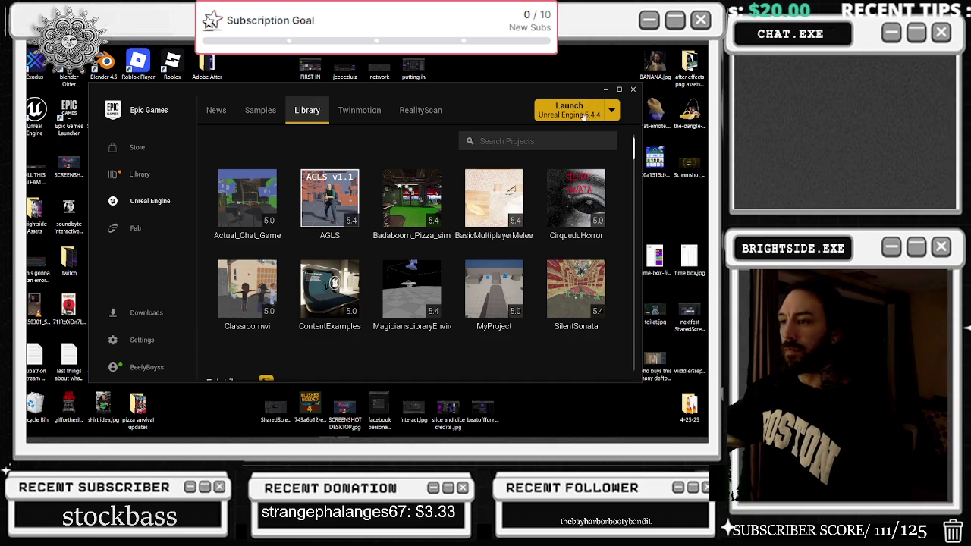
{"action": "left_click", "coordinate": [261, 110]}
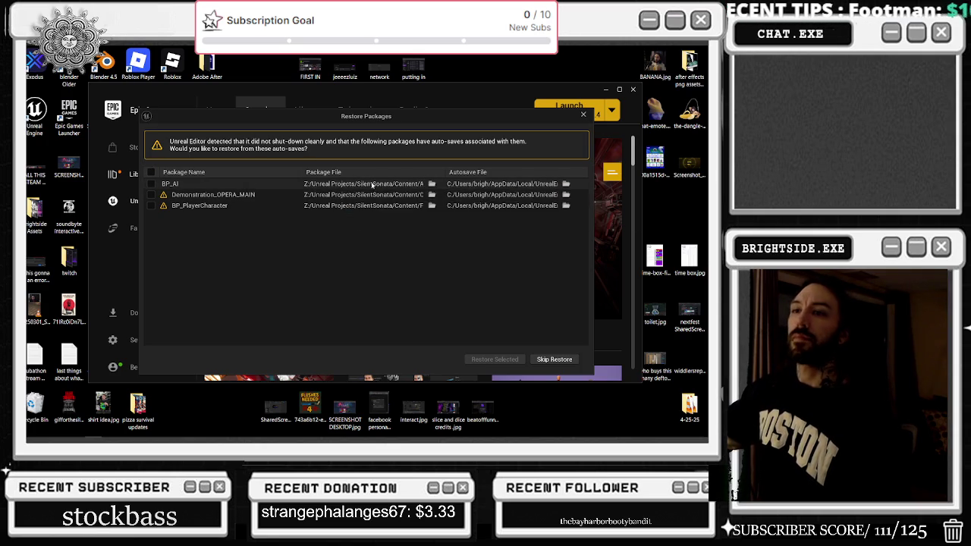
Restore auto-saves for BP_AI, Demonstration_OPERA_MAIN and BP_PlayerCharacter, then dismiss the checkout warning
{"action": "left_click", "coordinate": [151, 172]}
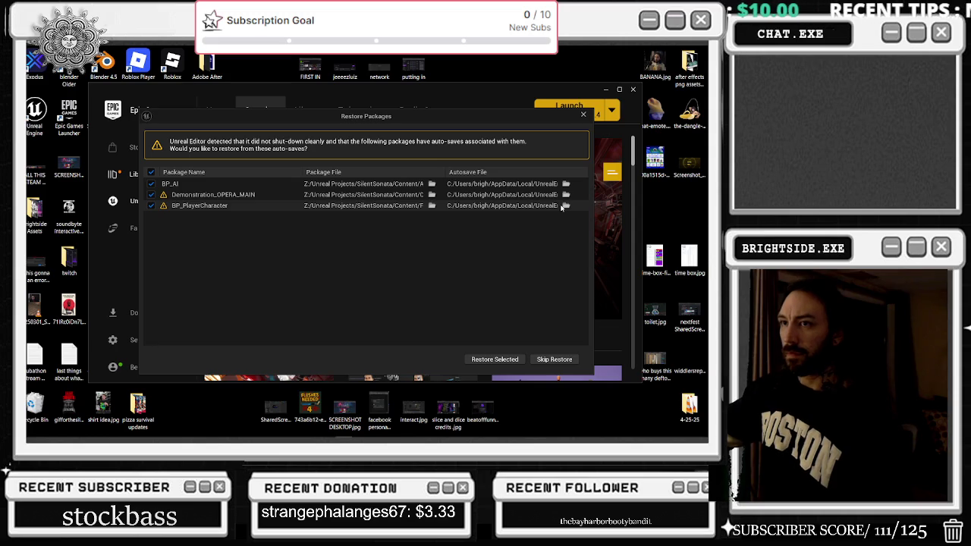
{"action": "left_click", "coordinate": [520, 360]}
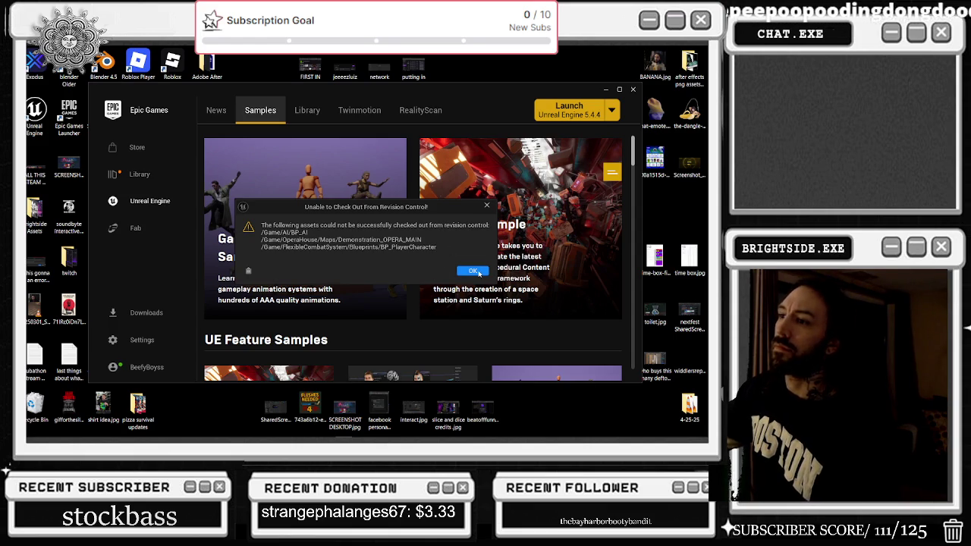
{"action": "left_click", "coordinate": [473, 271]}
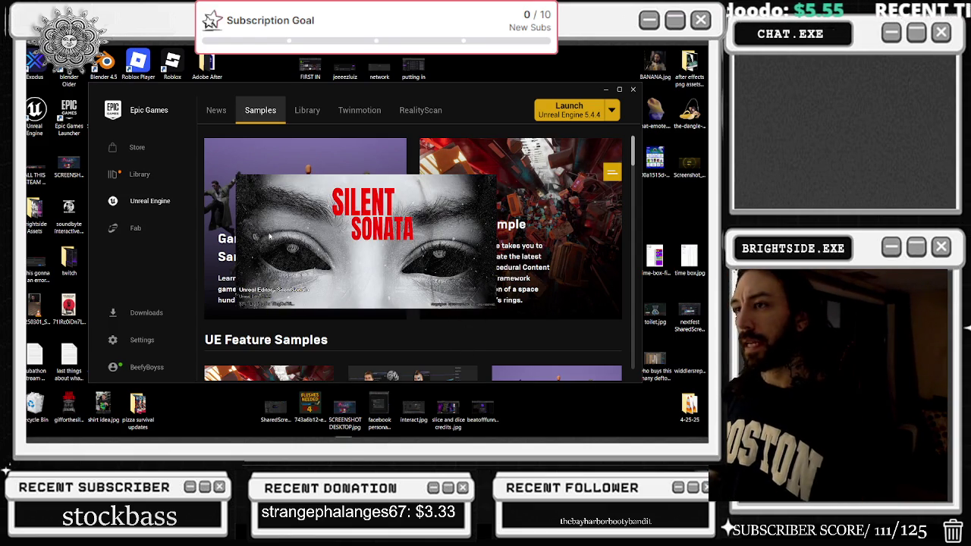
Show the launcher's project Library, reposition its window, then minimize it to reveal SilentSonata
{"action": "left_click", "coordinate": [310, 121]}
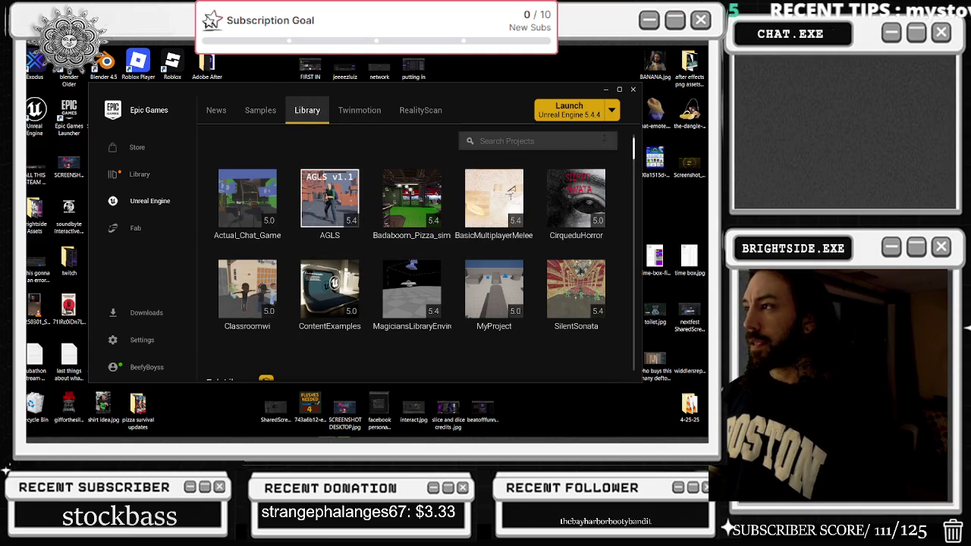
{"action": "left_click_drag", "start_coordinate": [472, 101], "coordinate": [561, 109]}
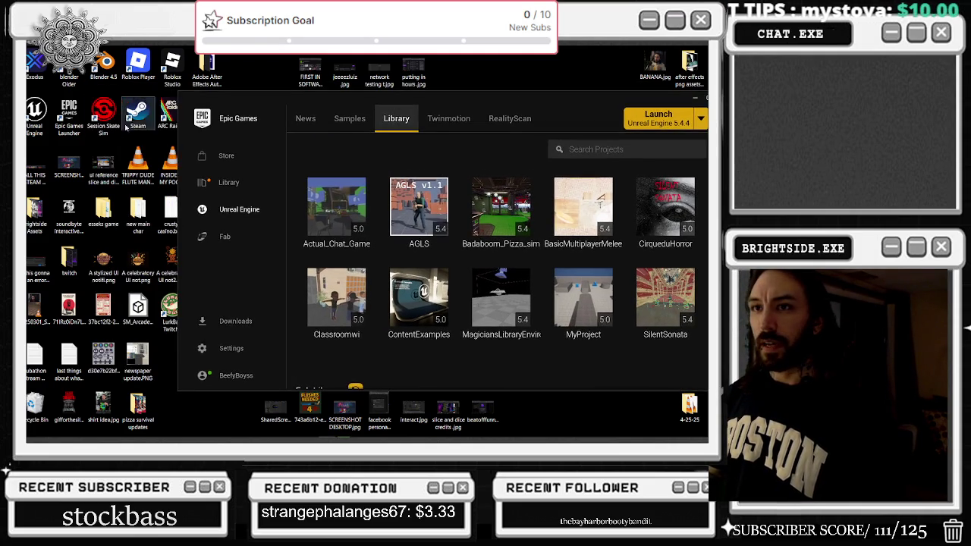
{"action": "left_click_drag", "start_coordinate": [307, 111], "coordinate": [202, 123]}
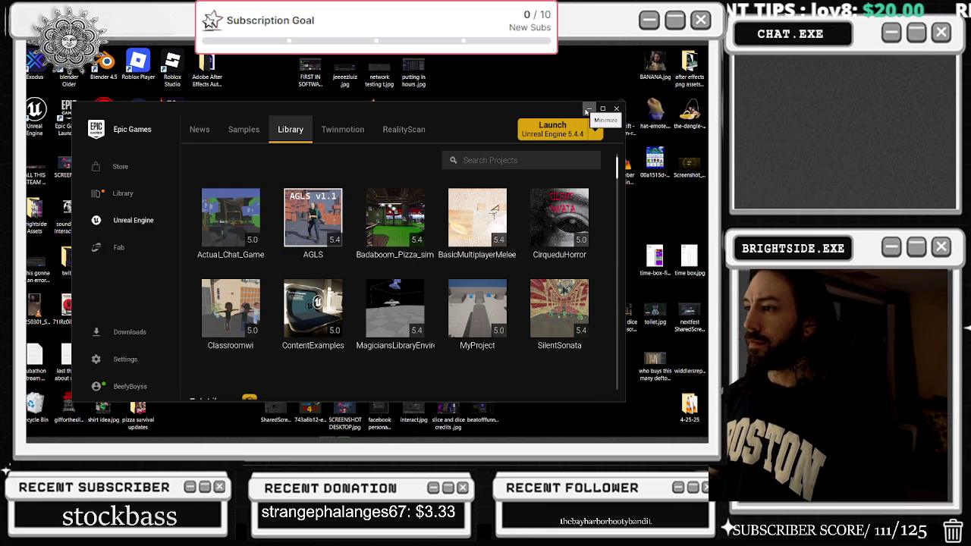
{"action": "left_click", "coordinate": [586, 111]}
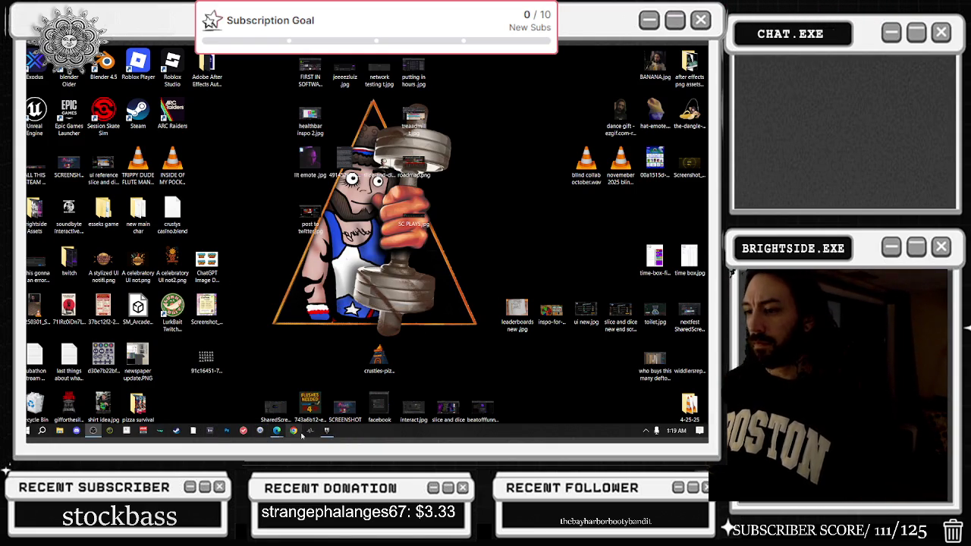
{"action": "mouse_move", "coordinate": [324, 434]}
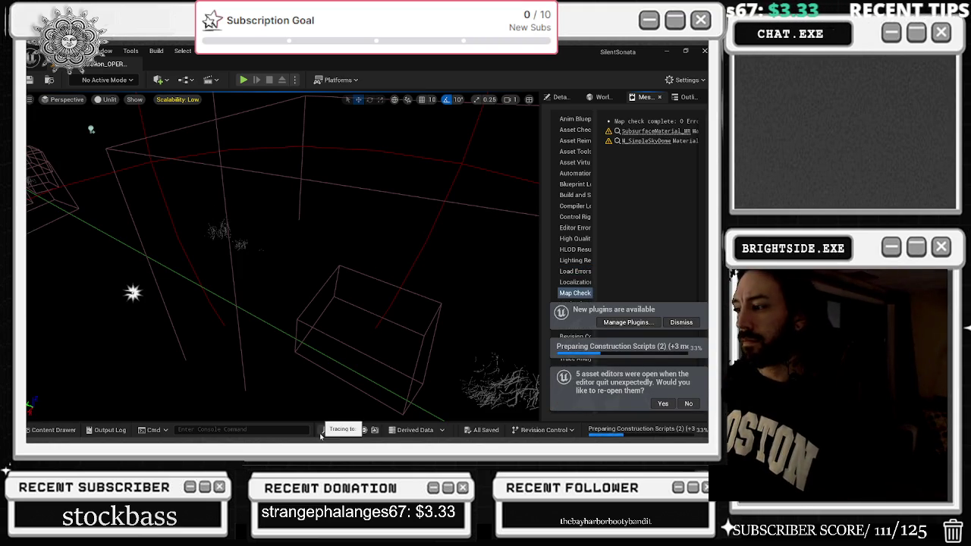
Open bp_chains_base from the Content Drawer's Migrated folder in its own asset editor
{"action": "mouse_move", "coordinate": [256, 275]}
{"action": "left_mouse_down"}
{"action": "mouse_move", "coordinate": [261, 257]}
{"action": "mouse_move", "coordinate": [250, 258]}
{"action": "left_mouse_up"}
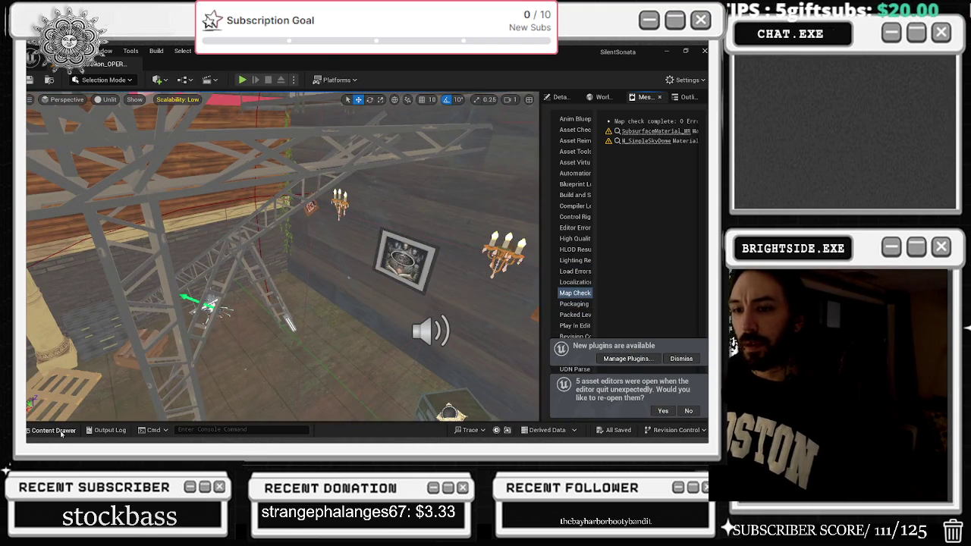
{"action": "left_click", "coordinate": [60, 430]}
{"action": "right_click", "coordinate": [242, 363]}
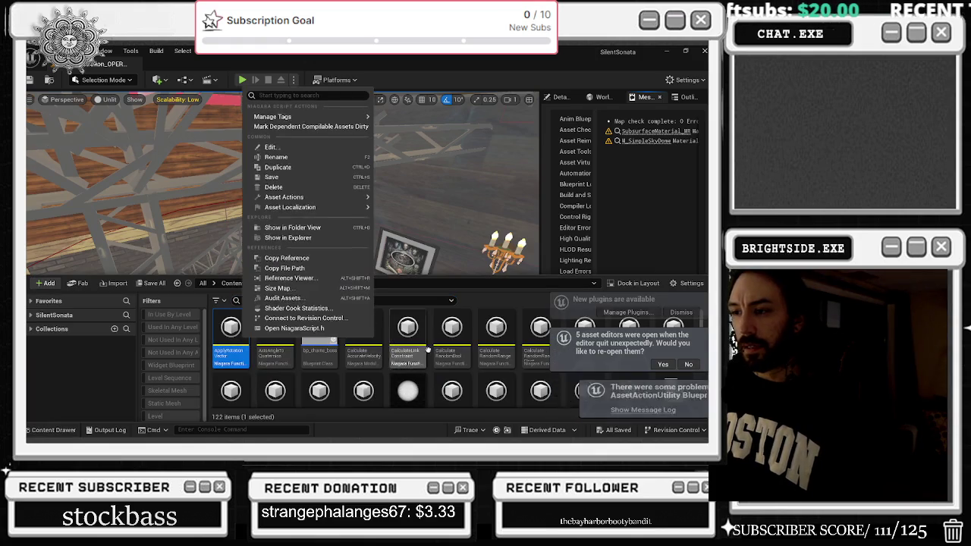
{"action": "right_click", "coordinate": [319, 341]}
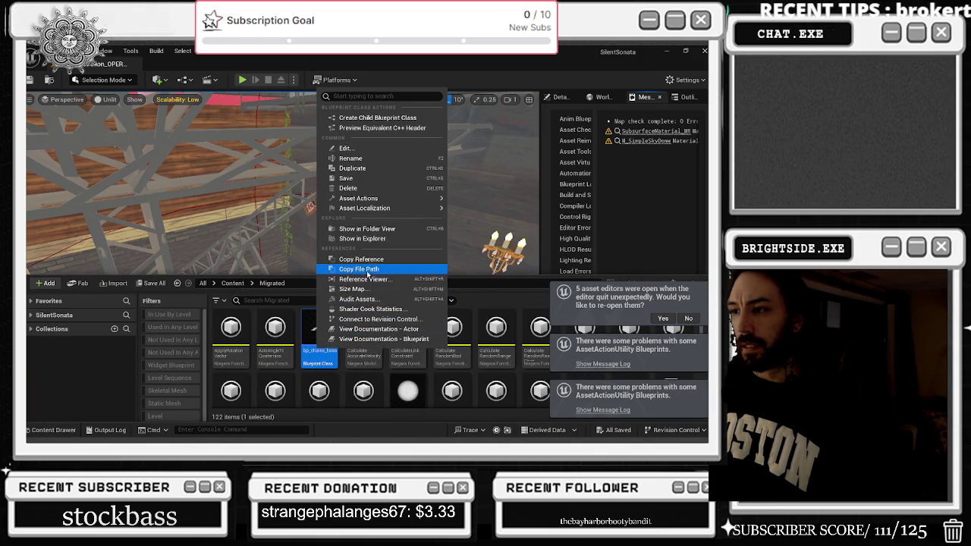
{"action": "left_click", "coordinate": [370, 239]}
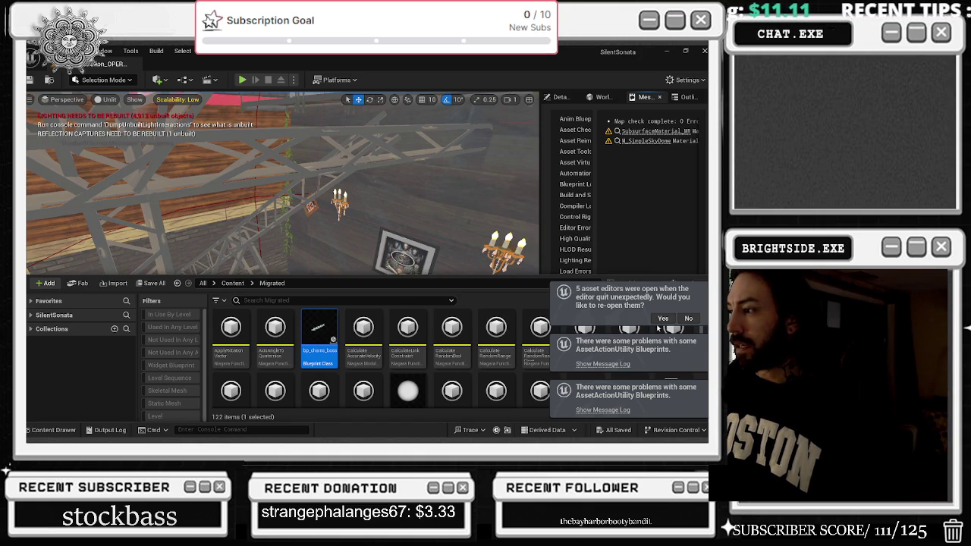
{"action": "double_click", "coordinate": [319, 334]}
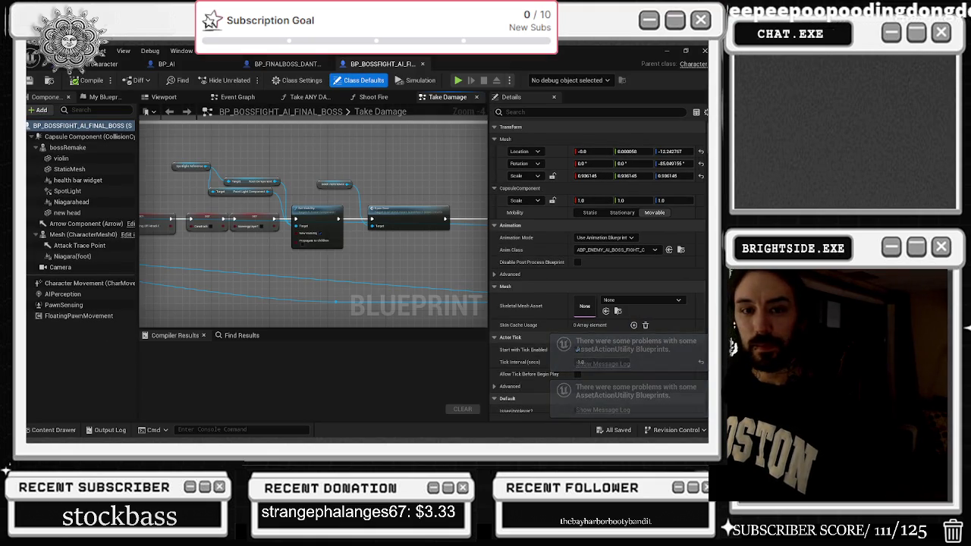
View BP_PlayerCharacter's Take Damage graph, then minimize the Blueprint editor back to the level viewport
{"action": "left_click", "coordinate": [98, 63]}
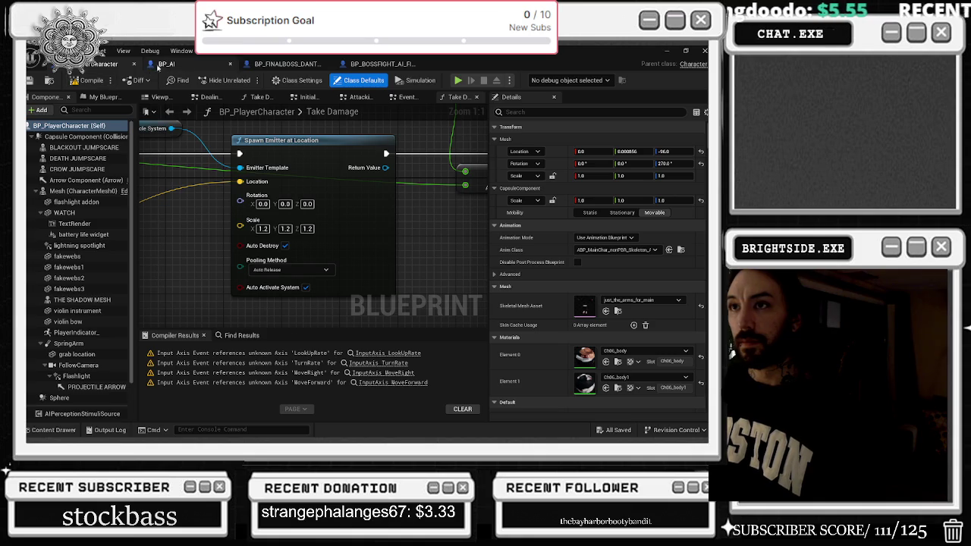
{"action": "left_click", "coordinate": [666, 51]}
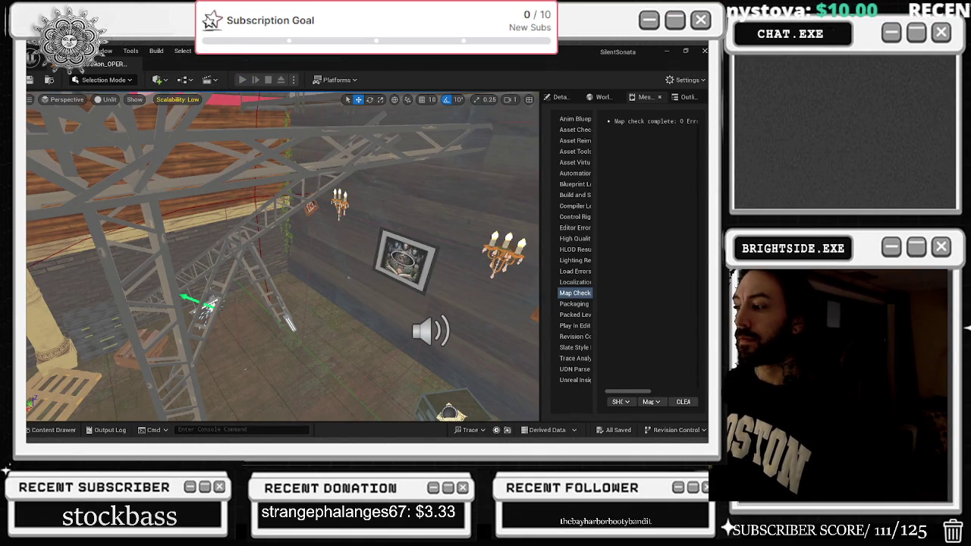
Play the level in the editor, skip the intro, and glance at the pause menu's Options screen
{"action": "left_click", "coordinate": [242, 79]}
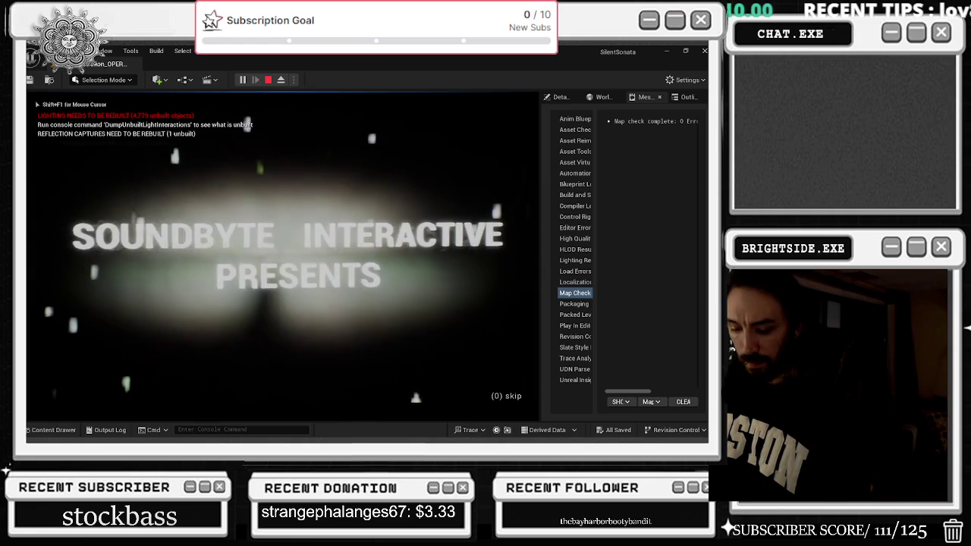
{"action": "key", "text": "space"}
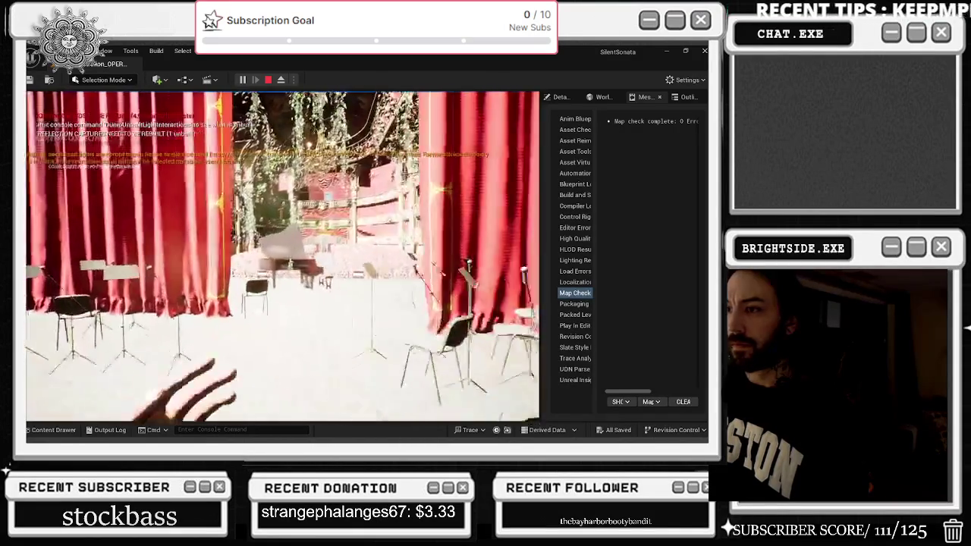
{"action": "key", "text": "Escape"}
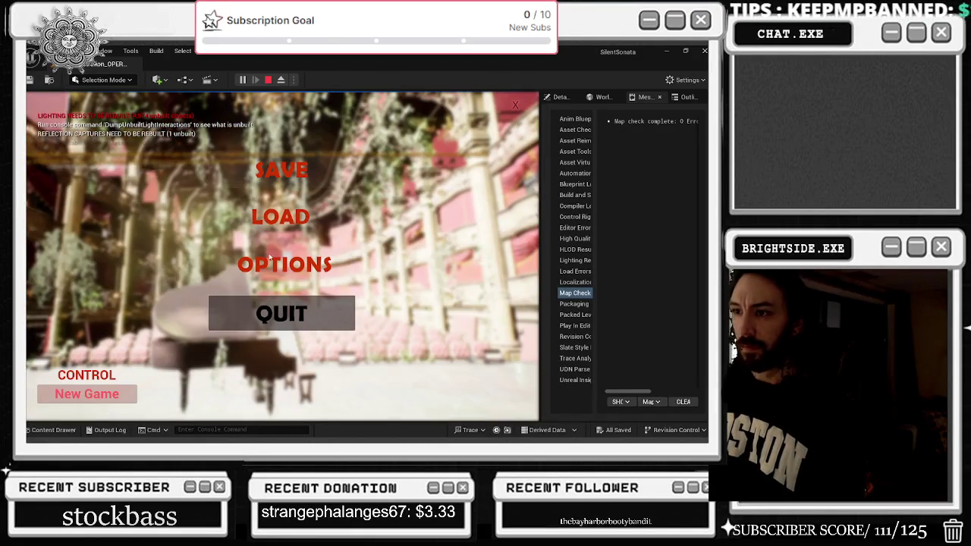
{"action": "left_click", "coordinate": [283, 266]}
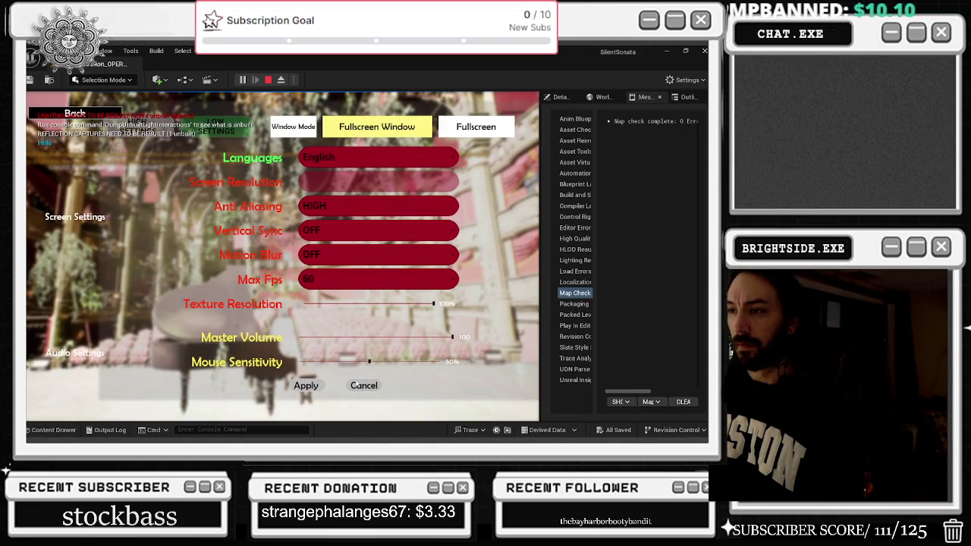
{"action": "key", "text": "Escape"}
Leave the running game and pick a quality level under Settings > Engine Scalability Settings
{"action": "key", "text": "alt+Tab"}
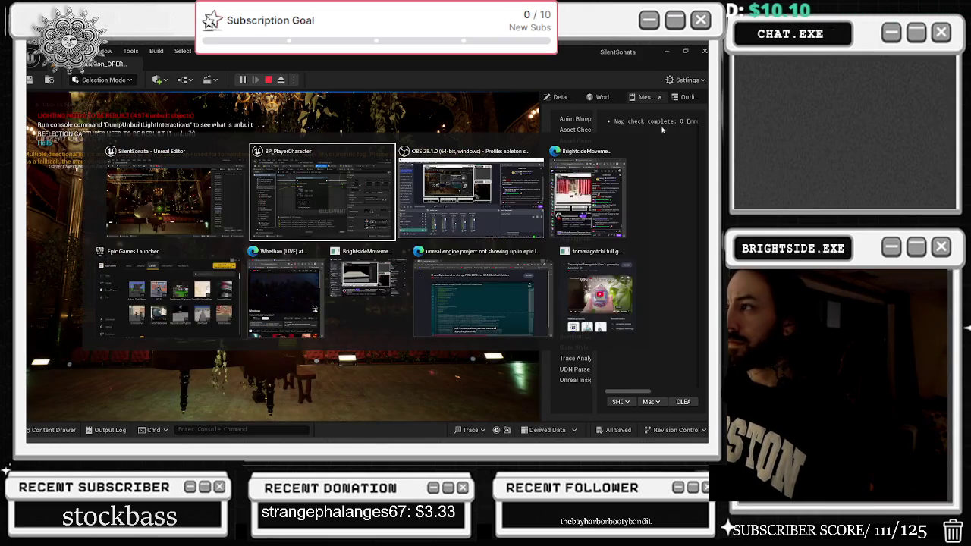
{"action": "left_click", "coordinate": [686, 80]}
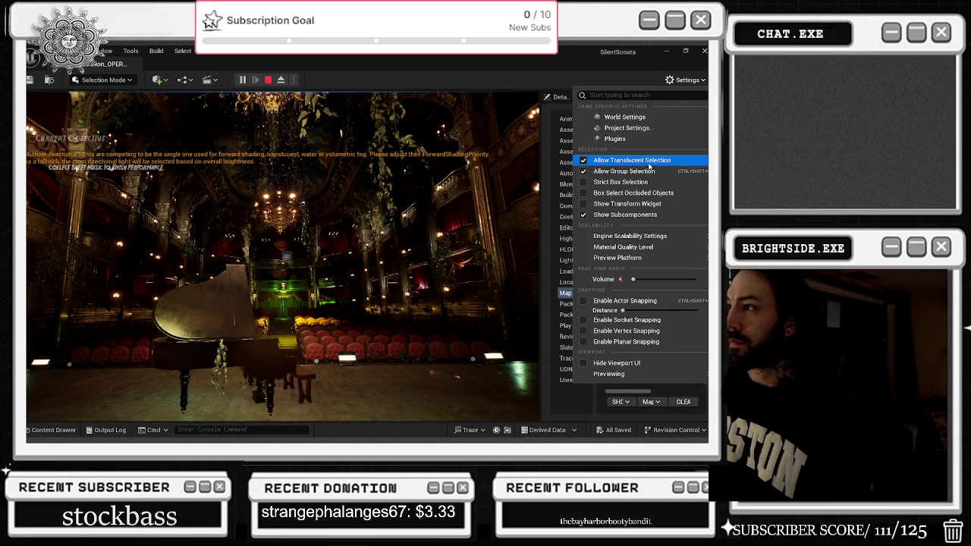
{"action": "mouse_move", "coordinate": [630, 236]}
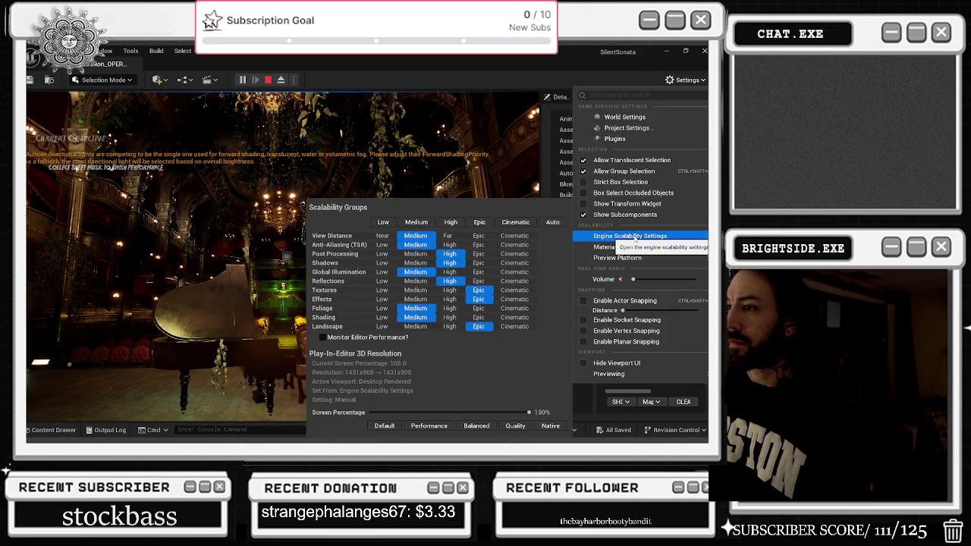
{"action": "left_click", "coordinate": [382, 263]}
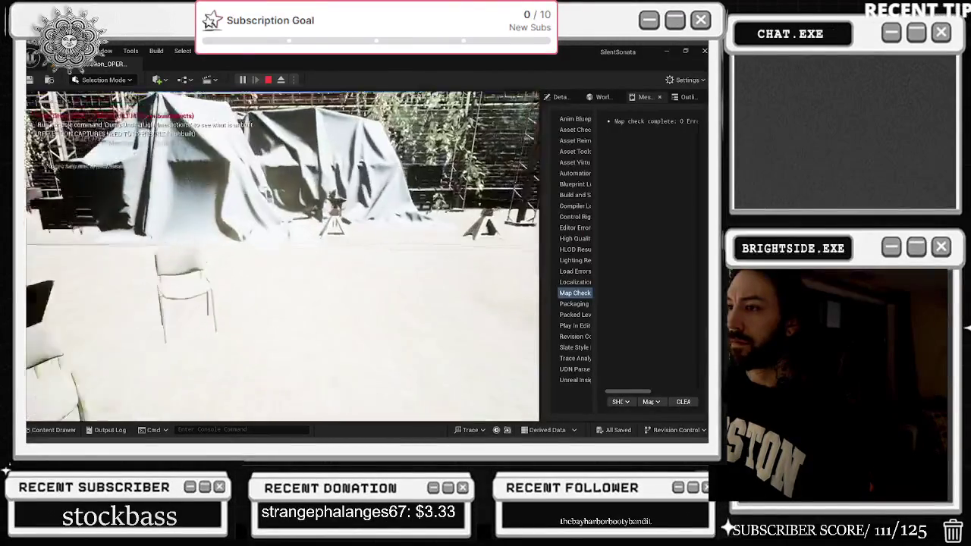
Revisit the game's pause menu Options, then set Engine Scalability shadow quality to High
{"action": "key", "text": "Escape"}
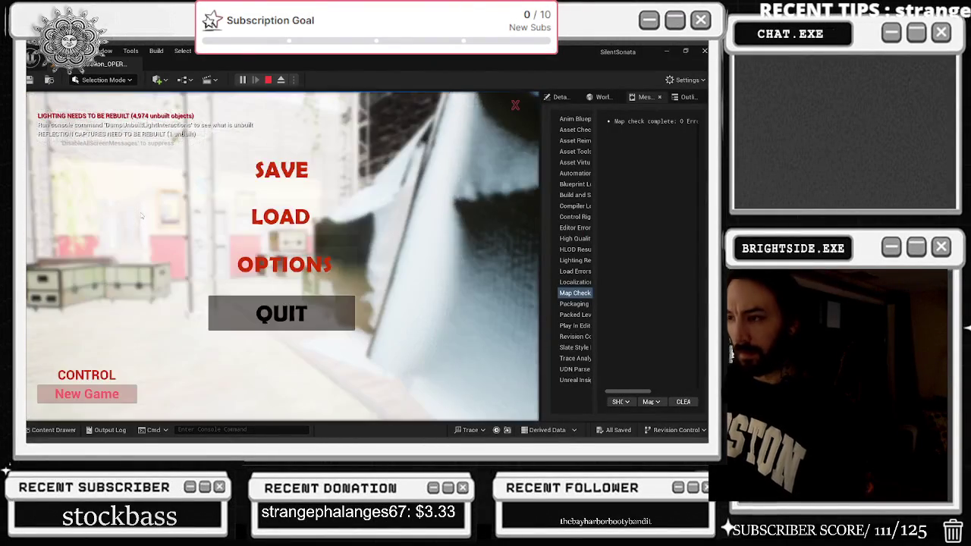
{"action": "left_click", "coordinate": [306, 260]}
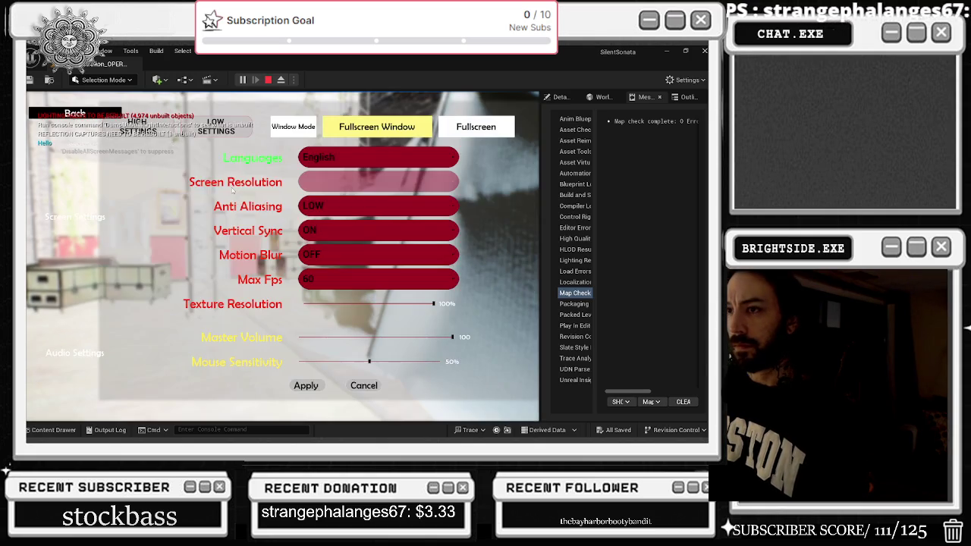
{"action": "left_click", "coordinate": [86, 110]}
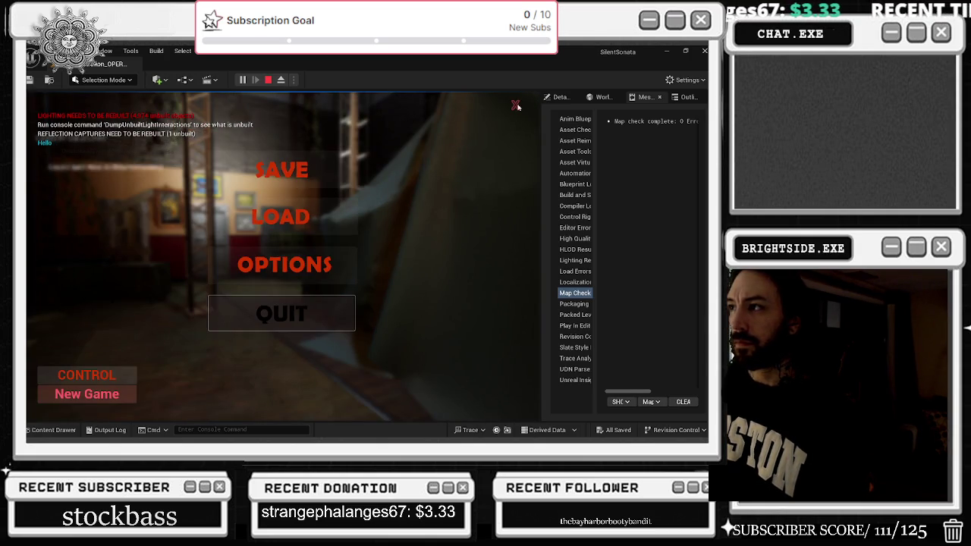
{"action": "key", "text": "Escape"}
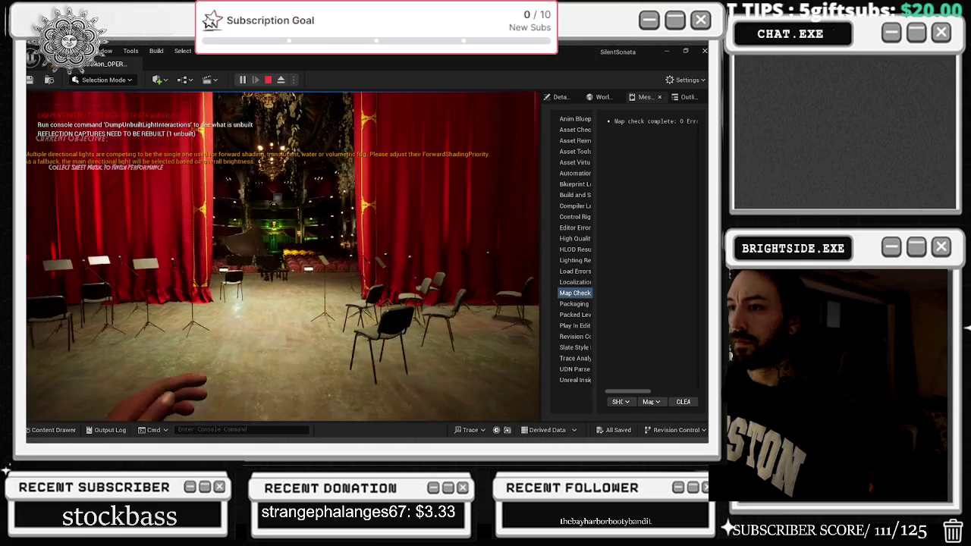
{"action": "key", "text": "alt+Tab"}
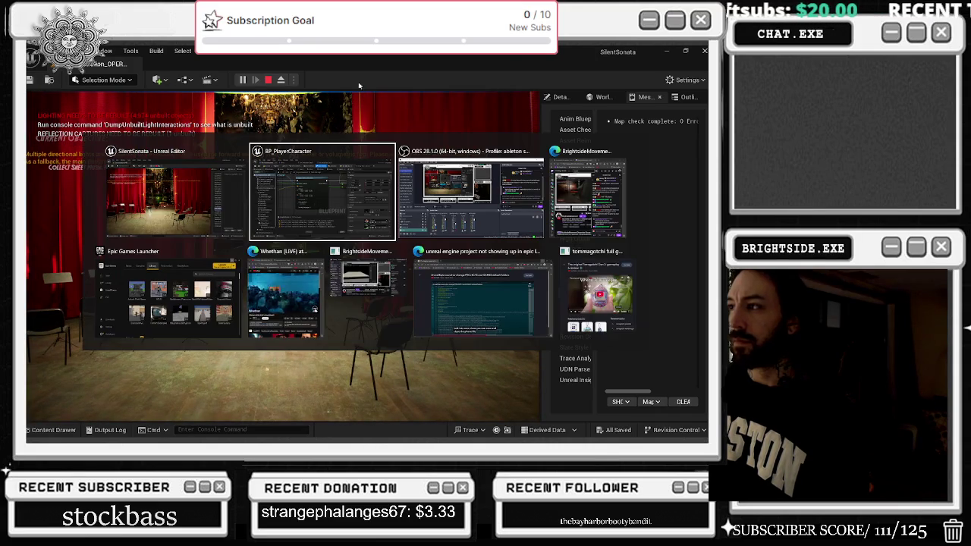
{"action": "left_click", "coordinate": [686, 80]}
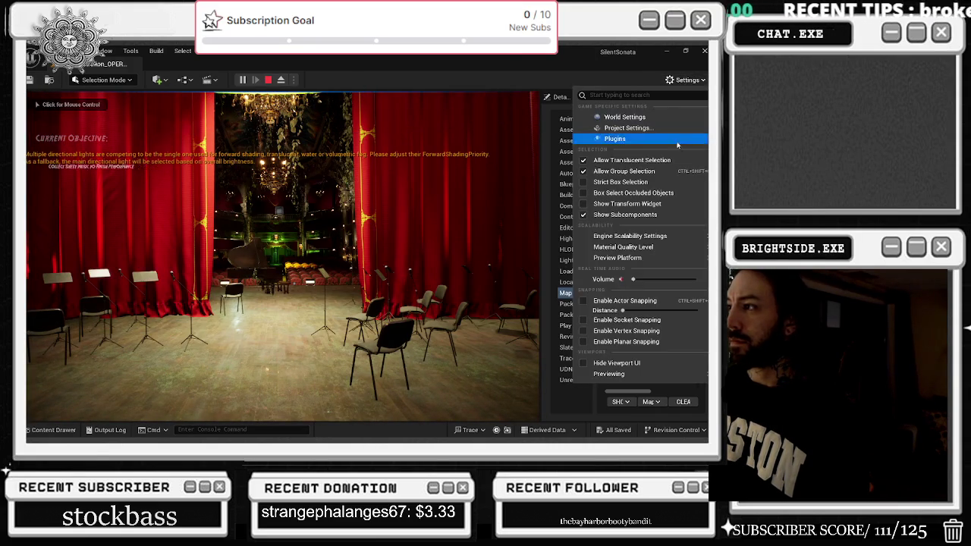
{"action": "mouse_move", "coordinate": [630, 236]}
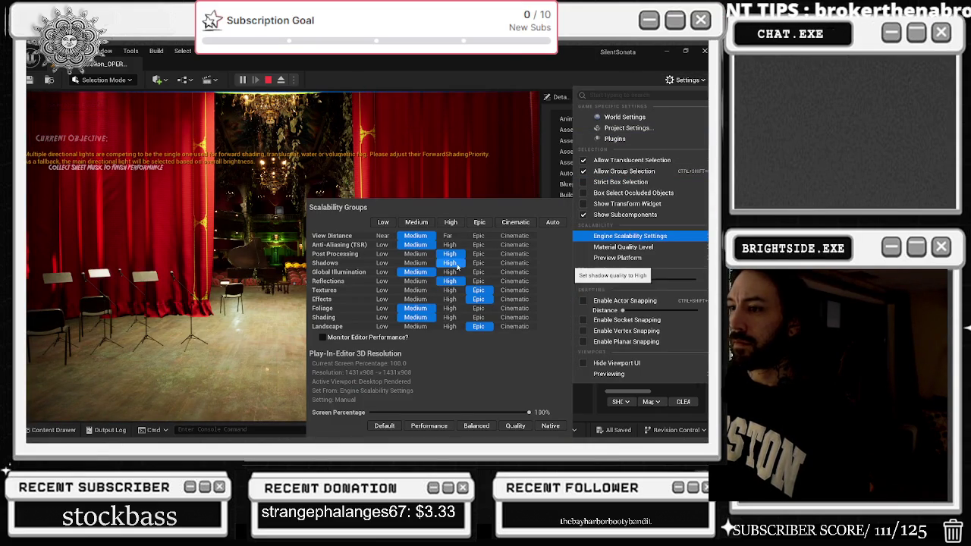
{"action": "left_click", "coordinate": [516, 265]}
Walk past the grand piano, down the framed-picture hallway, and through the door into the dark room
{"action": "key", "text": "w"}
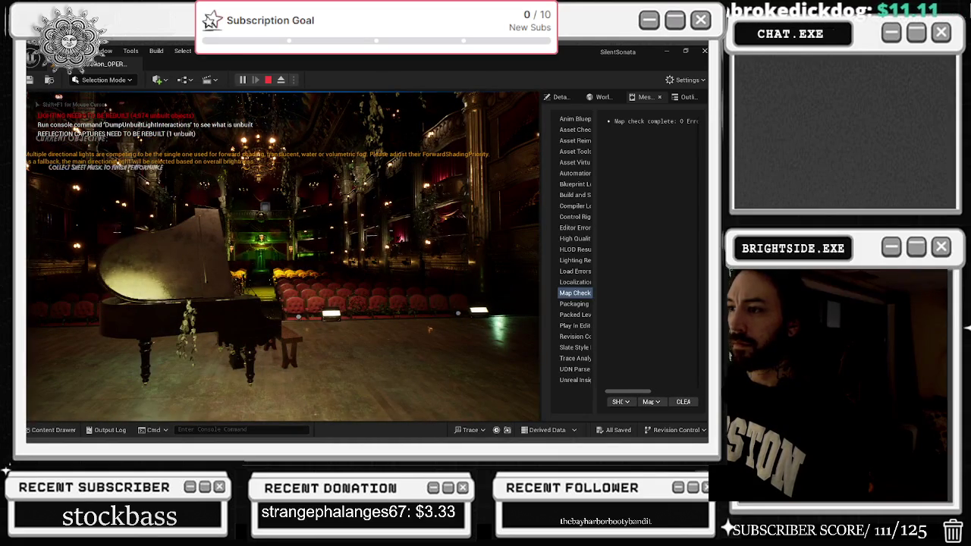
{"action": "key", "text": "w"}
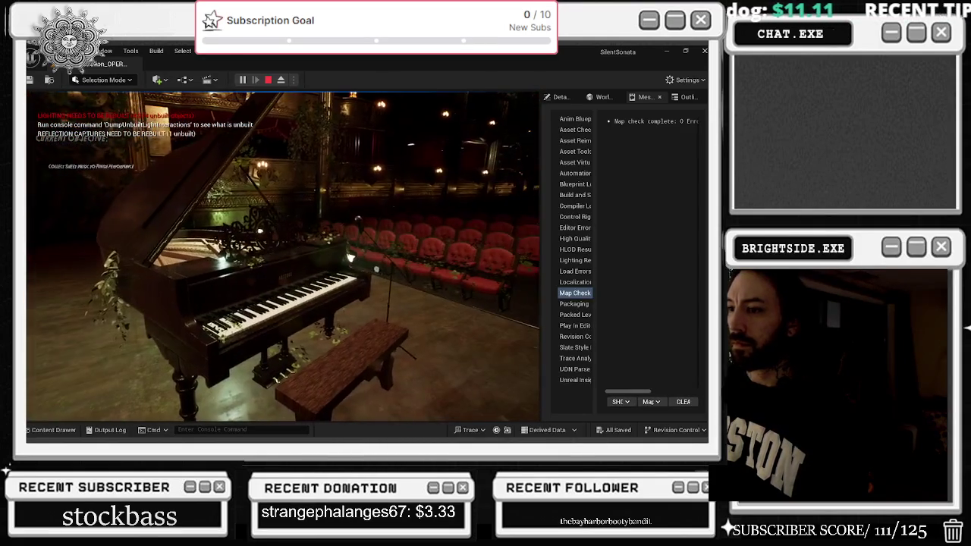
{"action": "key", "text": "w"}
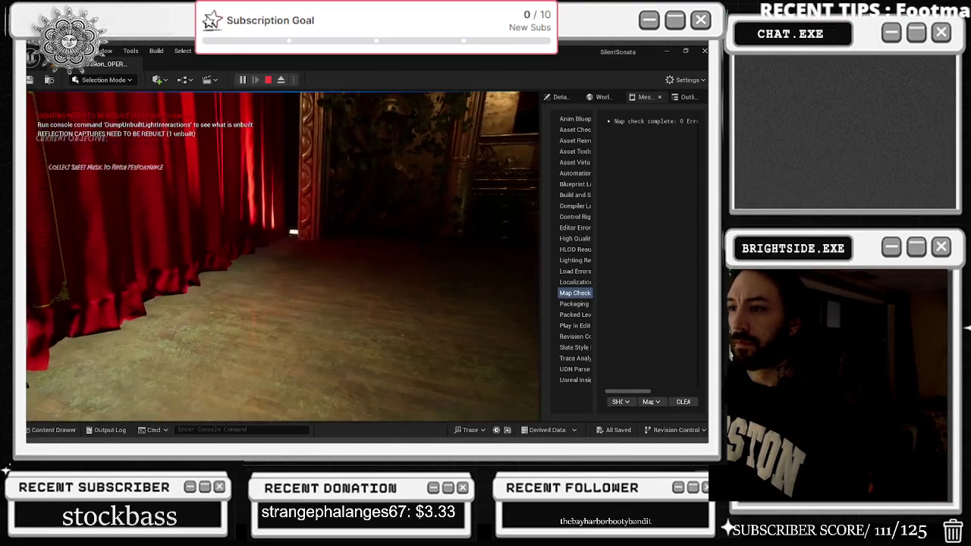
{"action": "key", "text": "w"}
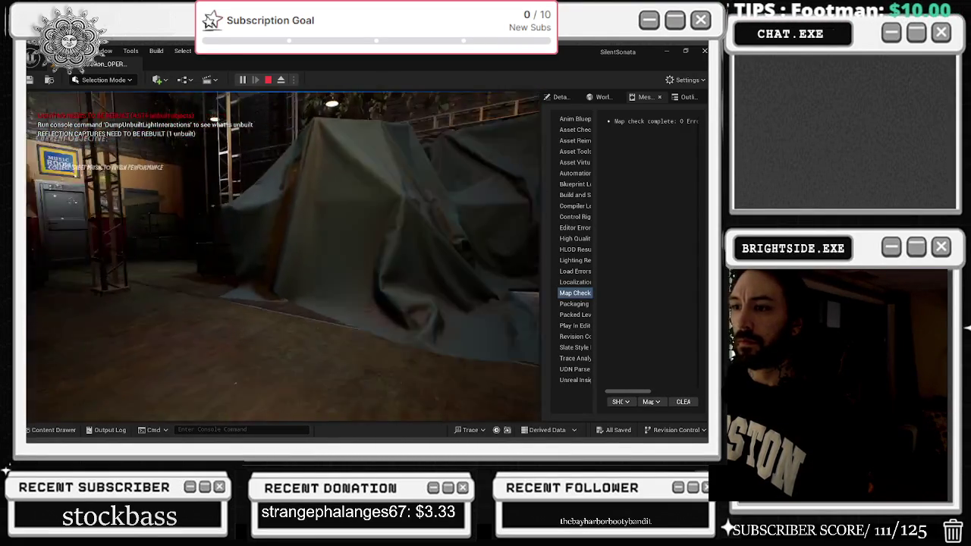
{"action": "key", "text": "w"}
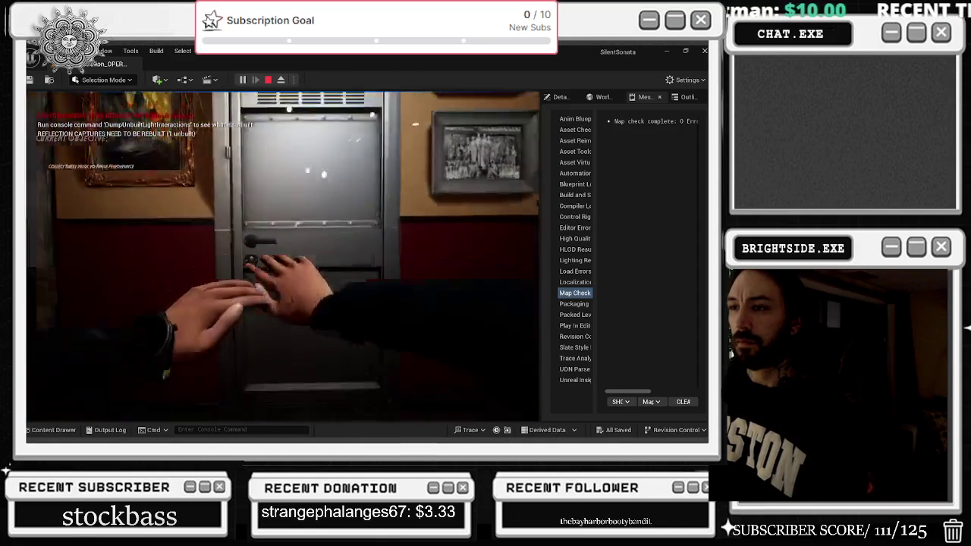
{"action": "key", "text": "w"}
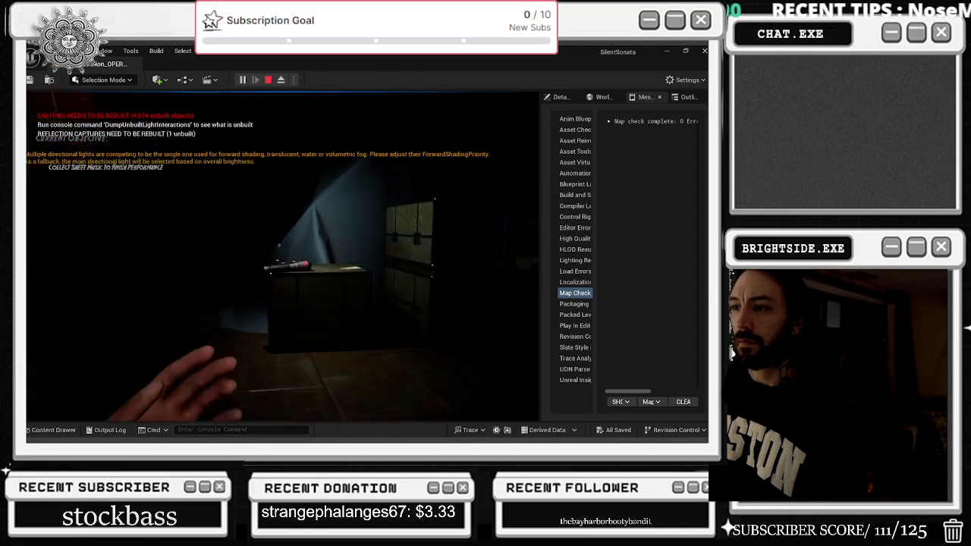
Pick up the flashlight and the wooden E board, then stop the play session
{"action": "key", "text": "e"}
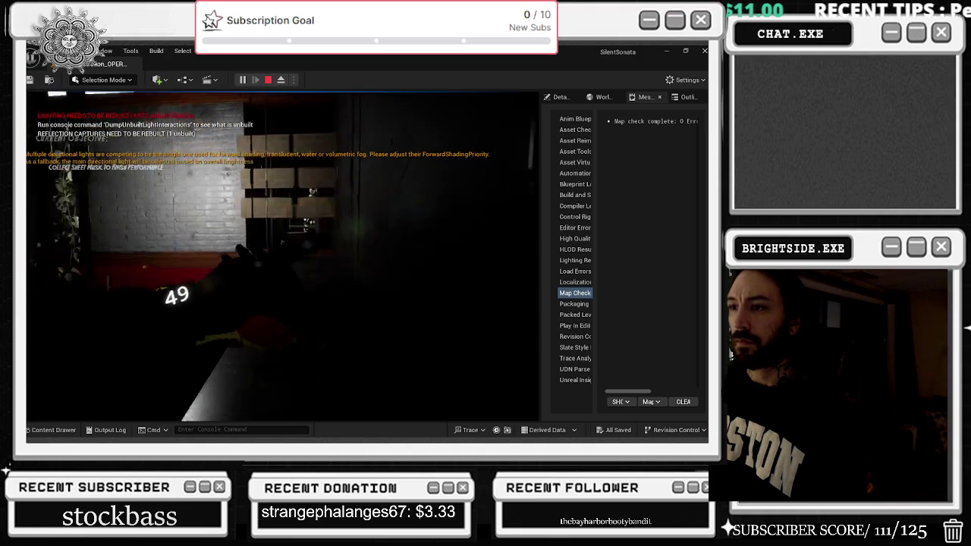
{"action": "key", "text": "w"}
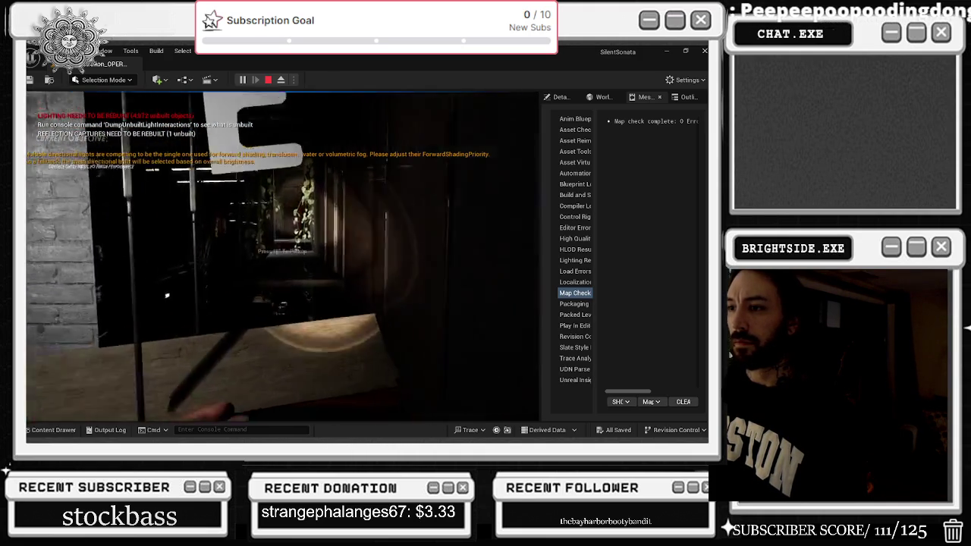
{"action": "key", "text": "e"}
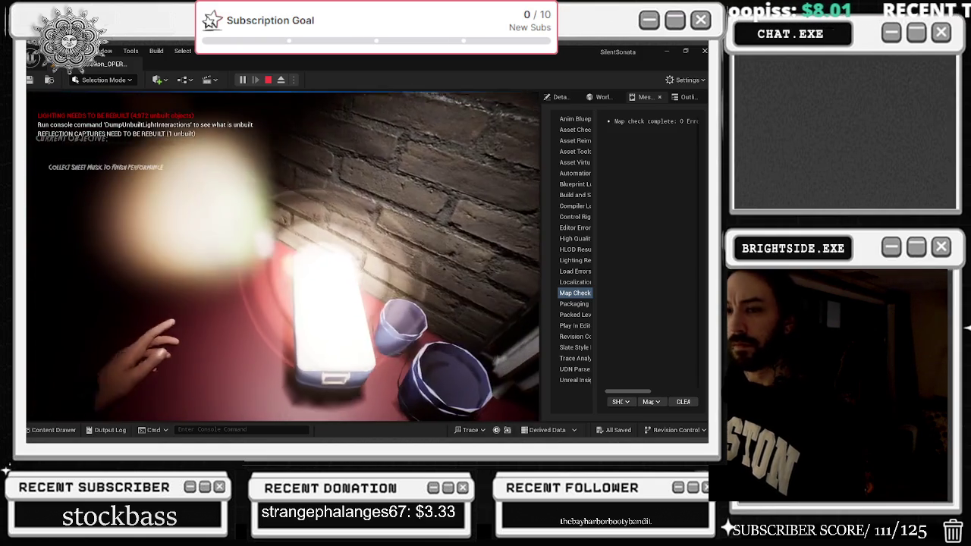
{"action": "key", "text": "Escape"}
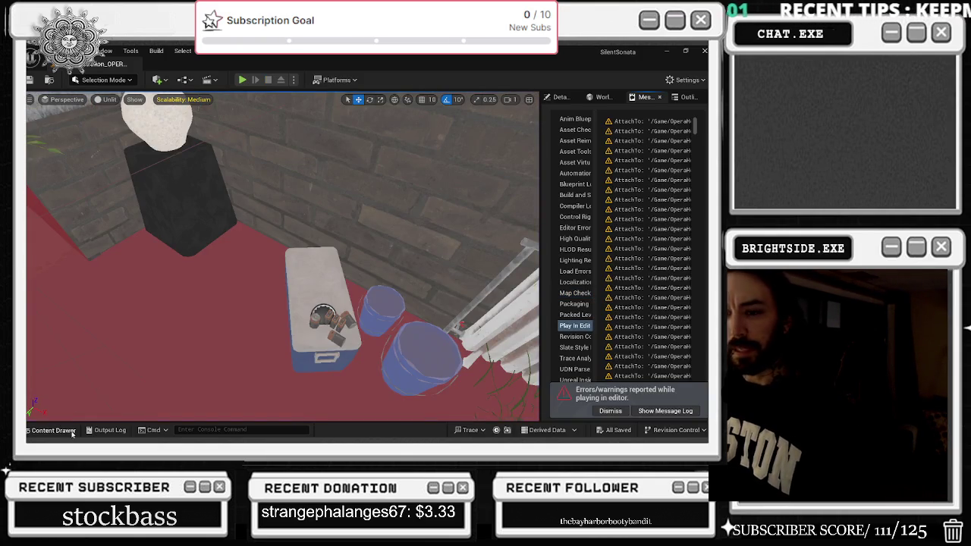
Open the Content Drawer, expand SilentSonata, and view the Movies folder
{"action": "left_click", "coordinate": [53, 430]}
{"action": "left_click", "coordinate": [32, 315]}
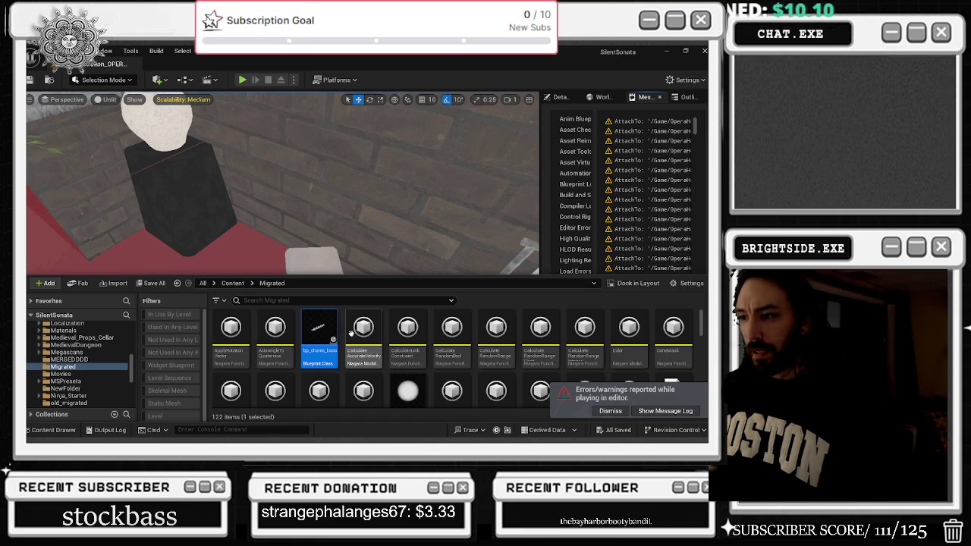
{"action": "scroll", "coordinate": [425, 349], "scroll_direction": "down", "scroll_amount": 3}
{"action": "scroll", "coordinate": [489, 355], "scroll_direction": "down", "scroll_amount": 5}
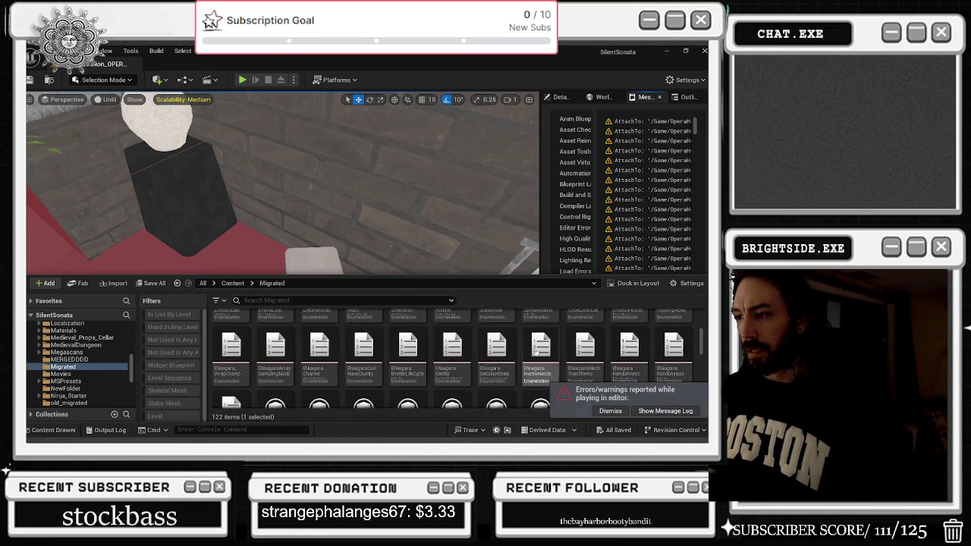
{"action": "scroll", "coordinate": [494, 356], "scroll_direction": "down", "scroll_amount": 5}
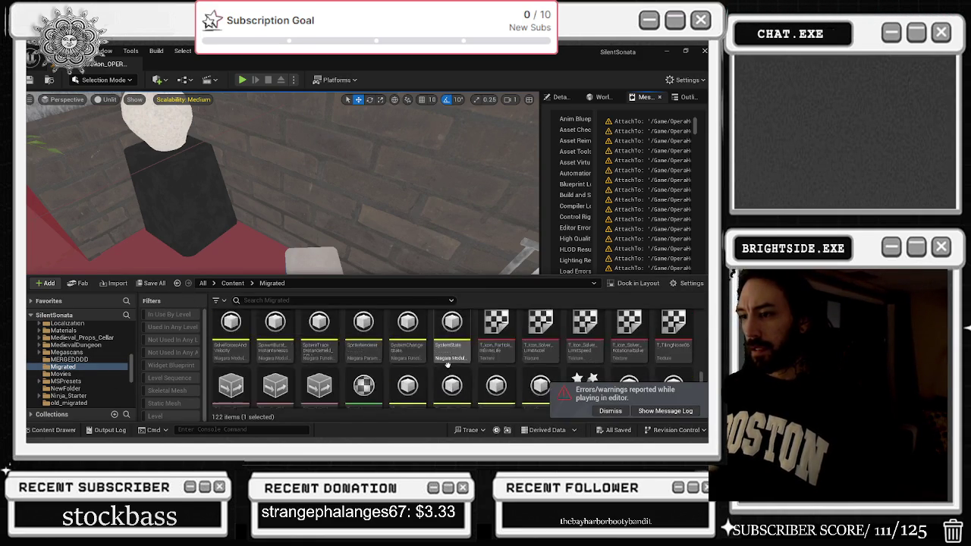
{"action": "left_click", "coordinate": [76, 374]}
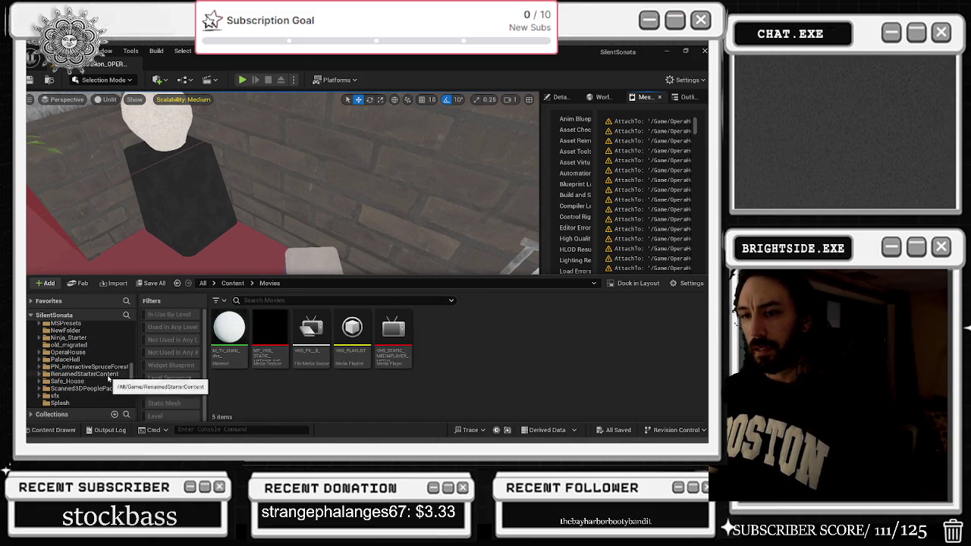
Scroll through the folder tree and view the ComicSoundEffects folder
{"action": "scroll", "coordinate": [96, 351], "scroll_direction": "down", "scroll_amount": 2}
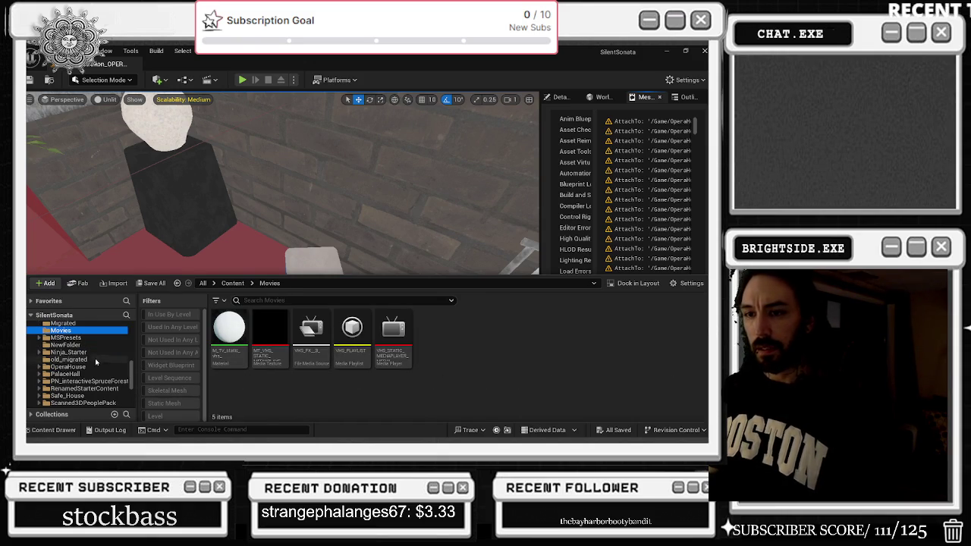
{"action": "scroll", "coordinate": [94, 367], "scroll_direction": "down", "scroll_amount": 4}
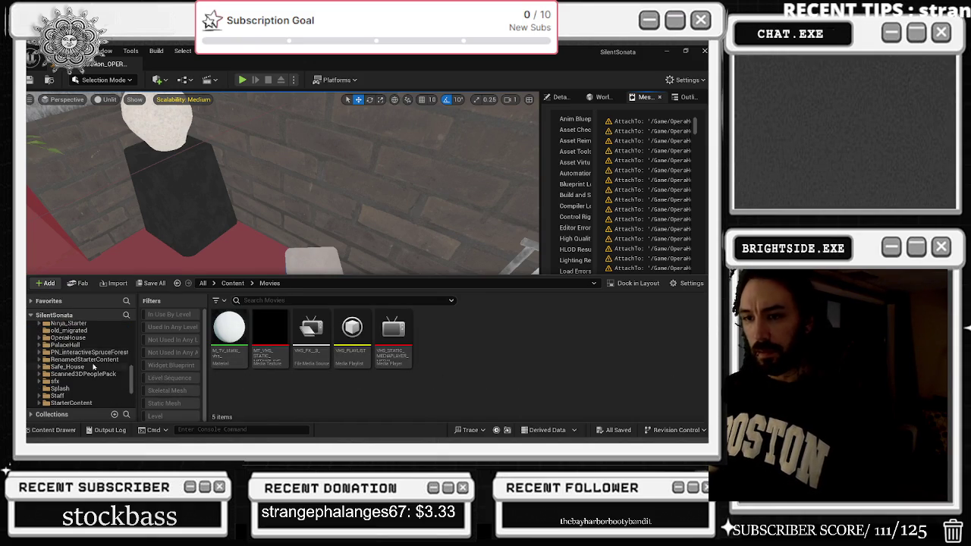
{"action": "scroll", "coordinate": [94, 368], "scroll_direction": "down", "scroll_amount": 3}
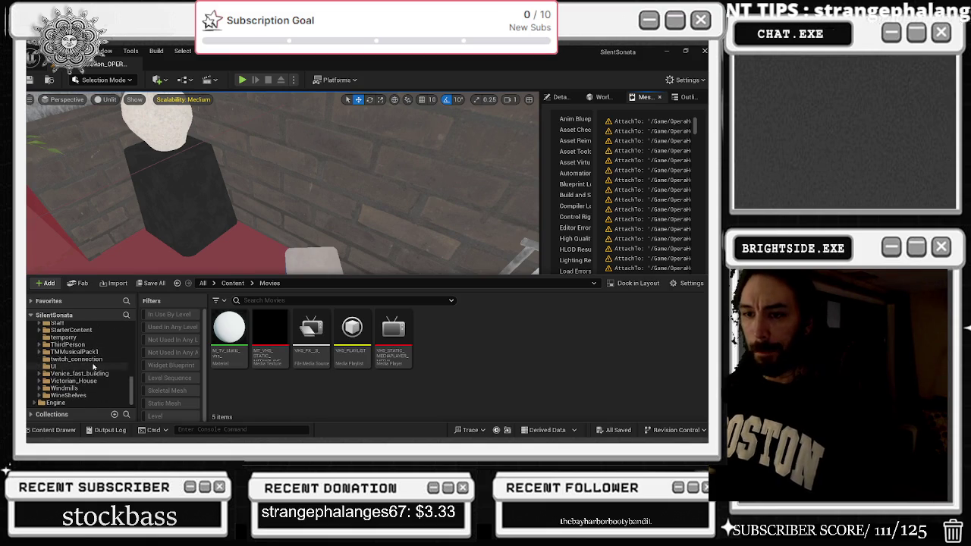
{"action": "scroll", "coordinate": [100, 374], "scroll_direction": "up", "scroll_amount": 10}
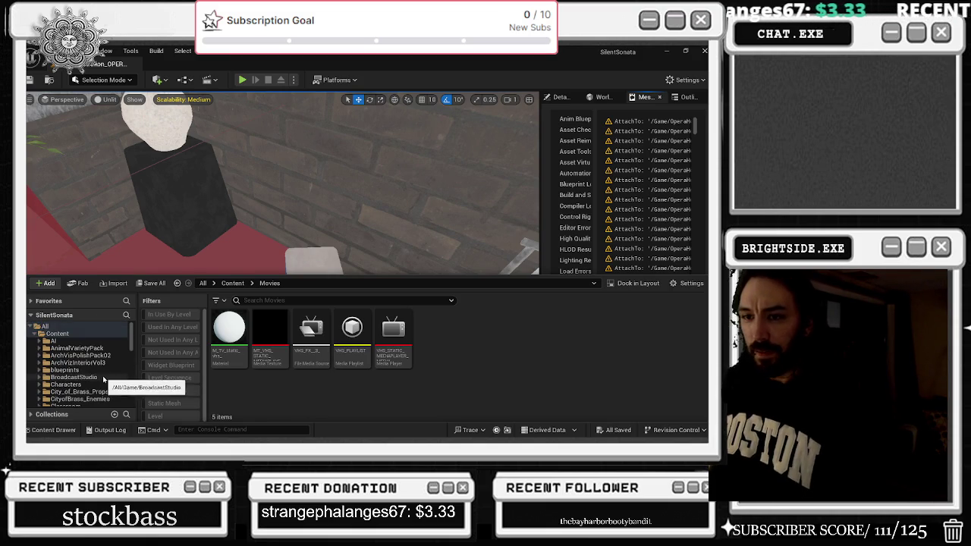
{"action": "scroll", "coordinate": [103, 366], "scroll_direction": "down", "scroll_amount": 1}
{"action": "scroll", "coordinate": [105, 376], "scroll_direction": "down", "scroll_amount": 1}
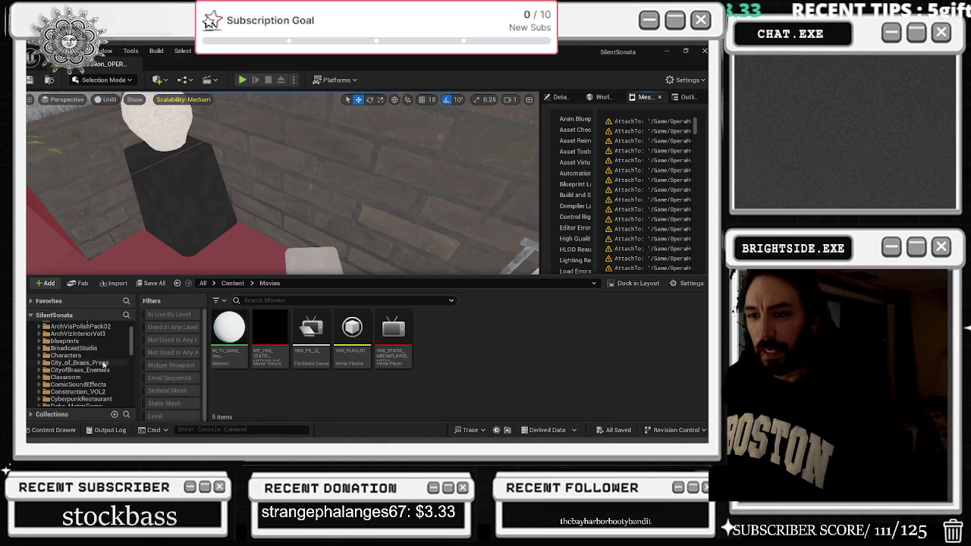
{"action": "left_click", "coordinate": [84, 385]}
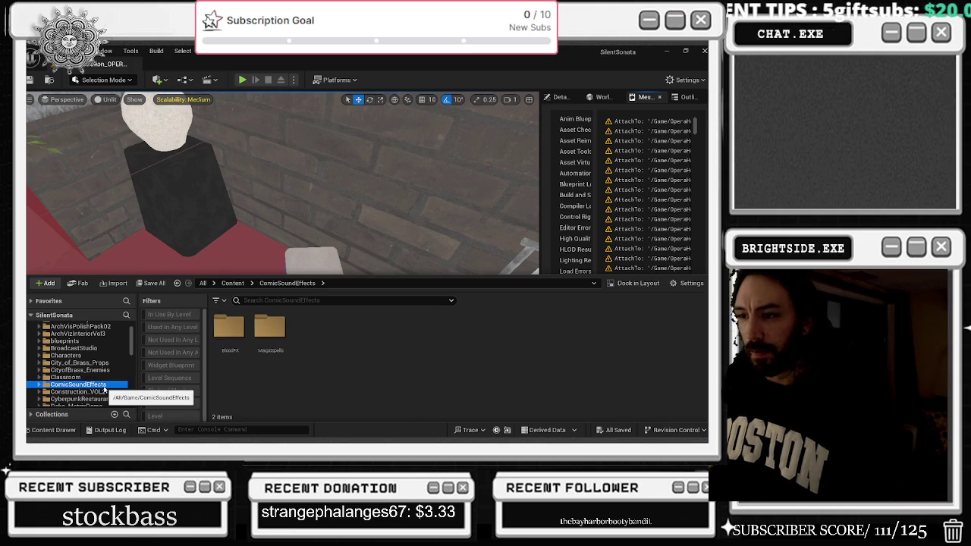
Scroll further down and select the Migrated folder to list its 122 items
{"action": "scroll", "coordinate": [105, 393], "scroll_direction": "down", "scroll_amount": 1}
{"action": "scroll", "coordinate": [105, 394], "scroll_direction": "down", "scroll_amount": 2}
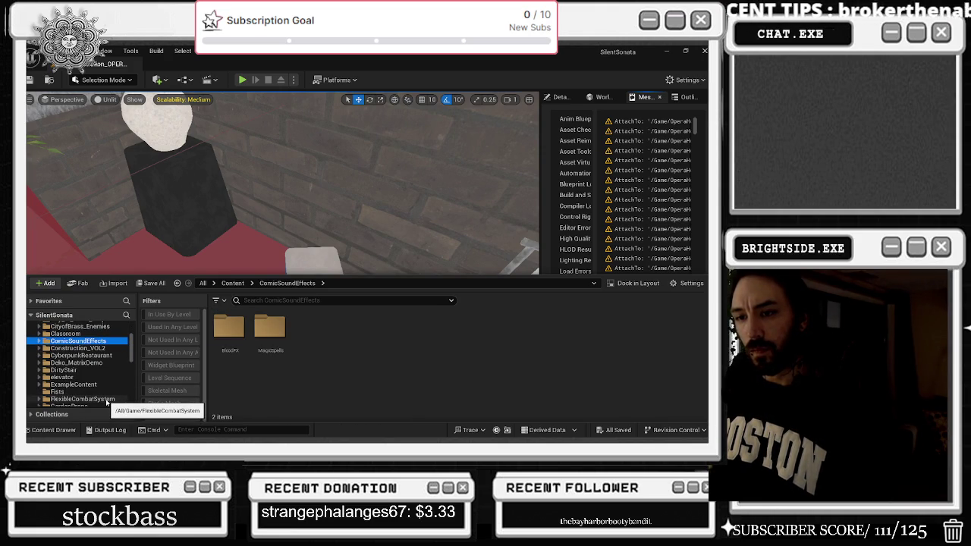
{"action": "scroll", "coordinate": [107, 403], "scroll_direction": "down", "scroll_amount": 1}
{"action": "scroll", "coordinate": [97, 370], "scroll_direction": "down", "scroll_amount": 1}
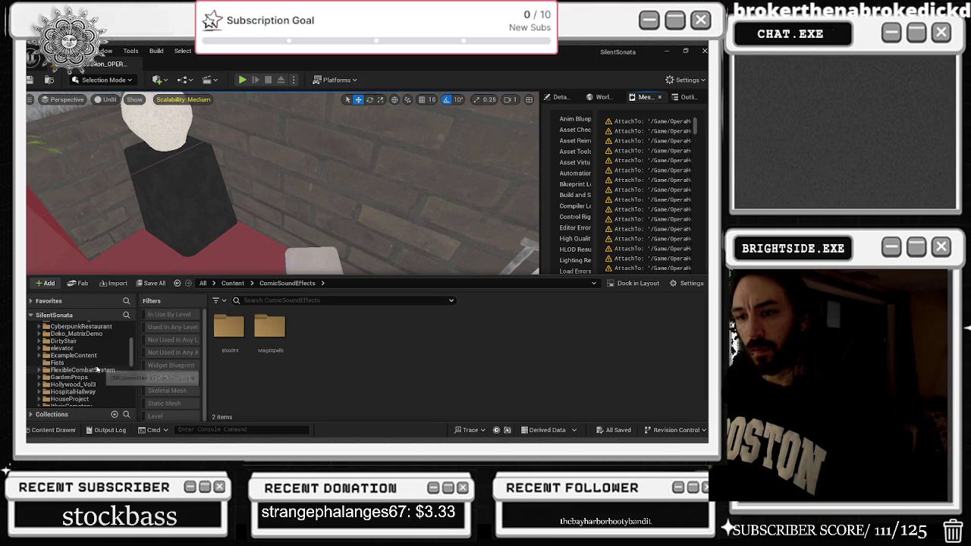
{"action": "scroll", "coordinate": [97, 369], "scroll_direction": "down", "scroll_amount": 1}
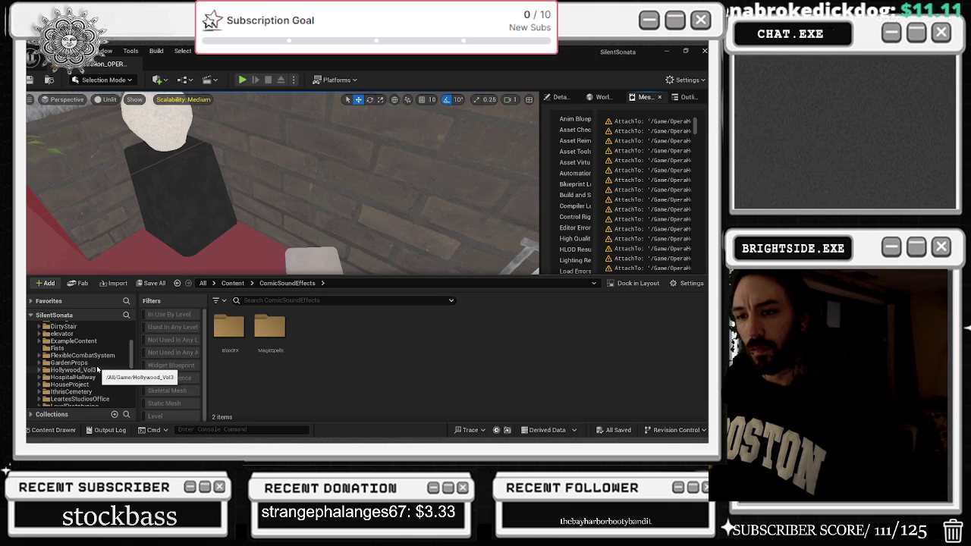
{"action": "scroll", "coordinate": [97, 369], "scroll_direction": "down", "scroll_amount": 1}
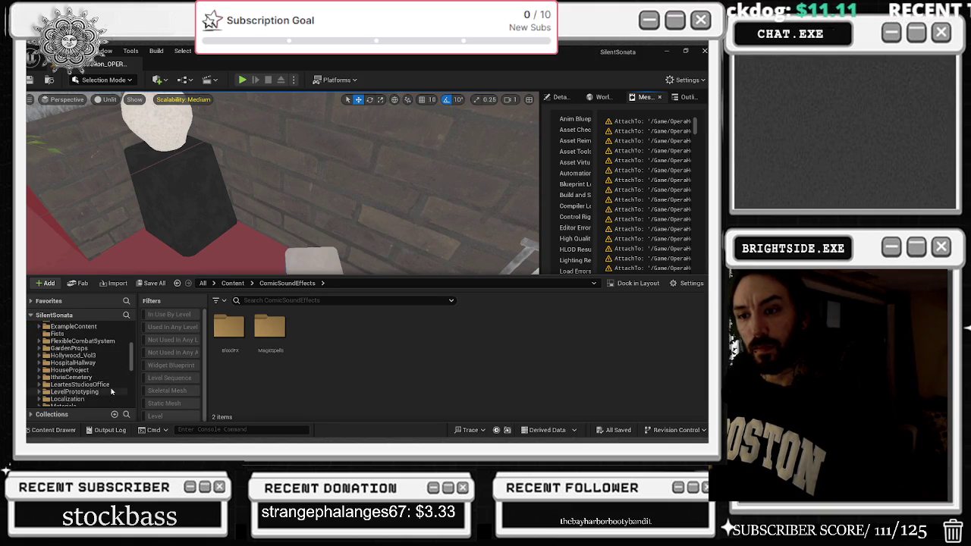
{"action": "scroll", "coordinate": [114, 393], "scroll_direction": "down", "scroll_amount": 2}
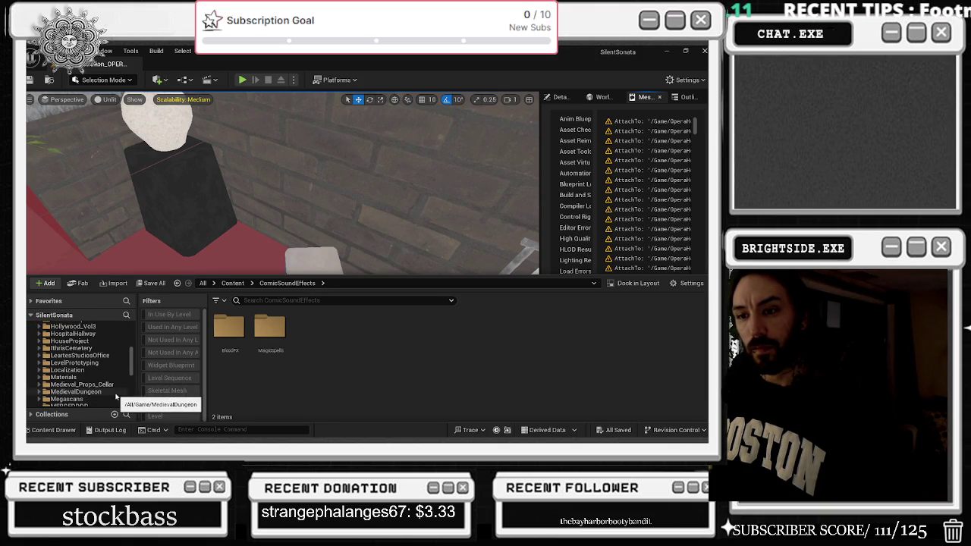
{"action": "scroll", "coordinate": [116, 397], "scroll_direction": "down", "scroll_amount": 2}
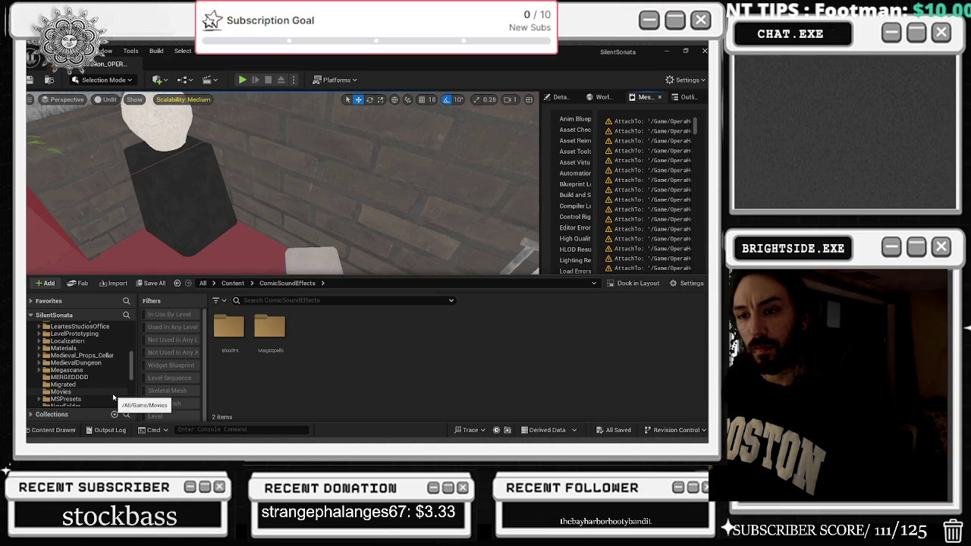
{"action": "left_click", "coordinate": [64, 385]}
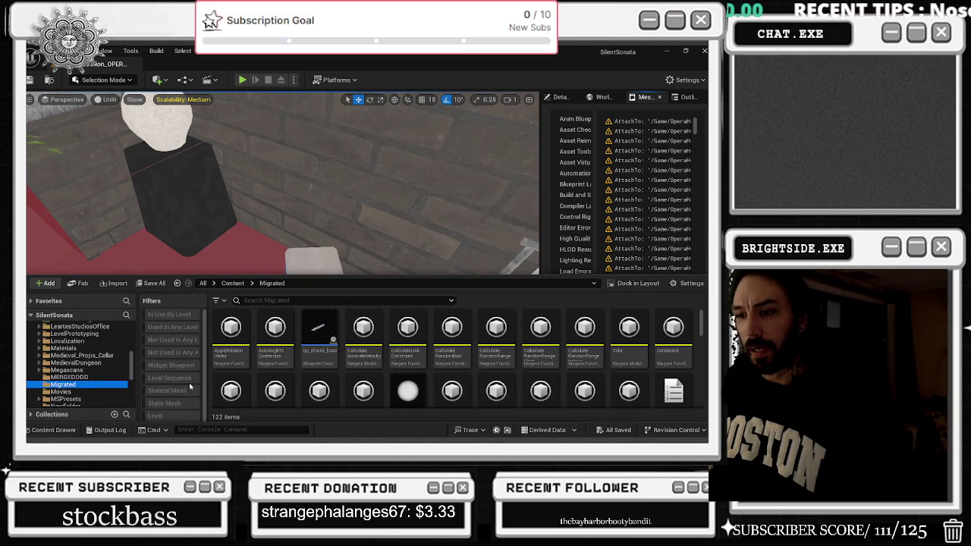
Filter to Niagara System assets, browse MSPresets and NewFolder, then remove the filter
{"action": "left_click", "coordinate": [217, 302]}
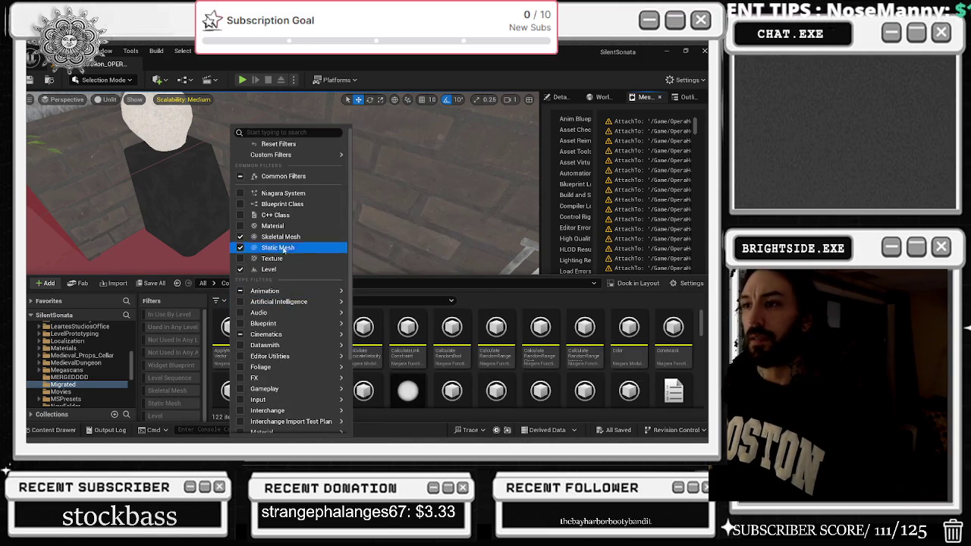
{"action": "left_click", "coordinate": [308, 194]}
{"action": "mouse_move", "coordinate": [240, 341]}
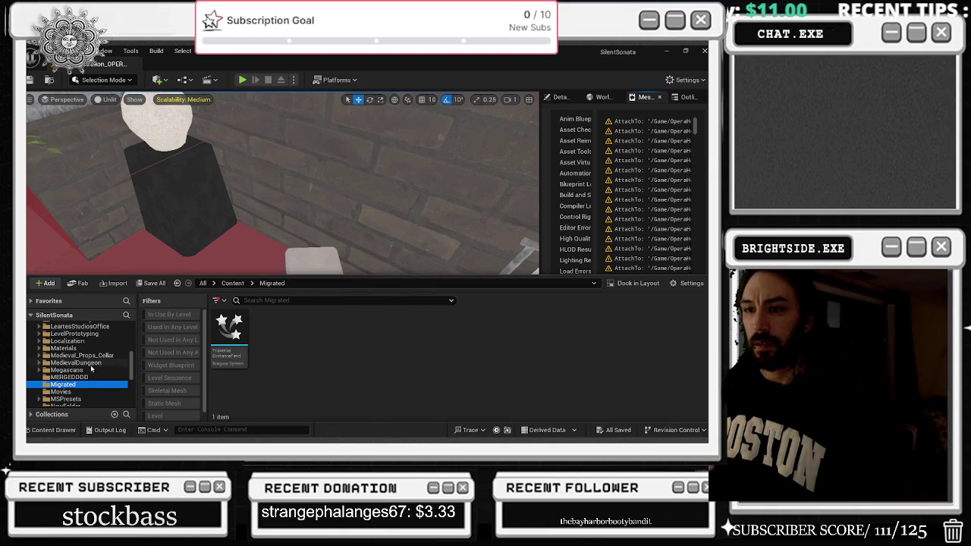
{"action": "left_click", "coordinate": [92, 391]}
{"action": "scroll", "coordinate": [94, 387], "scroll_direction": "down", "scroll_amount": 1}
{"action": "left_click", "coordinate": [96, 385]}
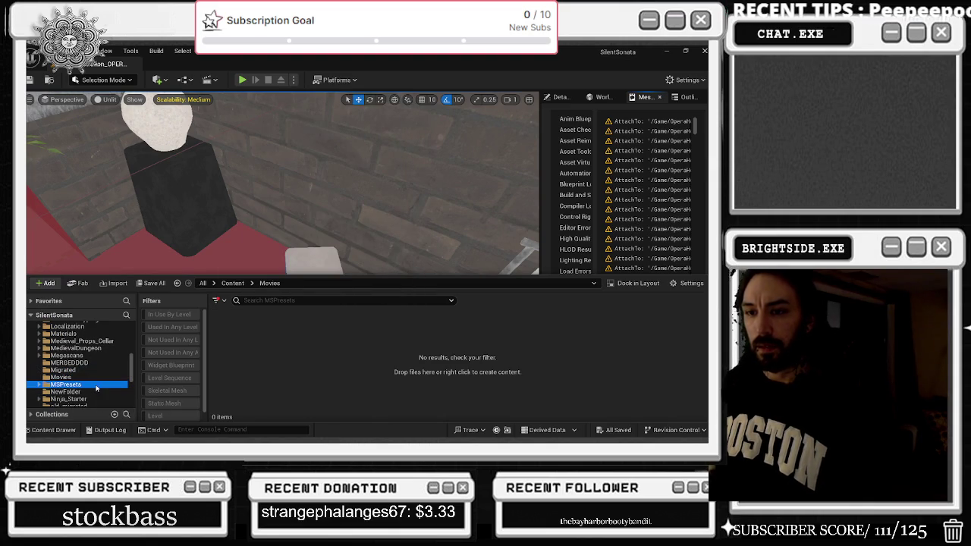
{"action": "left_click", "coordinate": [91, 391]}
{"action": "scroll", "coordinate": [185, 392], "scroll_direction": "down", "scroll_amount": 1}
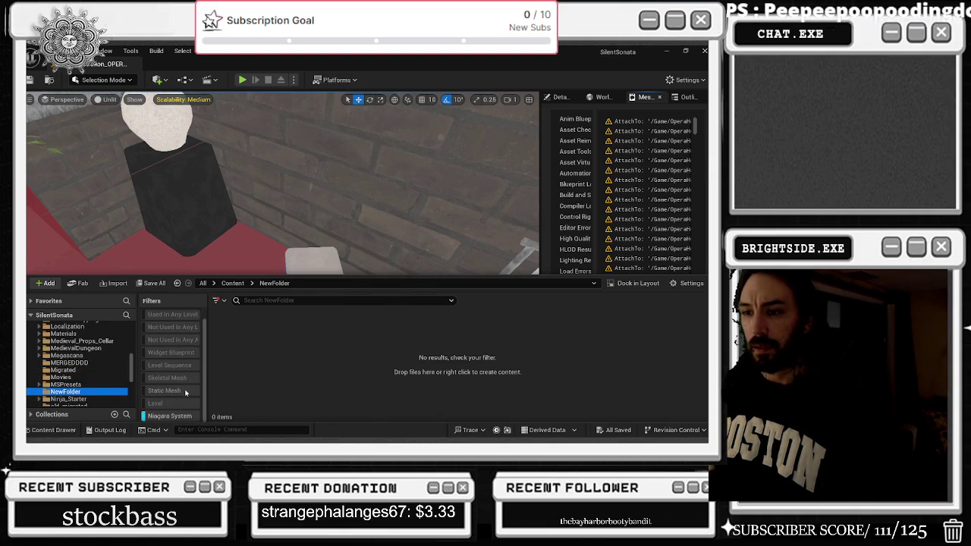
{"action": "left_click", "coordinate": [185, 415]}
Expand the Engine folder, then collapse the SilentSonata folder tree
{"action": "scroll", "coordinate": [122, 388], "scroll_direction": "down", "scroll_amount": 3}
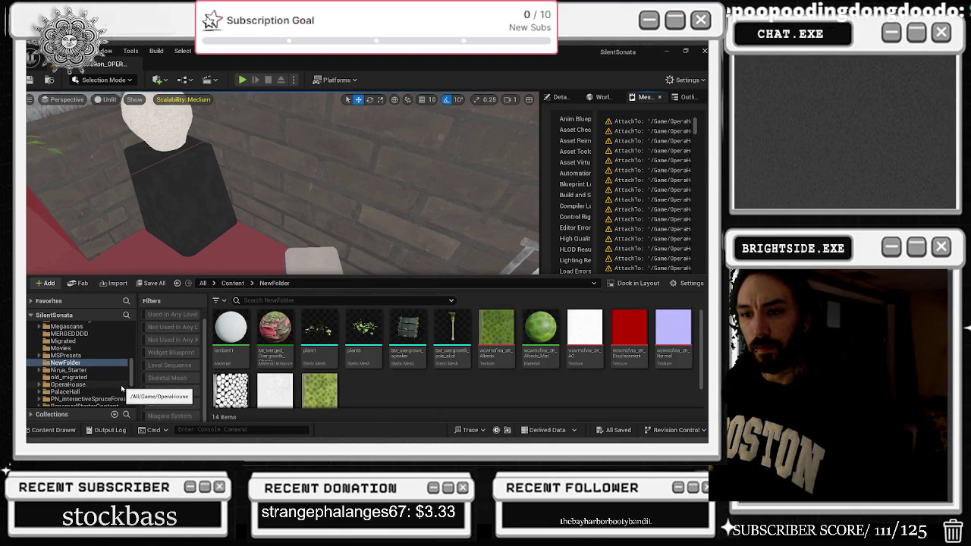
{"action": "scroll", "coordinate": [125, 389], "scroll_direction": "down", "scroll_amount": 4}
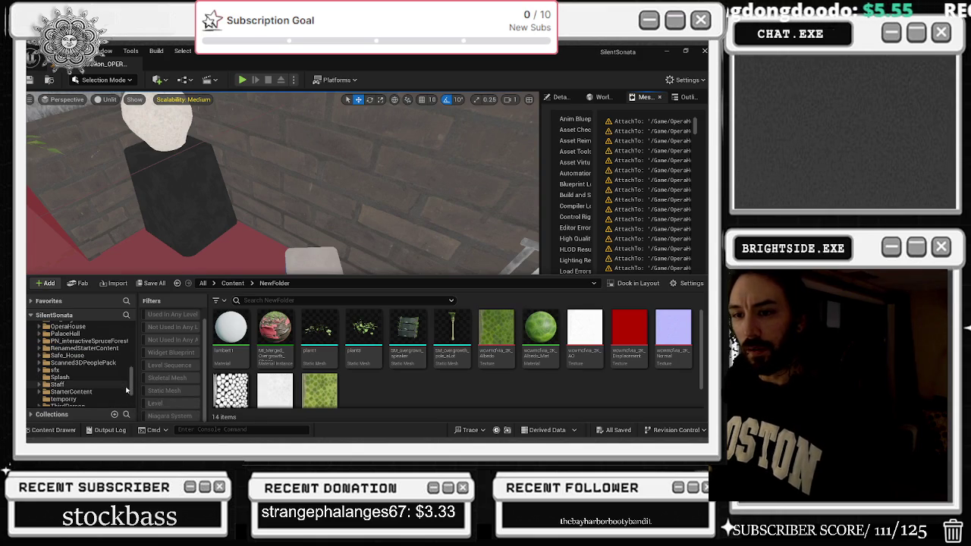
{"action": "scroll", "coordinate": [126, 390], "scroll_direction": "down", "scroll_amount": 2}
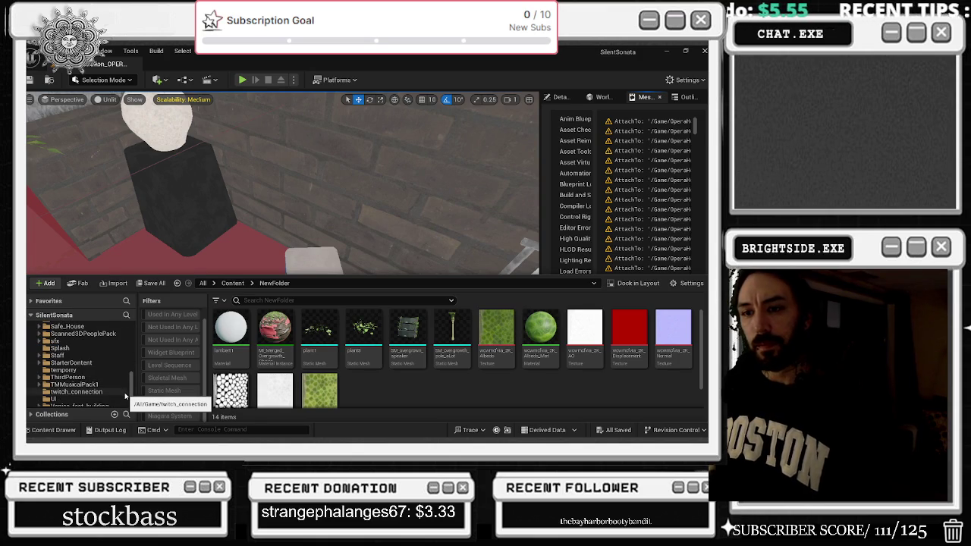
{"action": "scroll", "coordinate": [126, 395], "scroll_direction": "down", "scroll_amount": 2}
{"action": "scroll", "coordinate": [126, 395], "scroll_direction": "down", "scroll_amount": 1}
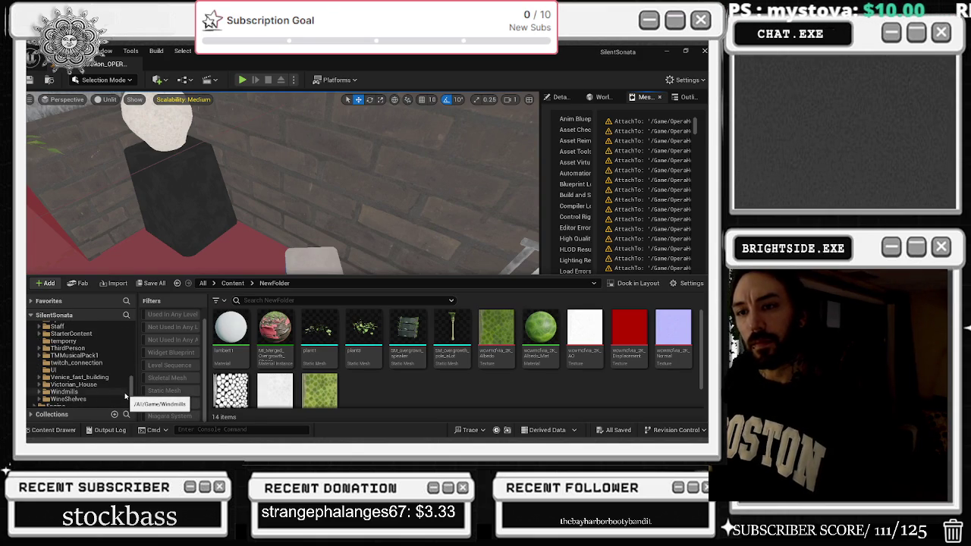
{"action": "scroll", "coordinate": [126, 396], "scroll_direction": "down", "scroll_amount": 1}
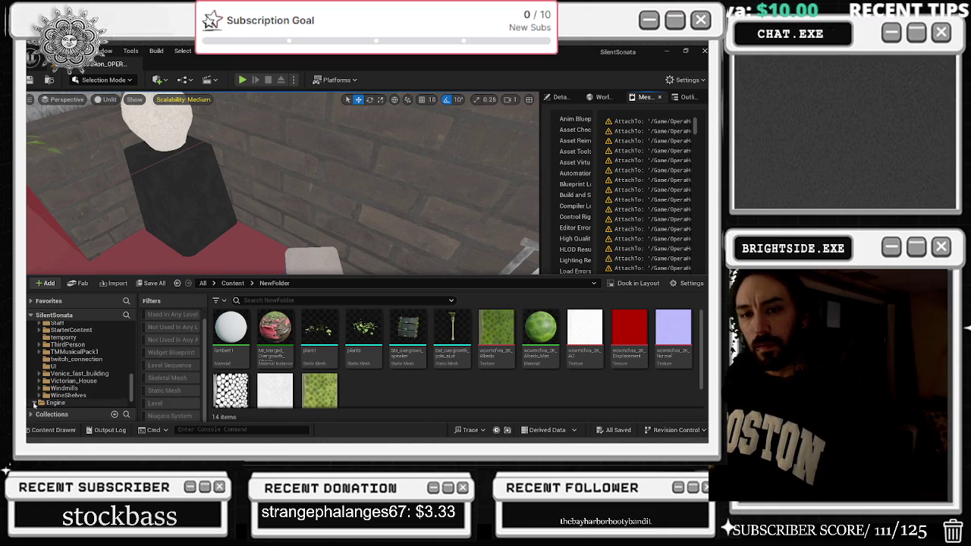
{"action": "left_click", "coordinate": [35, 402]}
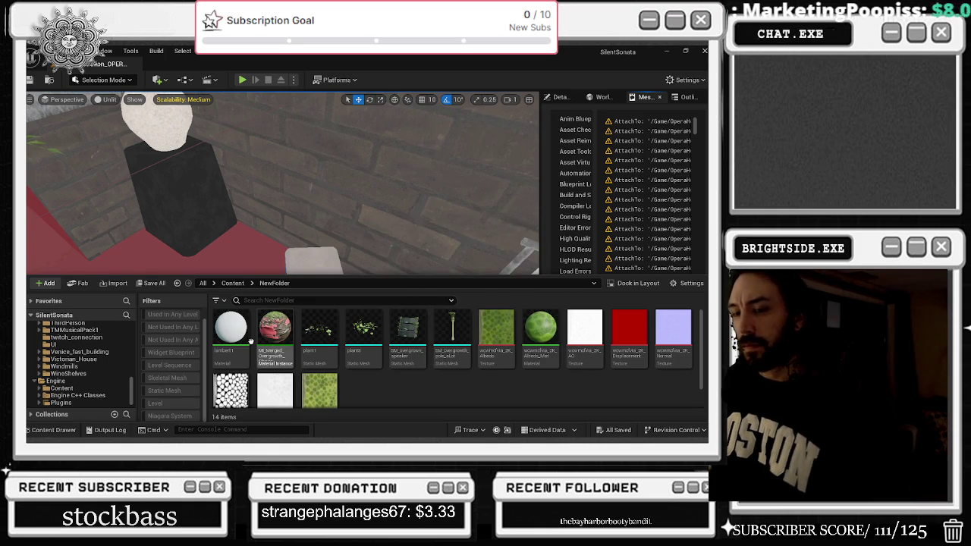
{"action": "scroll", "coordinate": [83, 360], "scroll_direction": "up", "scroll_amount": 3}
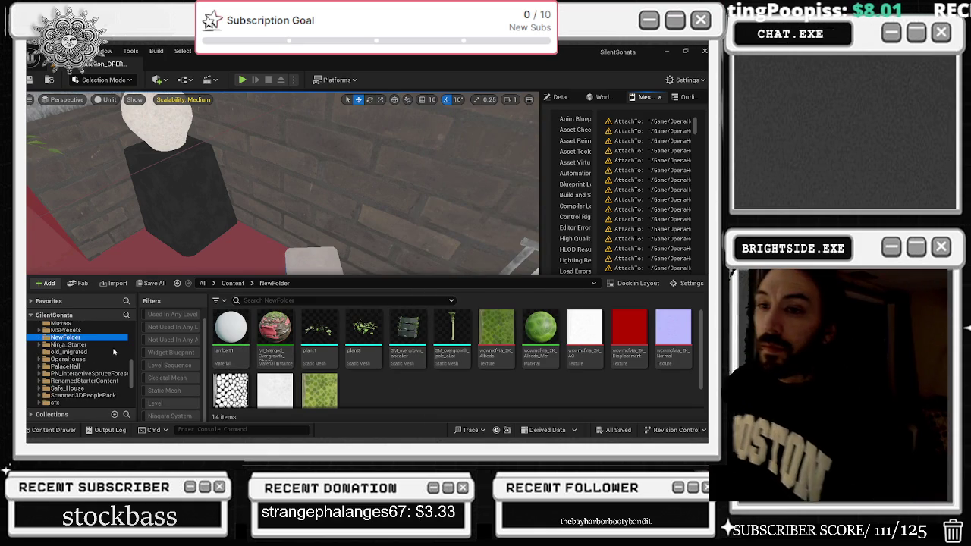
{"action": "double_click", "coordinate": [59, 314]}
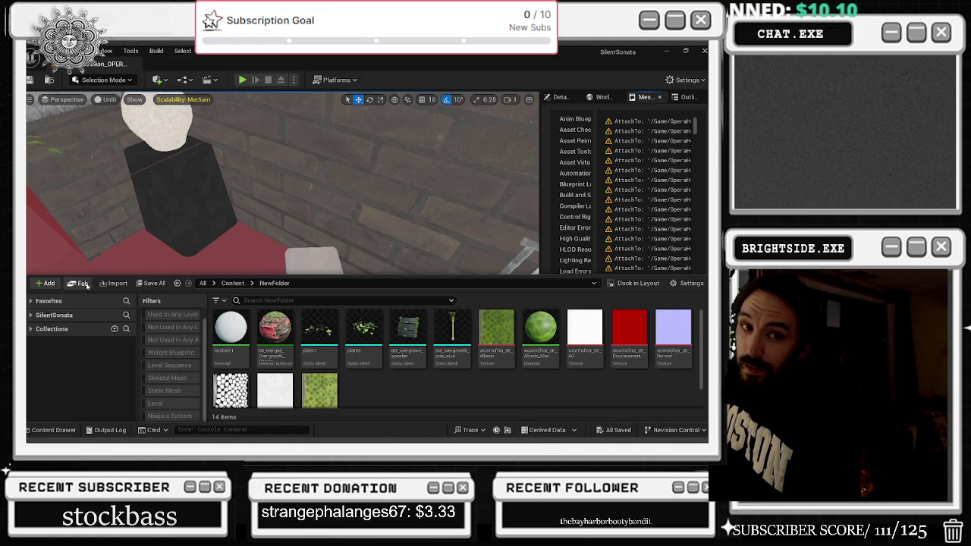
Open the Fab window, reposition and close it, then reopen Fab from the Content Drawer
{"action": "left_click", "coordinate": [82, 283]}
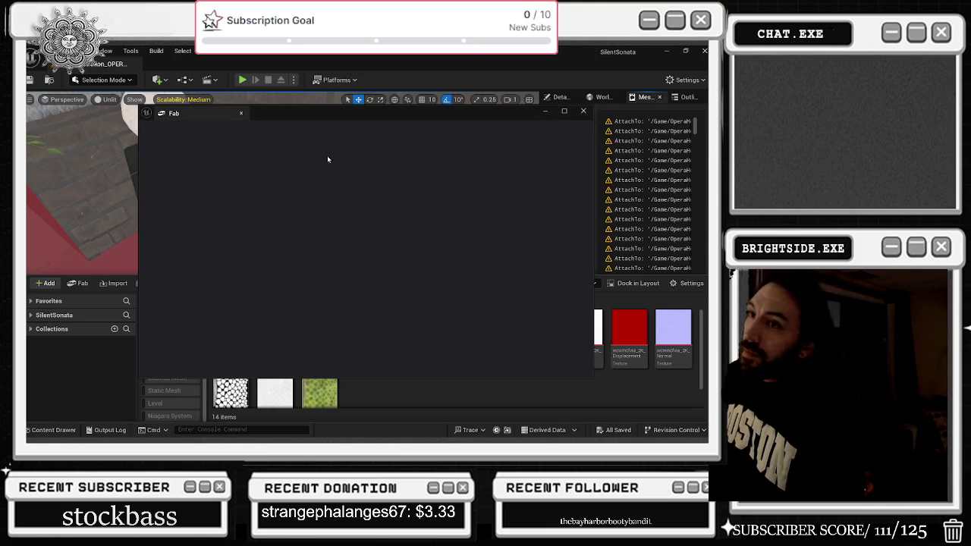
{"action": "mouse_move", "coordinate": [361, 119]}
{"action": "left_mouse_down"}
{"action": "mouse_move", "coordinate": [336, 139]}
{"action": "mouse_move", "coordinate": [342, 105]}
{"action": "left_mouse_up"}
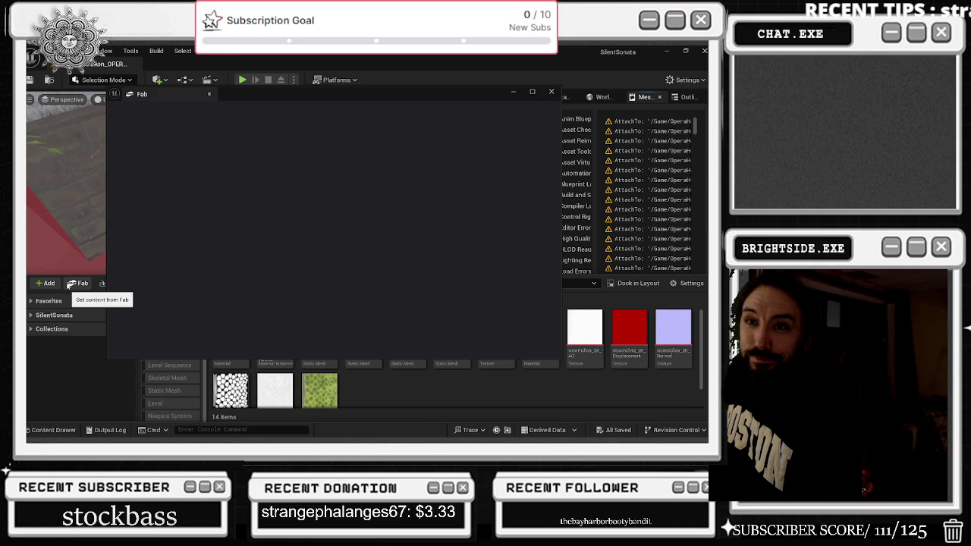
{"action": "left_click", "coordinate": [132, 97]}
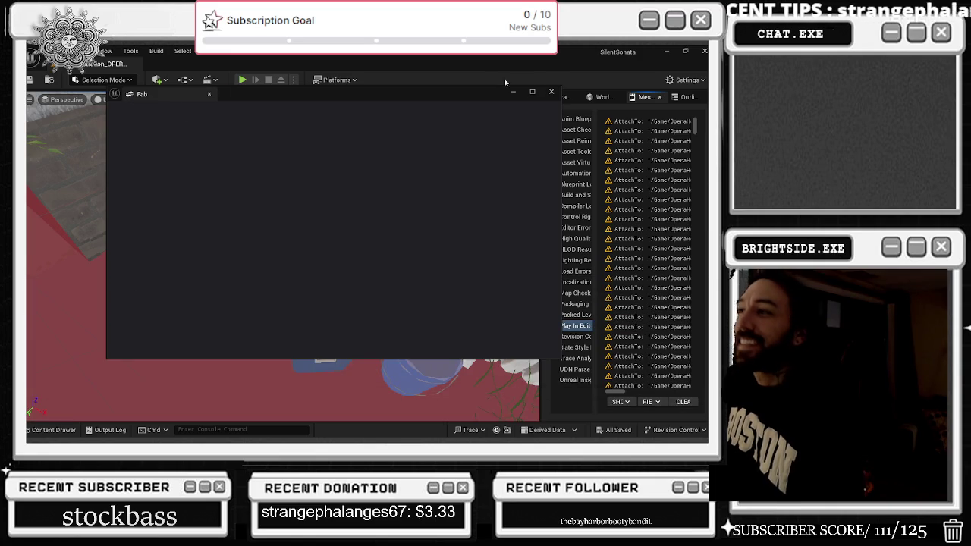
{"action": "left_click", "coordinate": [552, 92]}
{"action": "left_click", "coordinate": [52, 429]}
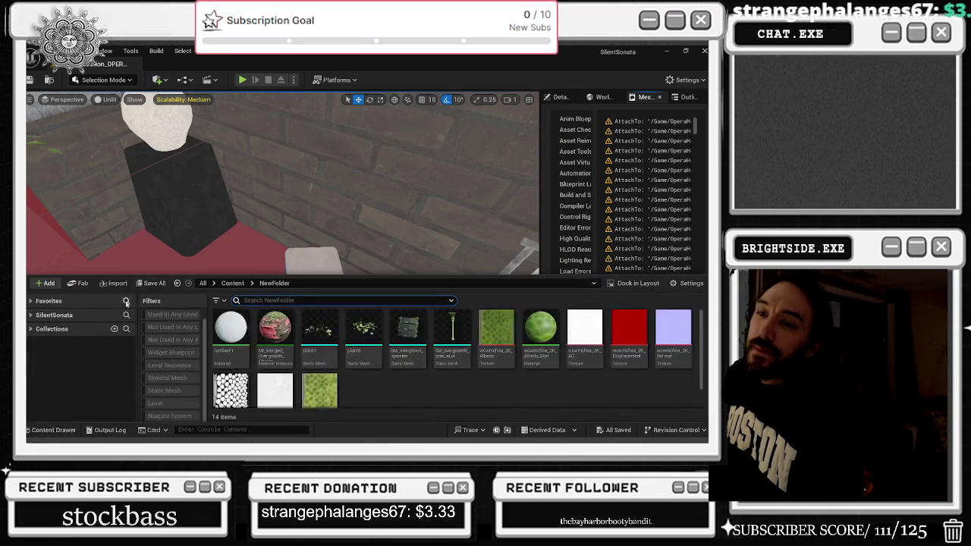
{"action": "left_click", "coordinate": [83, 284]}
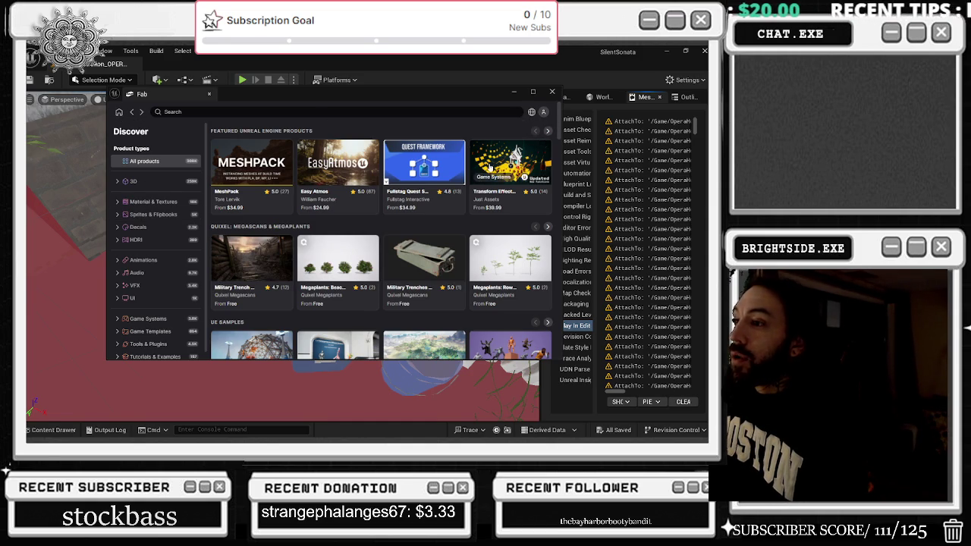
Reload the Fab page and list all products in the VFX category
{"action": "scroll", "coordinate": [166, 307], "scroll_direction": "down", "scroll_amount": 1}
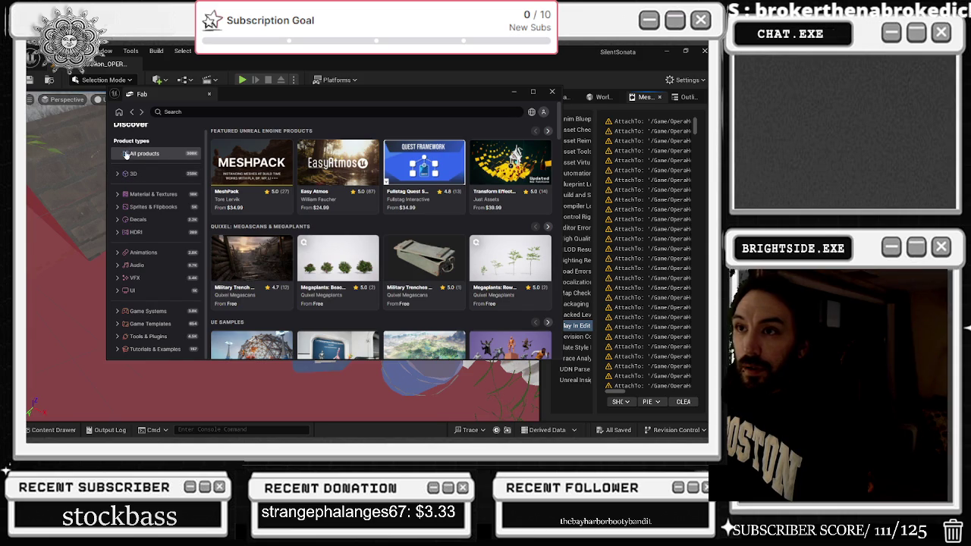
{"action": "scroll", "coordinate": [152, 164], "scroll_direction": "up", "scroll_amount": 1}
{"action": "left_click", "coordinate": [132, 113]}
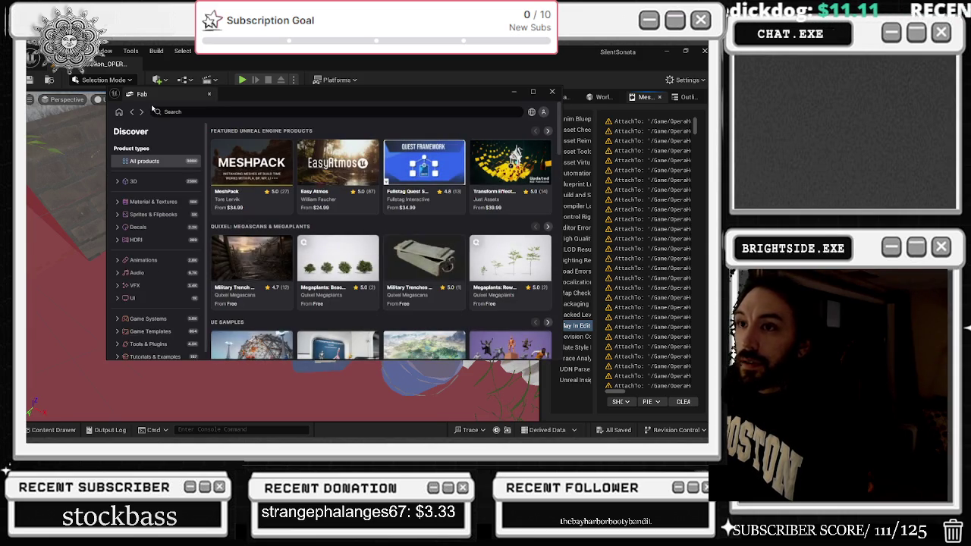
{"action": "scroll", "coordinate": [144, 224], "scroll_direction": "down", "scroll_amount": 1}
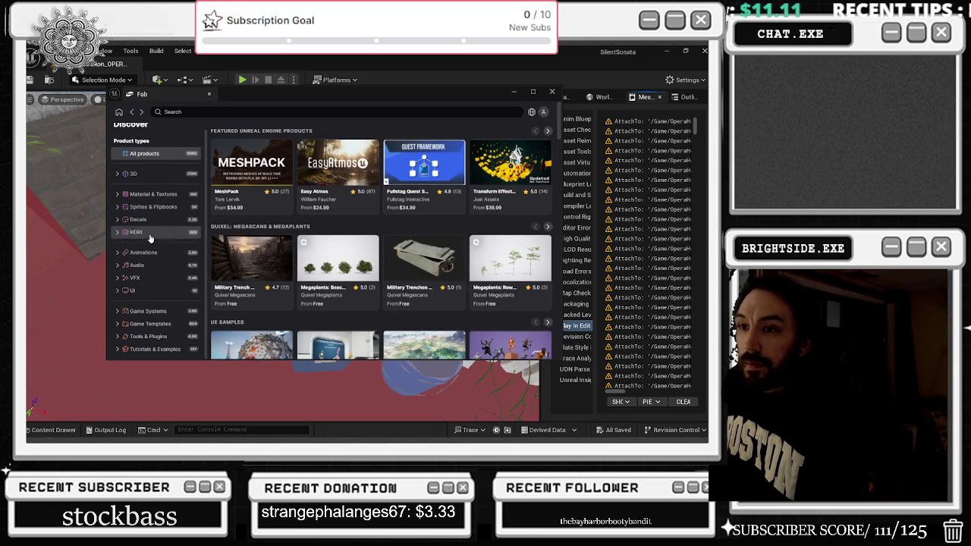
{"action": "left_click", "coordinate": [119, 279]}
{"action": "left_click", "coordinate": [141, 278]}
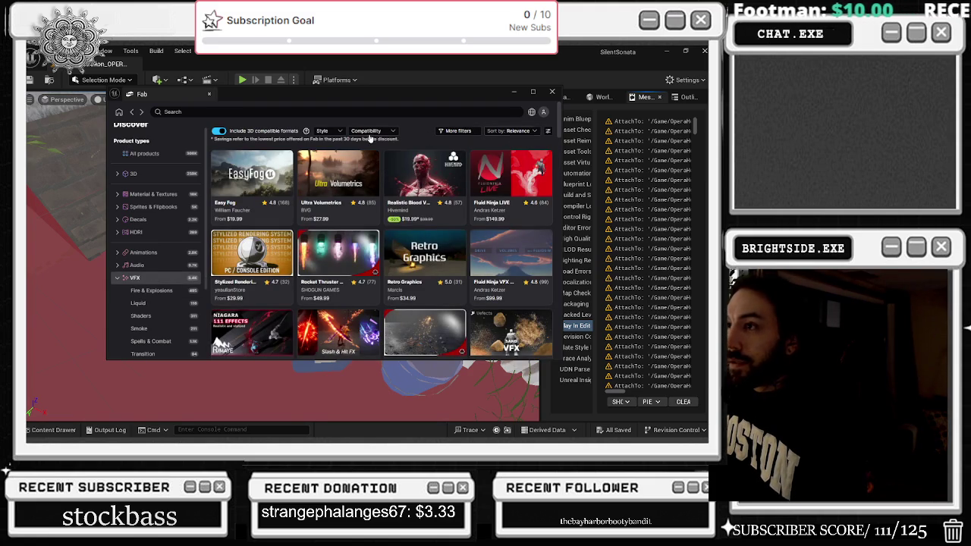
Inspect the Sort by, Compatibility, style, content preferences and More filters options, leaving sorting unchanged
{"action": "left_click", "coordinate": [517, 131]}
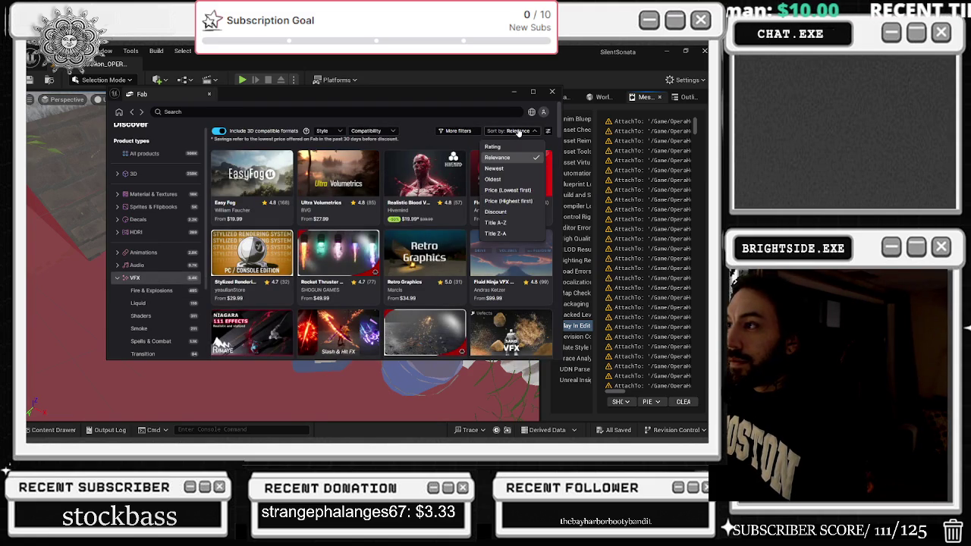
{"action": "left_click", "coordinate": [363, 132]}
{"action": "left_click", "coordinate": [256, 124]}
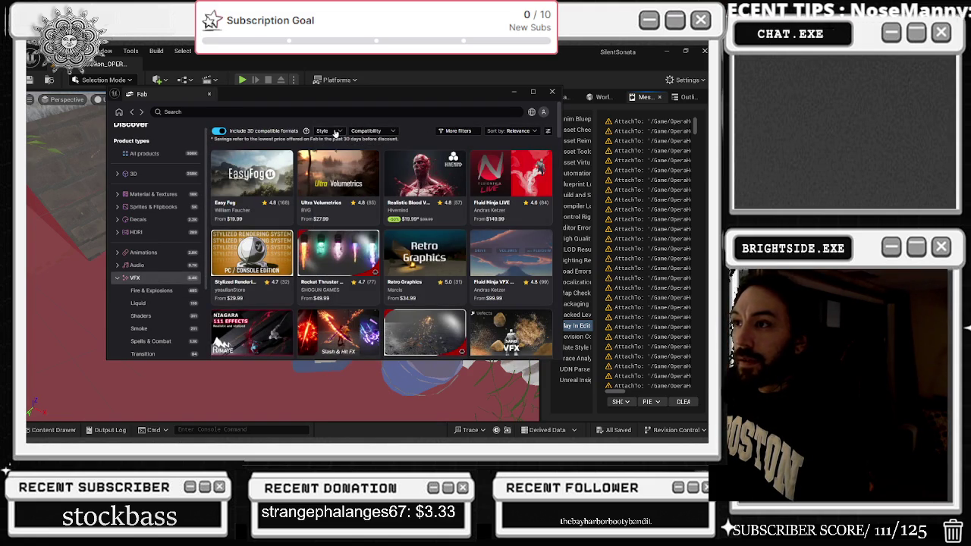
{"action": "left_click", "coordinate": [336, 132]}
{"action": "left_click", "coordinate": [370, 132]}
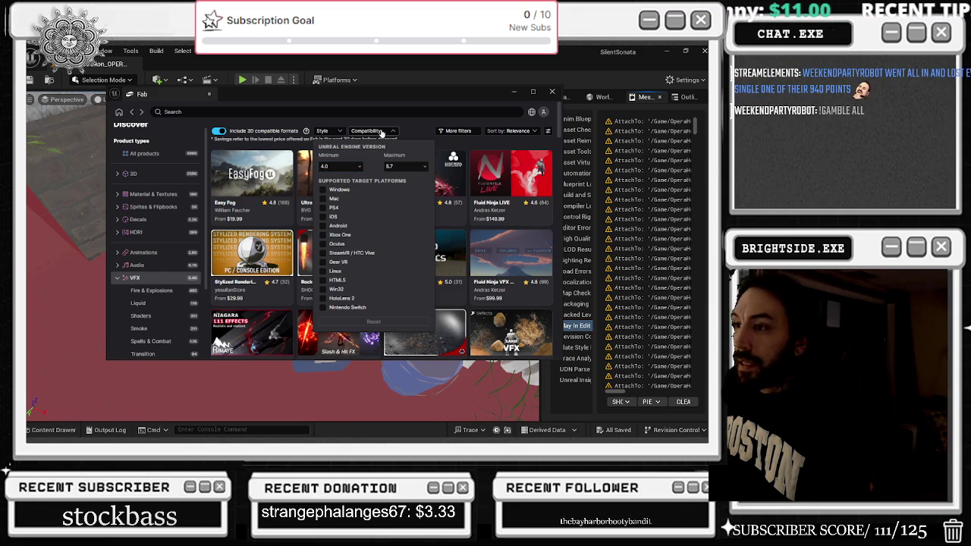
{"action": "left_click", "coordinate": [382, 133]}
{"action": "left_click", "coordinate": [549, 132]}
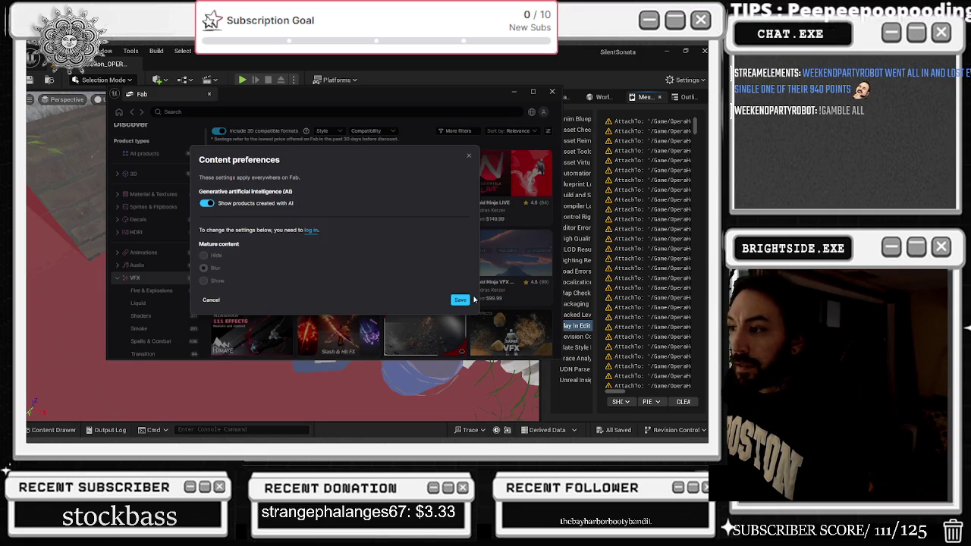
{"action": "left_click", "coordinate": [460, 300]}
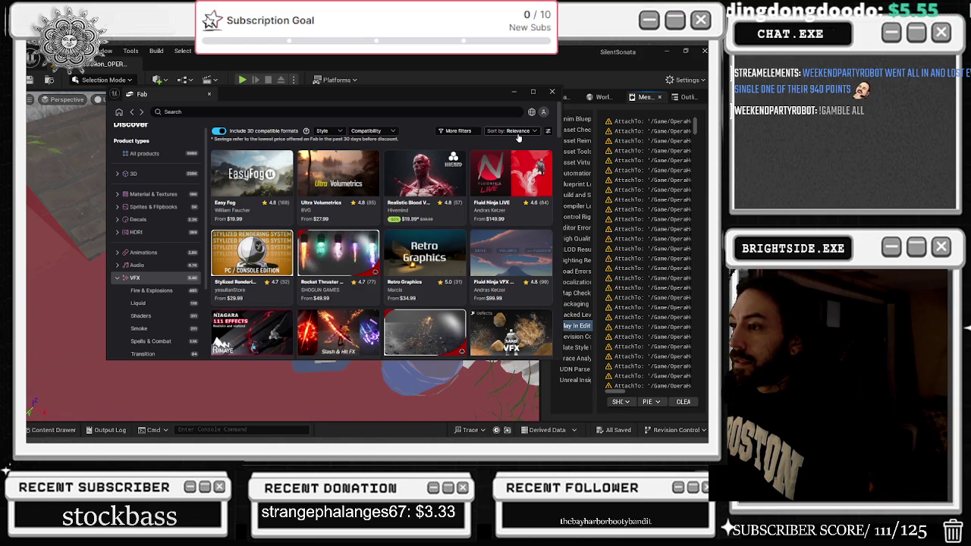
{"action": "left_click", "coordinate": [519, 137]}
{"action": "left_click", "coordinate": [509, 143]}
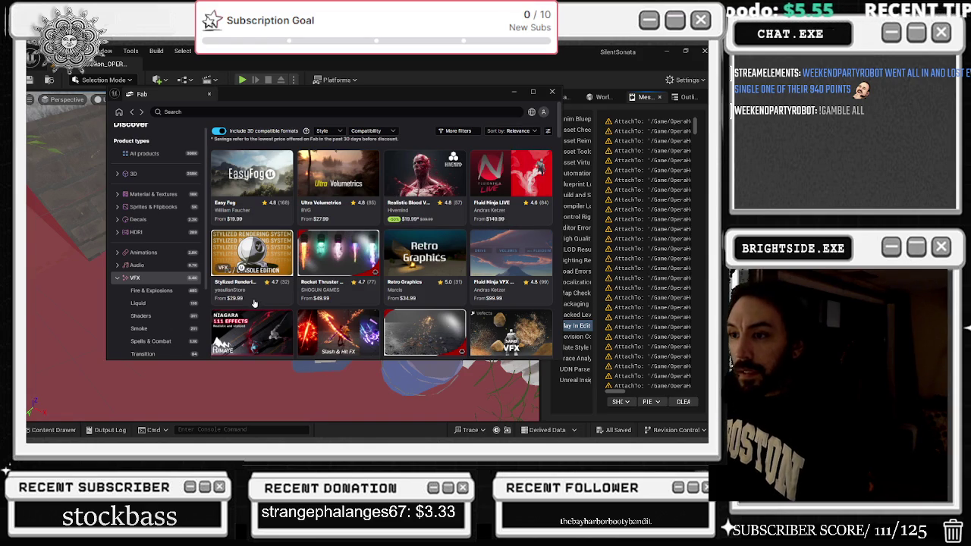
{"action": "left_click", "coordinate": [469, 132]}
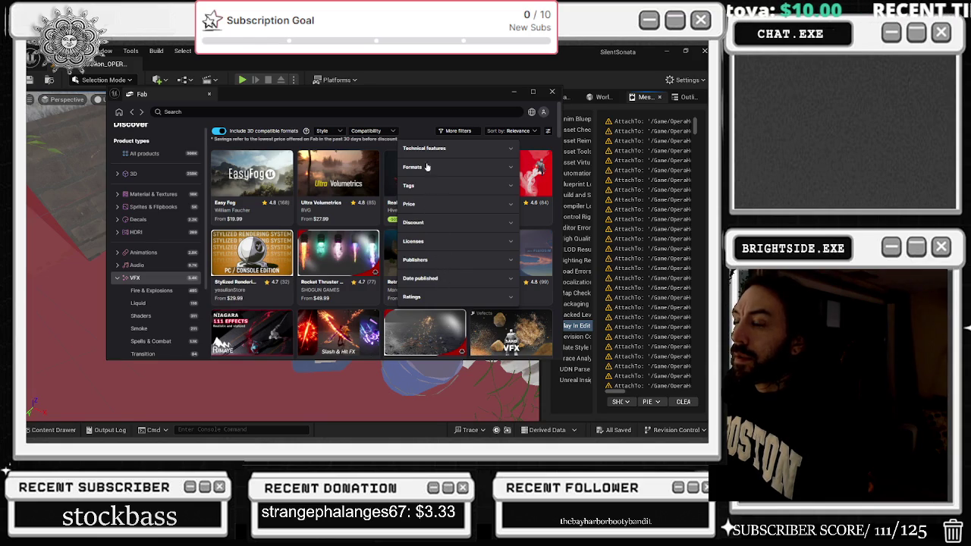
{"action": "left_click", "coordinate": [415, 114]}
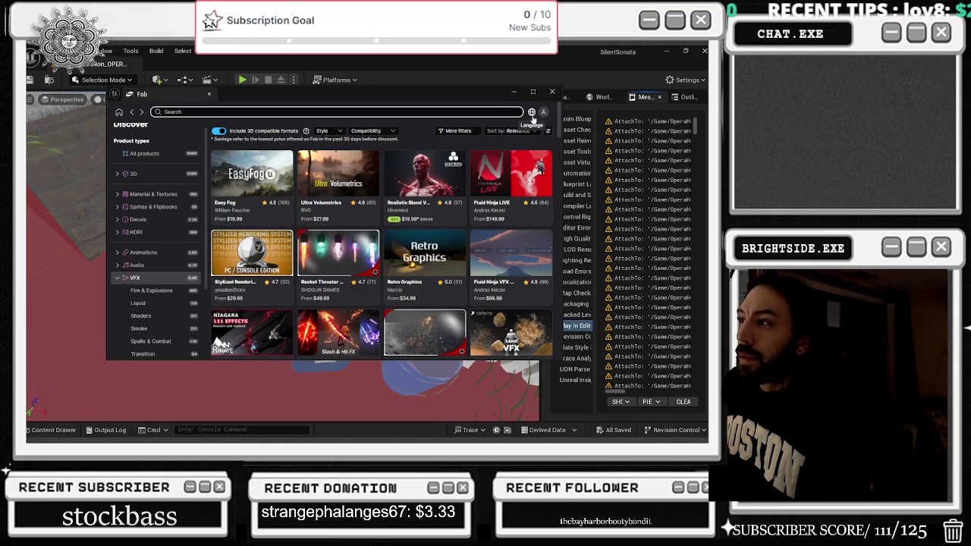
Visit the all-products listing, then go back to the VFX product listing
{"action": "left_click", "coordinate": [150, 152]}
{"action": "scroll", "coordinate": [173, 281], "scroll_direction": "down", "scroll_amount": 3}
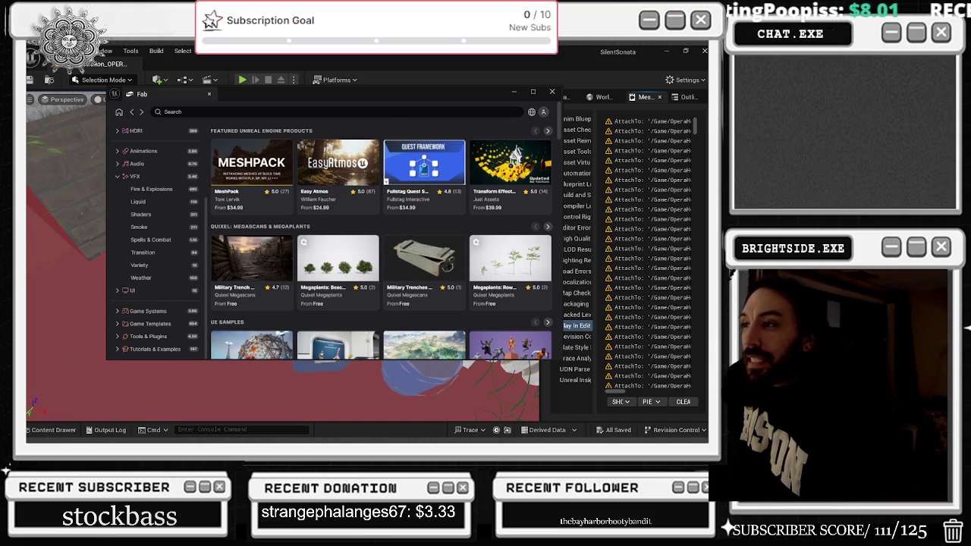
{"action": "left_click", "coordinate": [131, 113]}
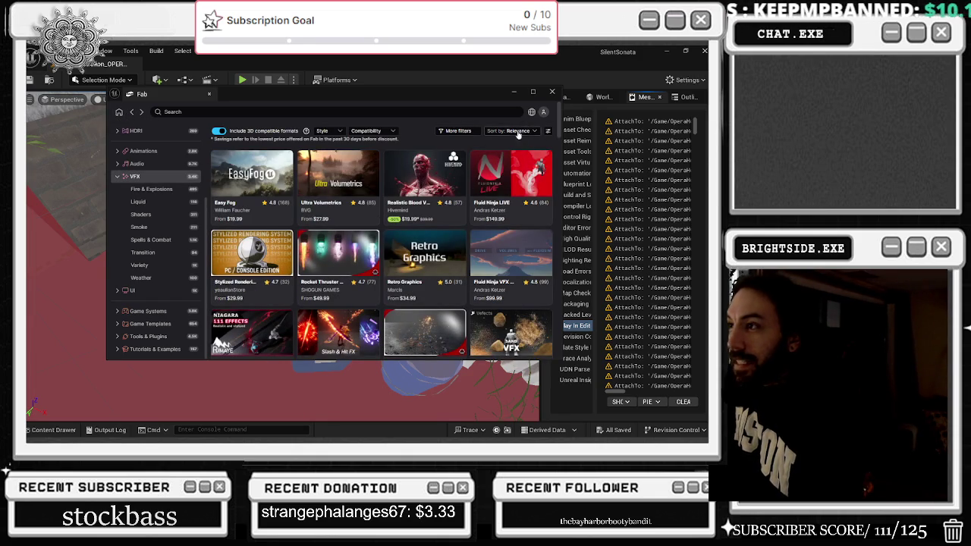
{"action": "scroll", "coordinate": [455, 129], "scroll_direction": "down", "scroll_amount": 1}
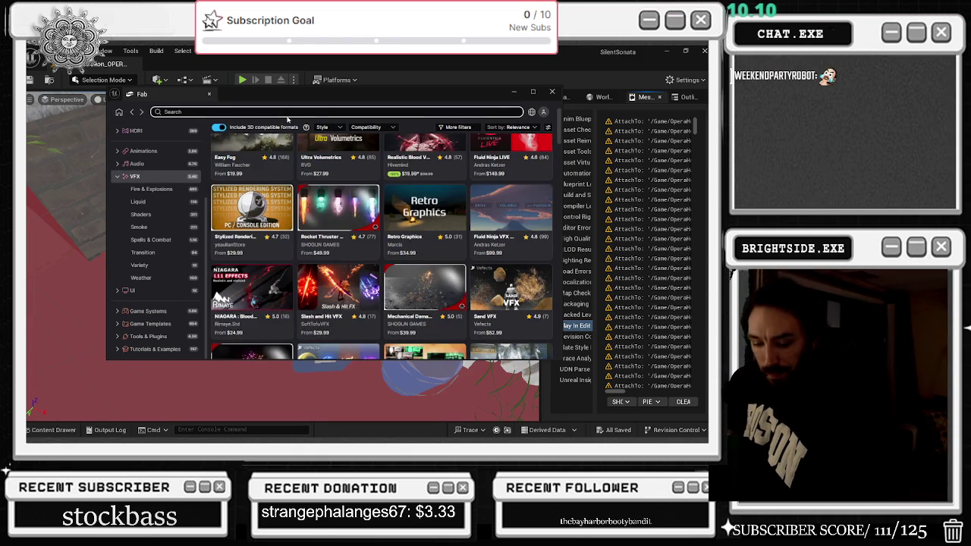
Search Fab's VFX category for 'BODY', then choose Sign in from the account menu
{"action": "type", "text": "B"}
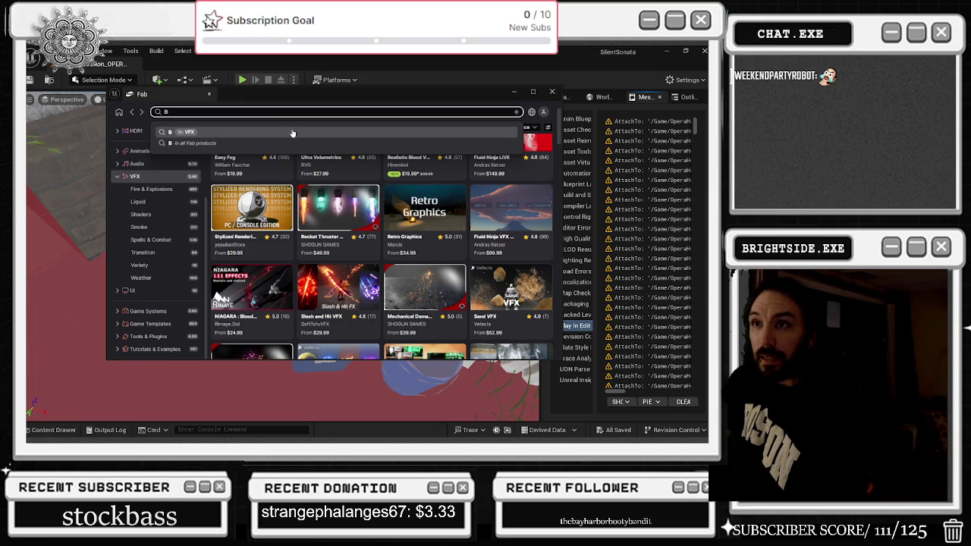
{"action": "type", "text": "ODY"}
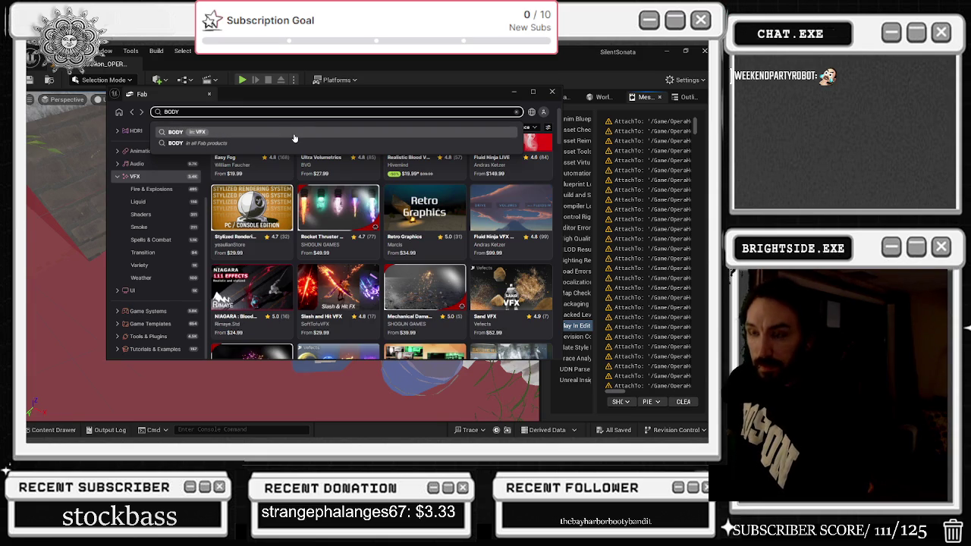
{"action": "left_click", "coordinate": [228, 133]}
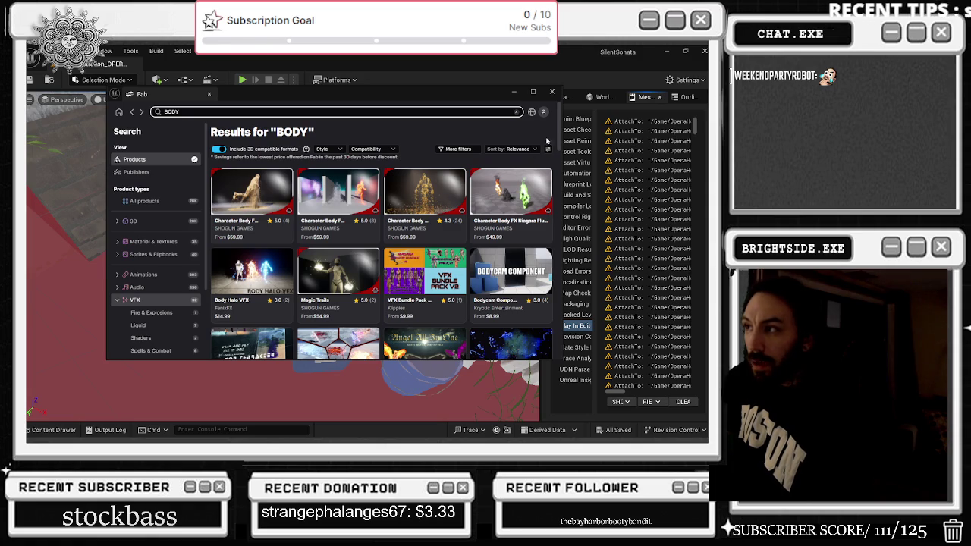
{"action": "left_click", "coordinate": [543, 113]}
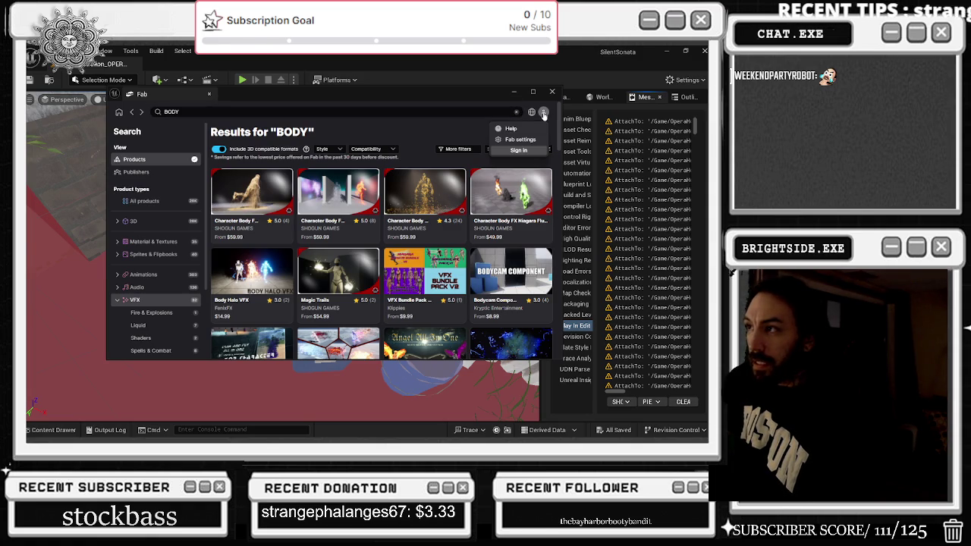
{"action": "left_click", "coordinate": [519, 150]}
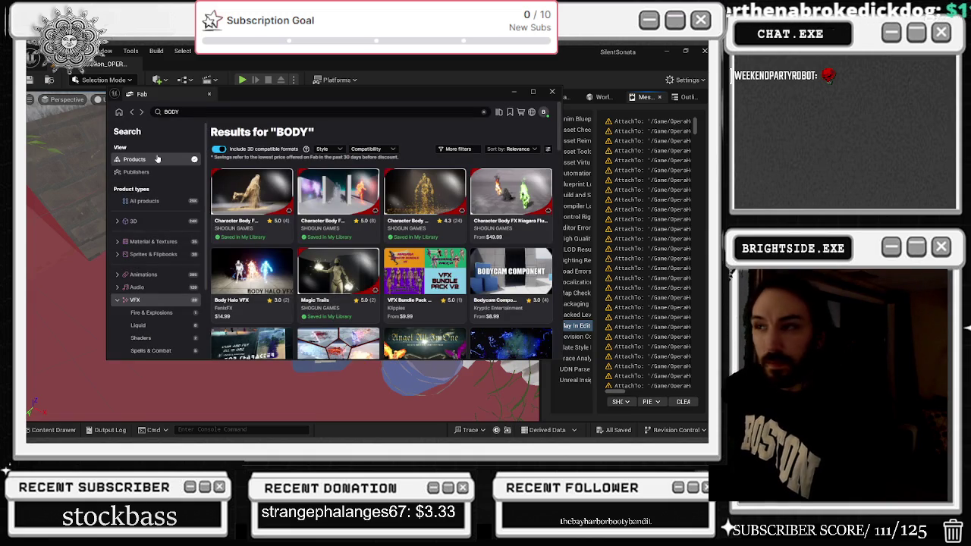
Add Character Body FX Vol. 2 to the project, then close the Content Browser and return to BODY results
{"action": "left_click", "coordinate": [254, 207]}
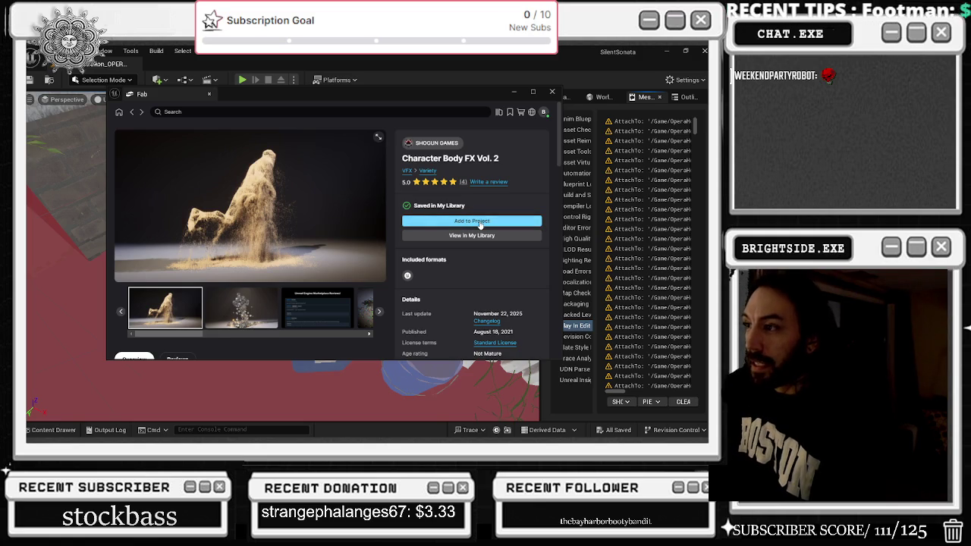
{"action": "left_click", "coordinate": [479, 222]}
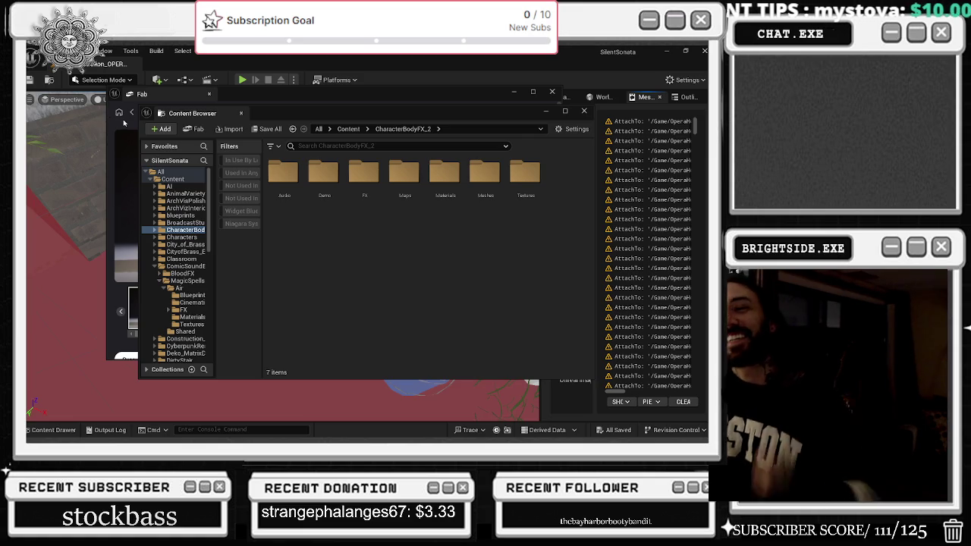
{"action": "left_click", "coordinate": [584, 111]}
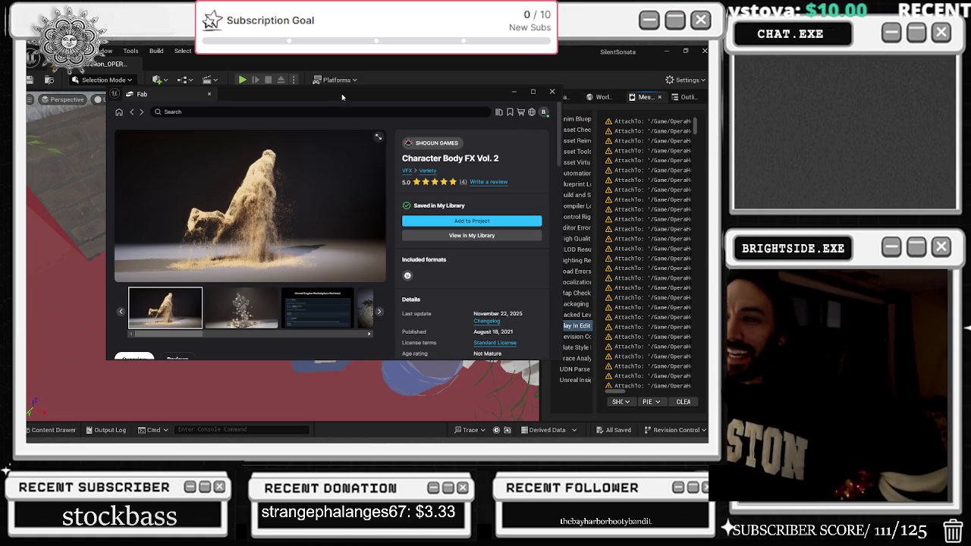
{"action": "left_click", "coordinate": [132, 112]}
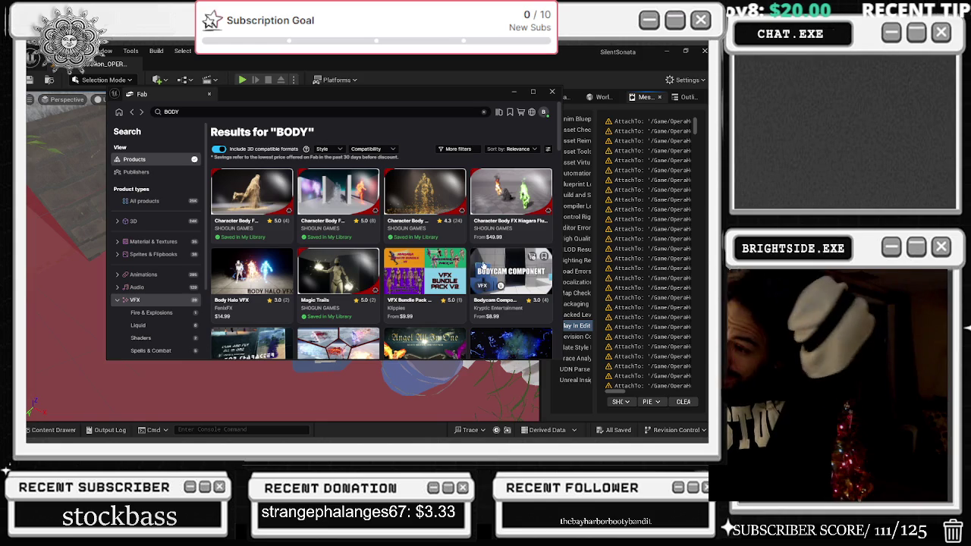
{"action": "scroll", "coordinate": [483, 260], "scroll_direction": "down", "scroll_amount": 3}
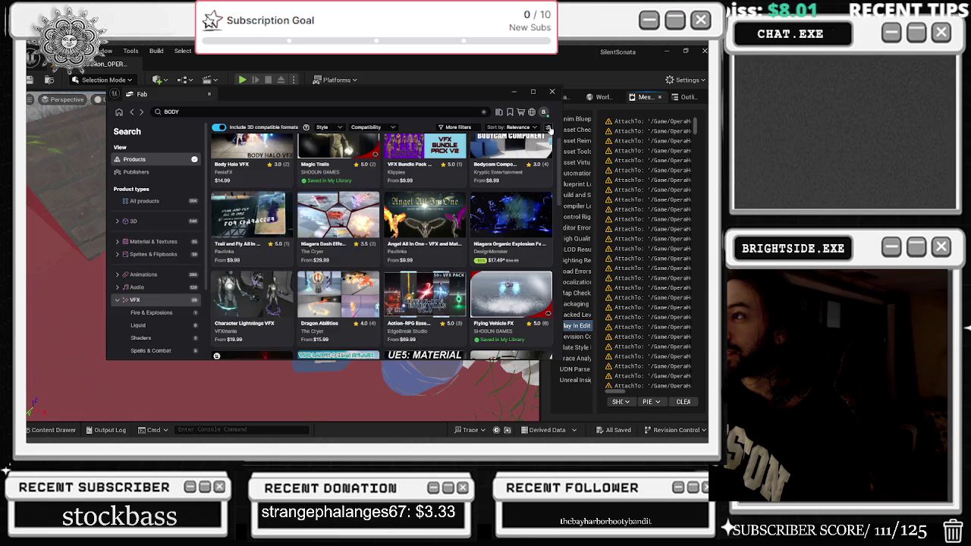
{"action": "left_click", "coordinate": [549, 129]}
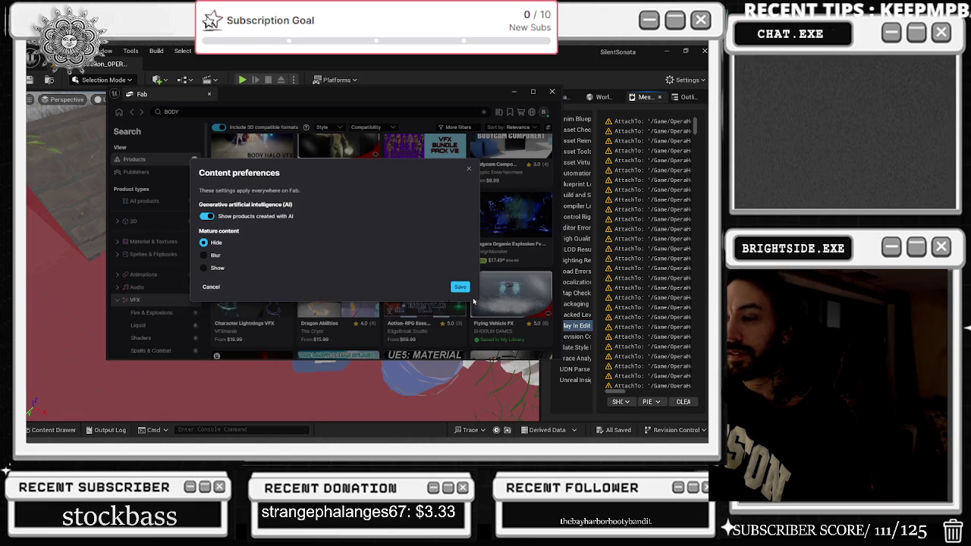
{"action": "left_click", "coordinate": [463, 289]}
{"action": "left_click", "coordinate": [508, 128]}
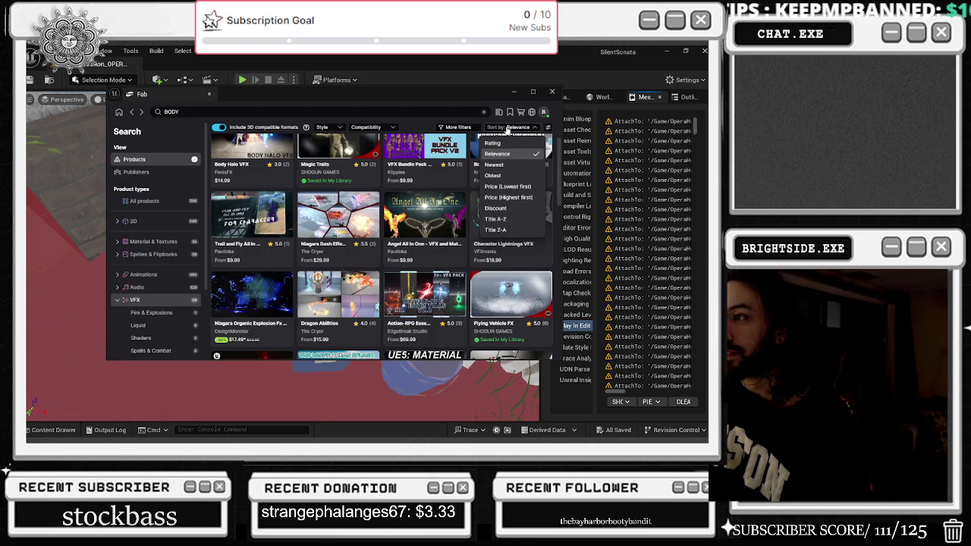
{"action": "left_click", "coordinate": [463, 128]}
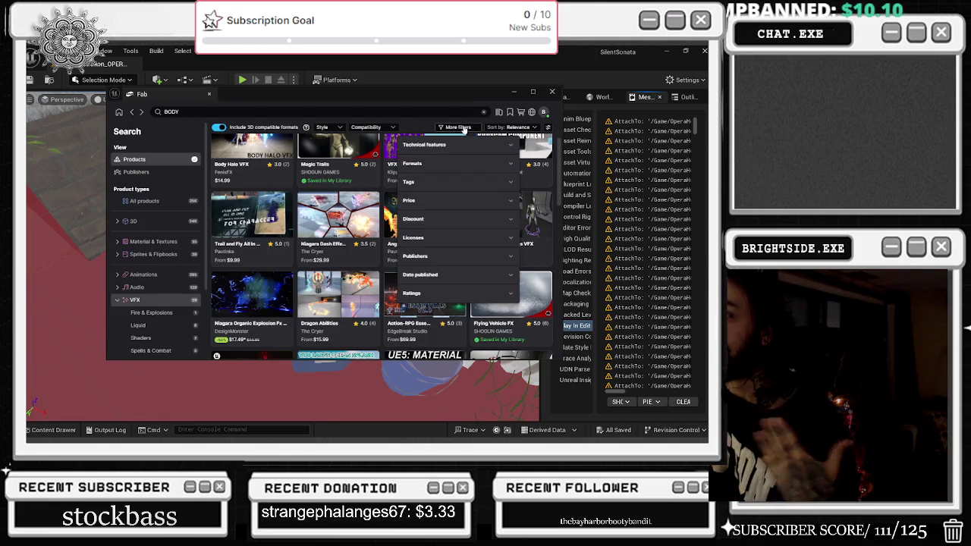
{"action": "left_click", "coordinate": [459, 127]}
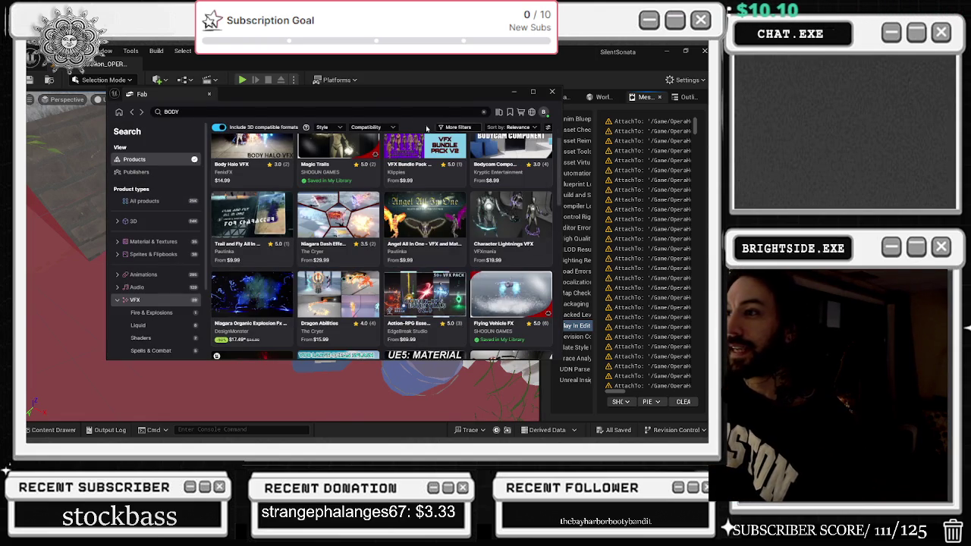
{"action": "left_click", "coordinate": [326, 128]}
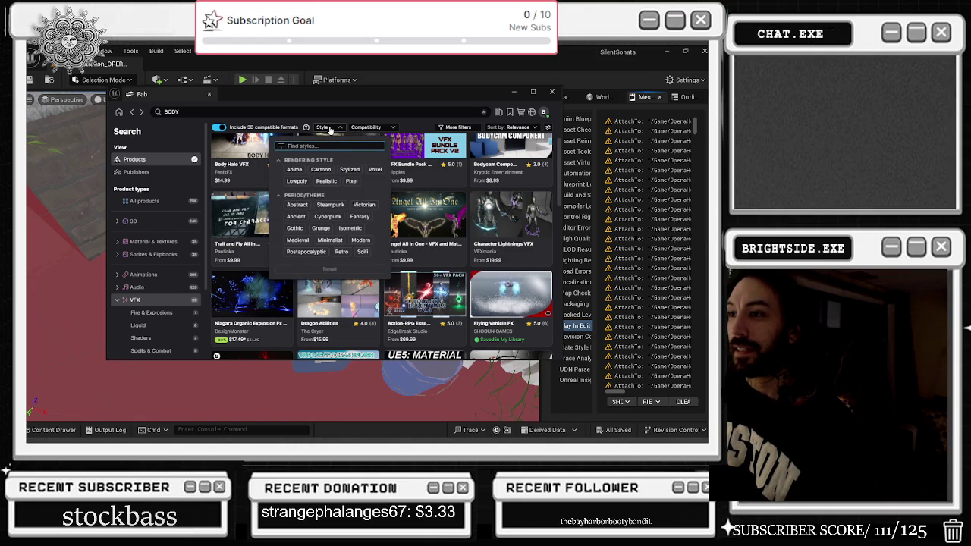
{"action": "left_click", "coordinate": [365, 128]}
{"action": "left_click", "coordinate": [369, 129]}
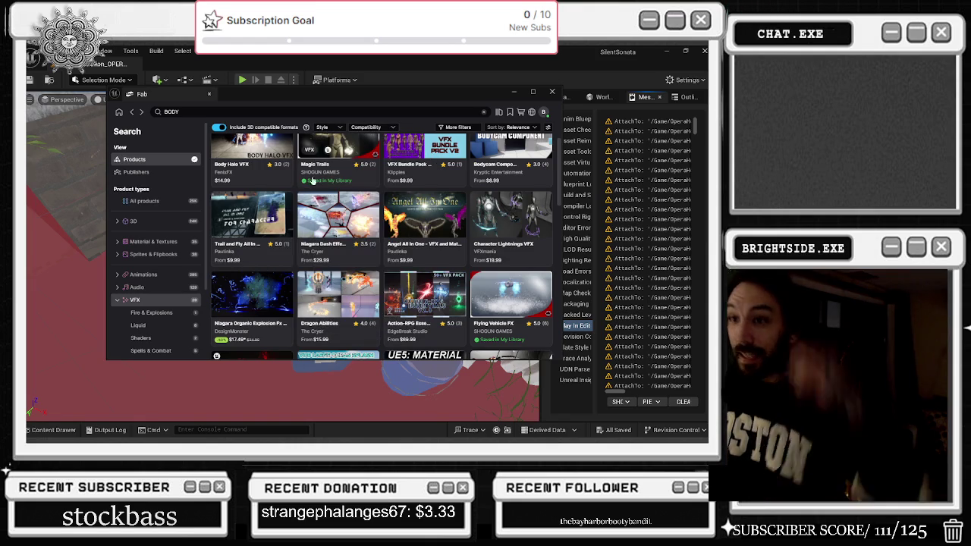
{"action": "left_click", "coordinate": [158, 160]}
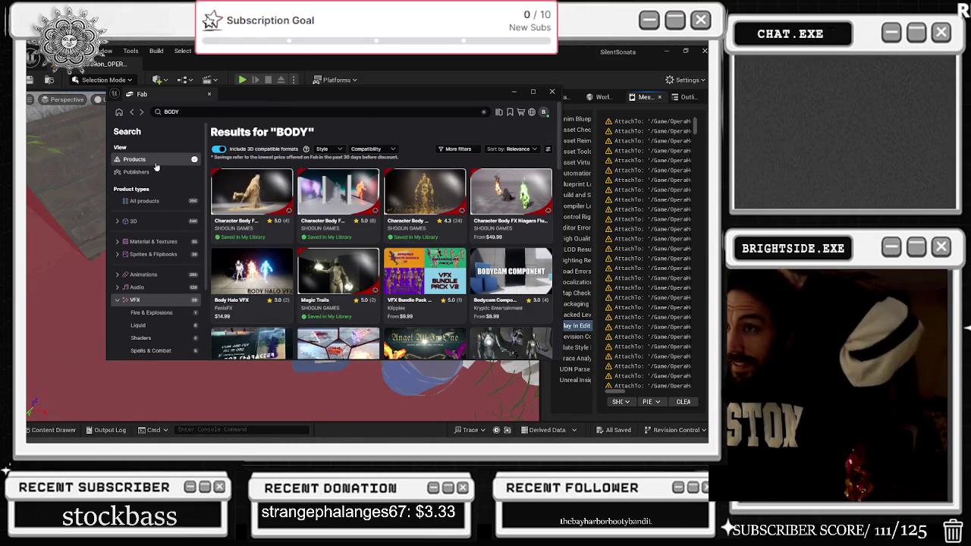
{"action": "scroll", "coordinate": [394, 201], "scroll_direction": "down", "scroll_amount": 1}
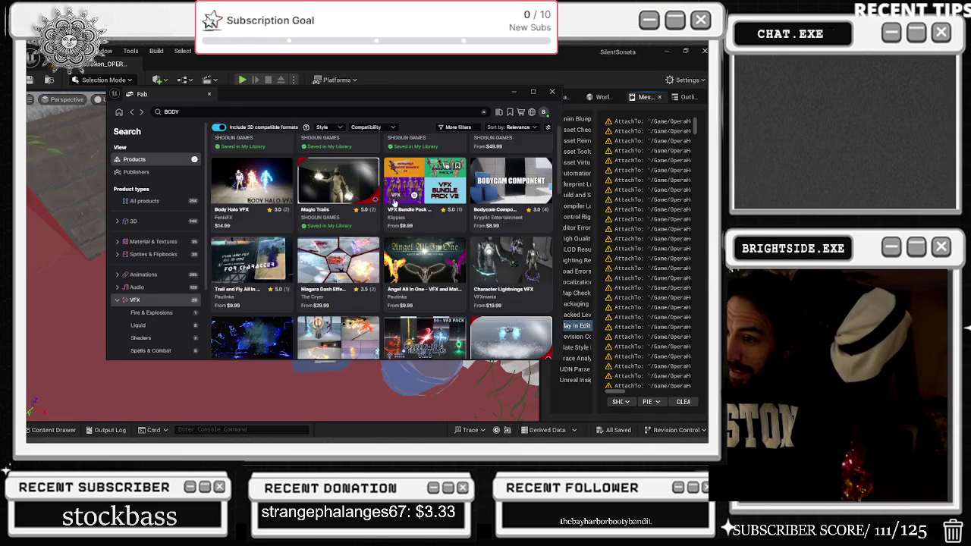
{"action": "scroll", "coordinate": [394, 201], "scroll_direction": "down", "scroll_amount": 1}
{"action": "scroll", "coordinate": [433, 200], "scroll_direction": "down", "scroll_amount": 2}
{"action": "scroll", "coordinate": [433, 200], "scroll_direction": "down", "scroll_amount": 3}
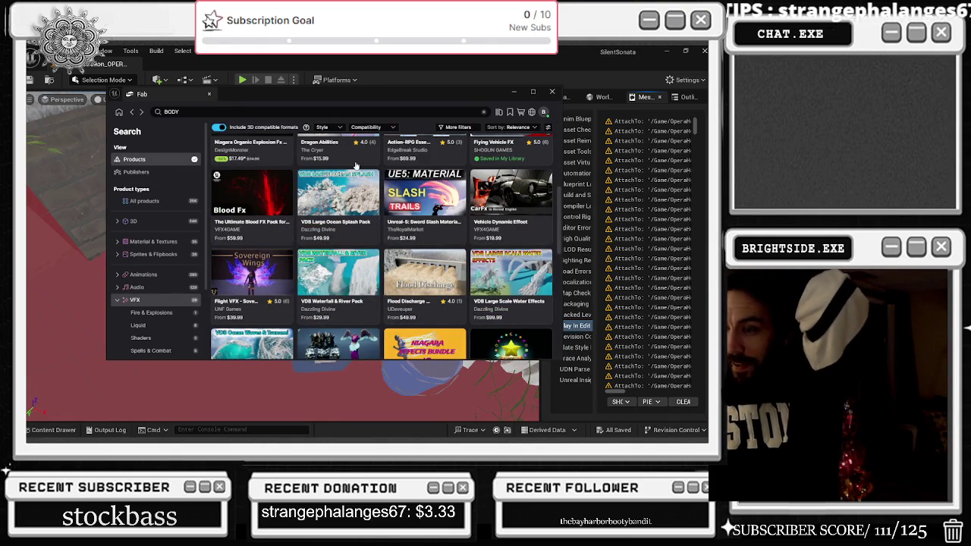
{"action": "scroll", "coordinate": [372, 213], "scroll_direction": "down", "scroll_amount": 3}
{"action": "scroll", "coordinate": [351, 216], "scroll_direction": "up", "scroll_amount": 3}
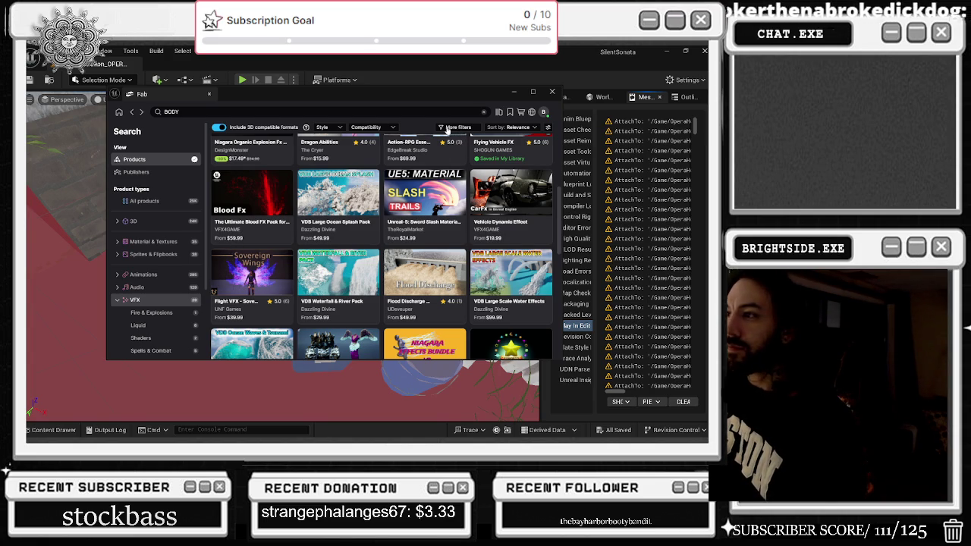
{"action": "left_click", "coordinate": [318, 112]}
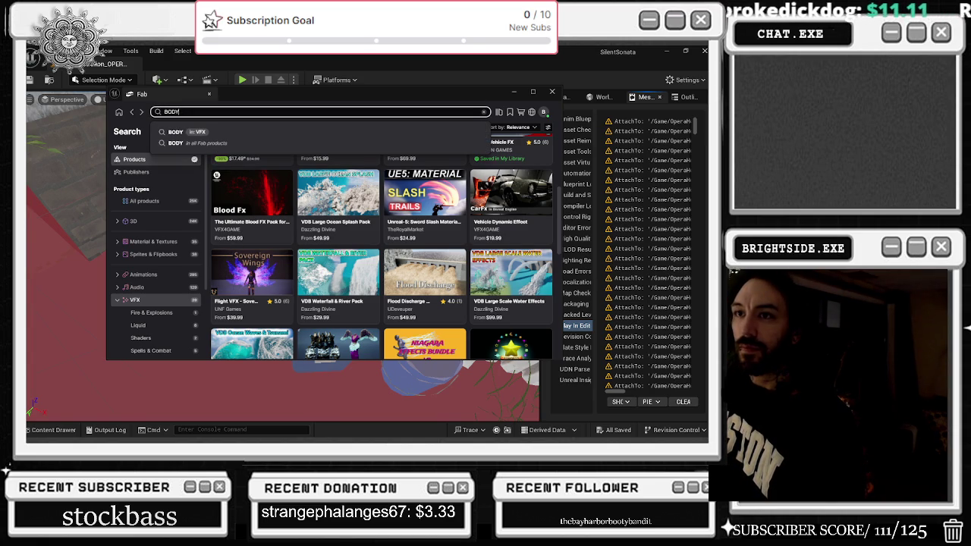
Open My Library from the Fab home page and check its filters and Newest sort order
{"action": "left_click", "coordinate": [117, 112]}
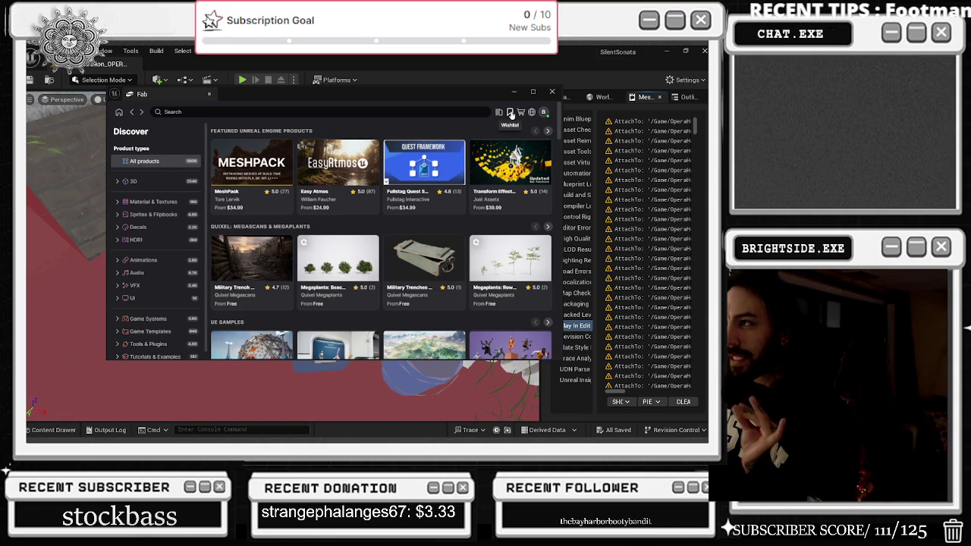
{"action": "left_click", "coordinate": [499, 113]}
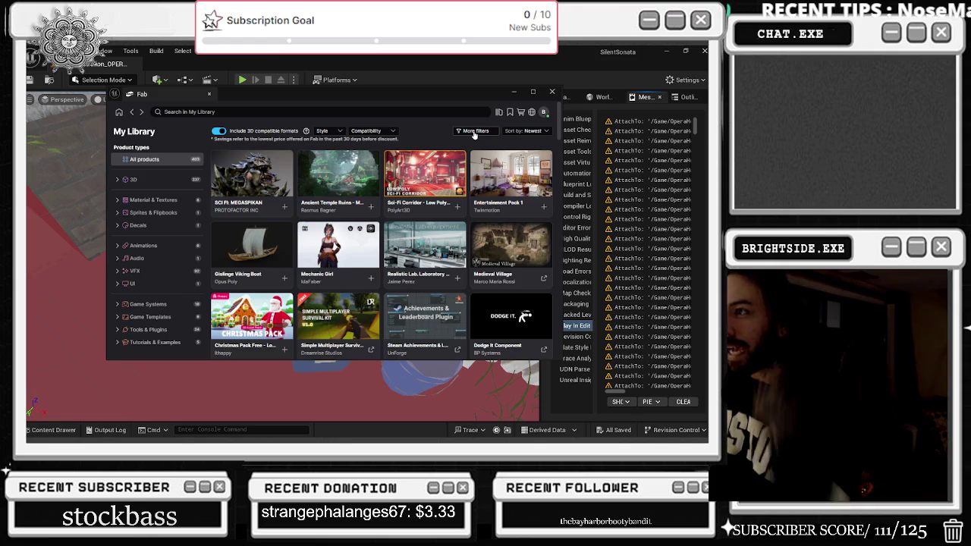
{"action": "left_click", "coordinate": [478, 133]}
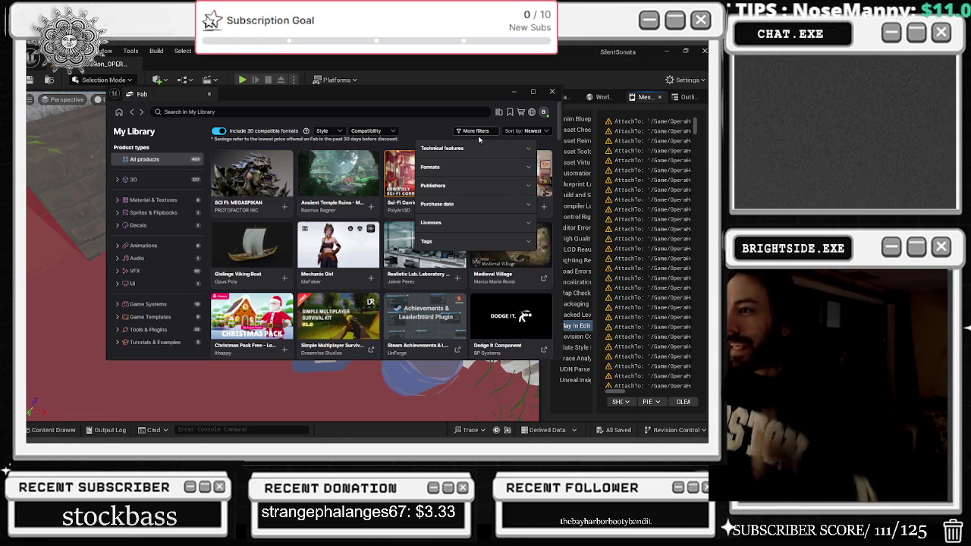
{"action": "left_click", "coordinate": [481, 132]}
{"action": "left_click", "coordinate": [536, 129]}
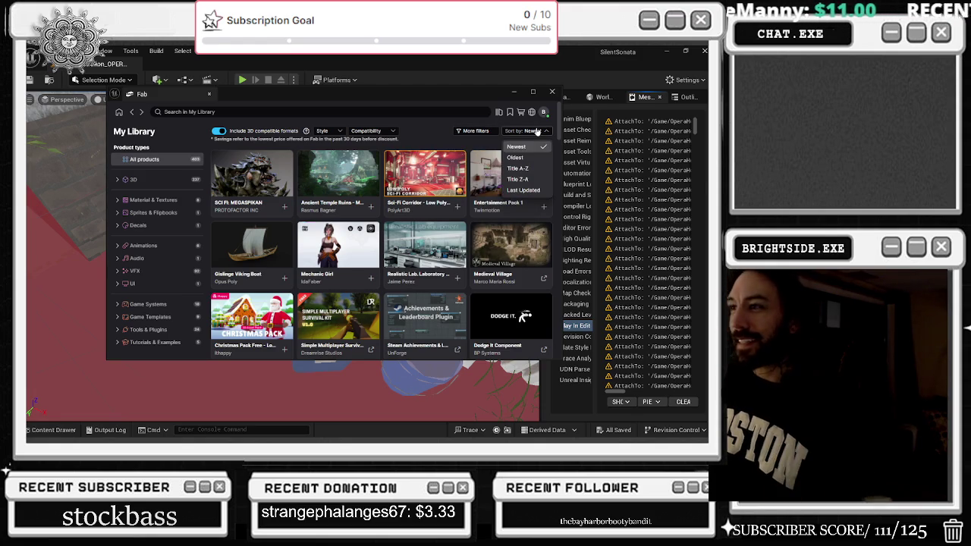
{"action": "left_click", "coordinate": [535, 131]}
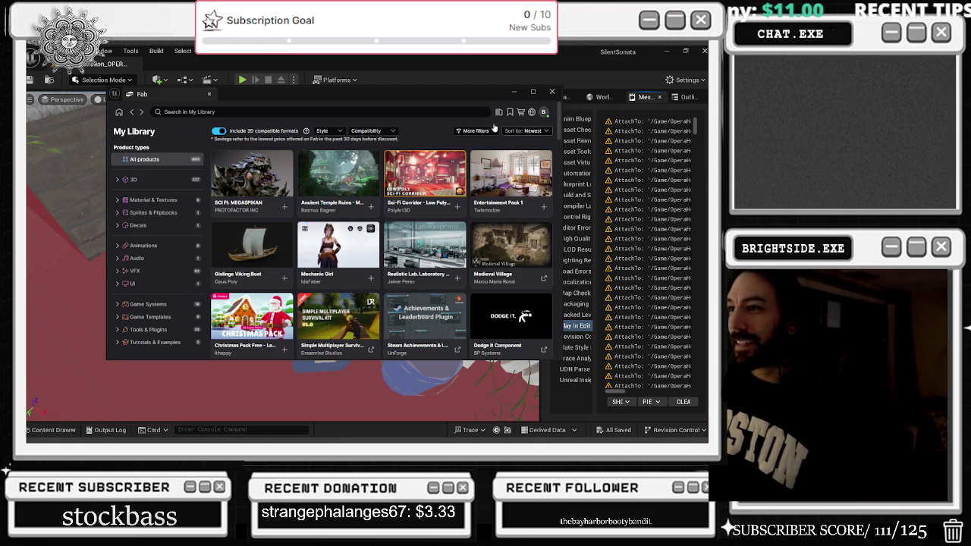
Check the compatibility filter, scroll the library grid, and focus the library search field
{"action": "left_click", "coordinate": [372, 133]}
{"action": "left_click", "coordinate": [371, 134]}
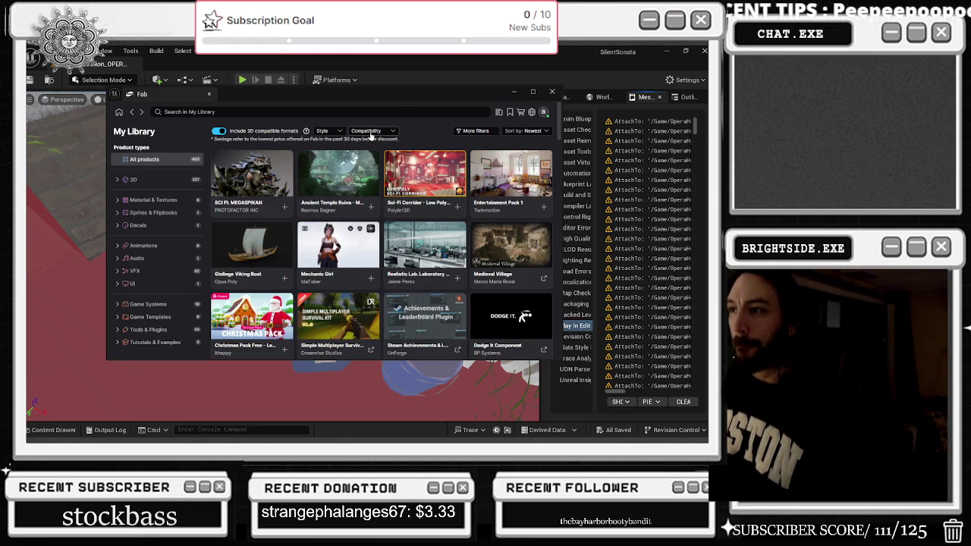
{"action": "scroll", "coordinate": [416, 260], "scroll_direction": "down", "scroll_amount": 3}
{"action": "scroll", "coordinate": [442, 260], "scroll_direction": "down", "scroll_amount": 2}
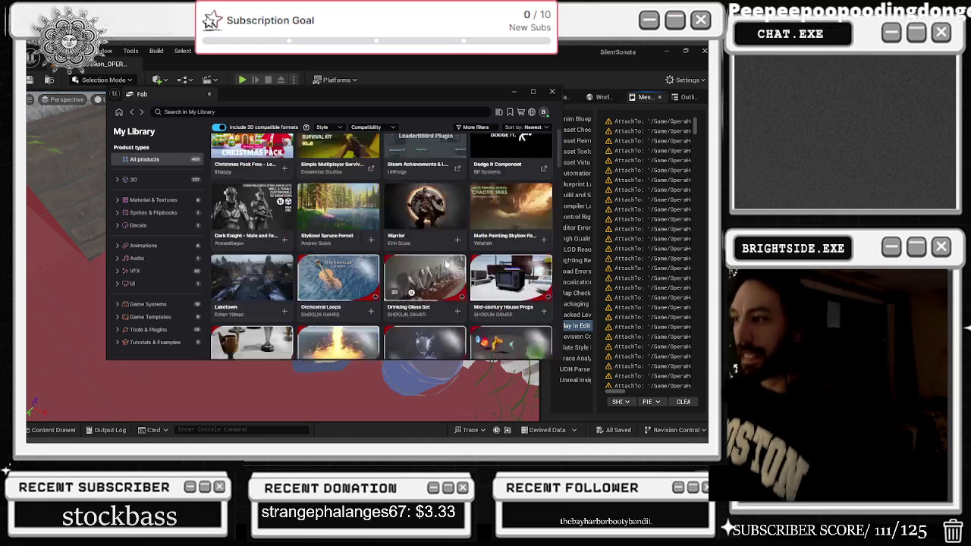
{"action": "scroll", "coordinate": [439, 258], "scroll_direction": "down", "scroll_amount": 3}
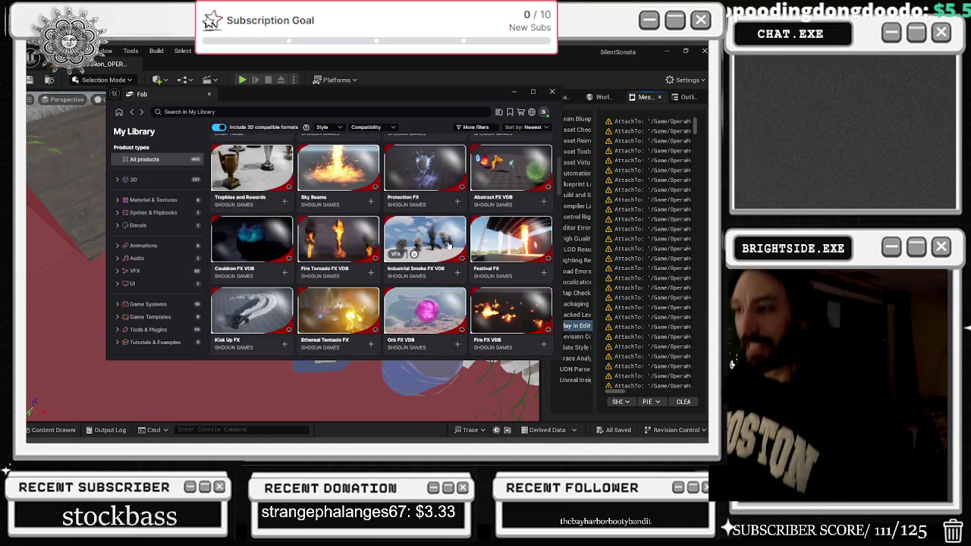
{"action": "scroll", "coordinate": [443, 260], "scroll_direction": "up", "scroll_amount": 10}
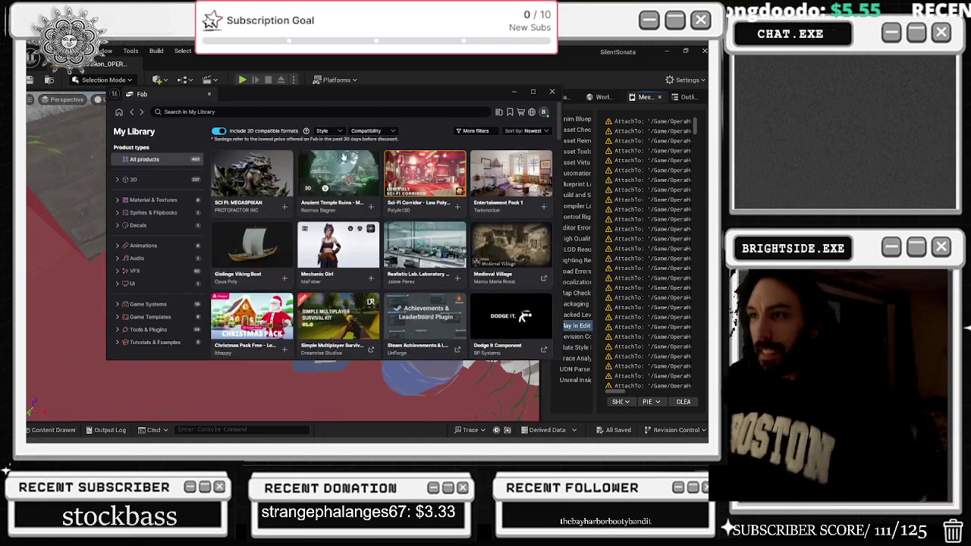
{"action": "left_click", "coordinate": [164, 111]}
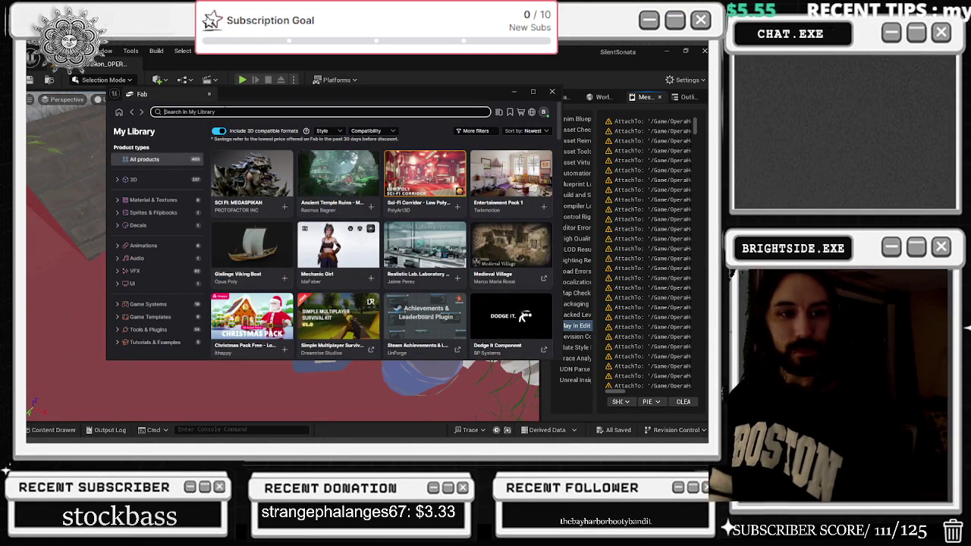
Search My Library for LEVITATION and add the Levitation FX pack to the project
{"action": "type", "text": "LEVI"}
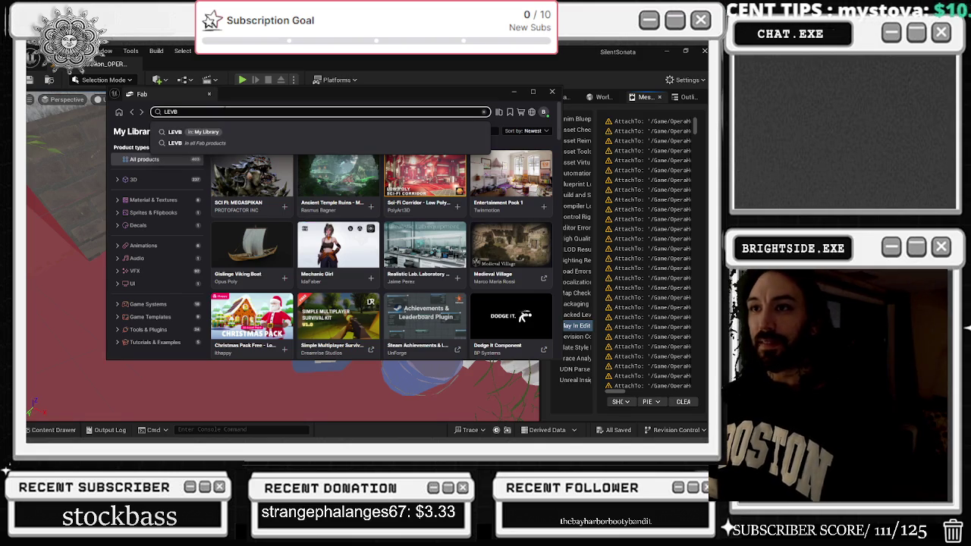
{"action": "type", "text": "TATION"}
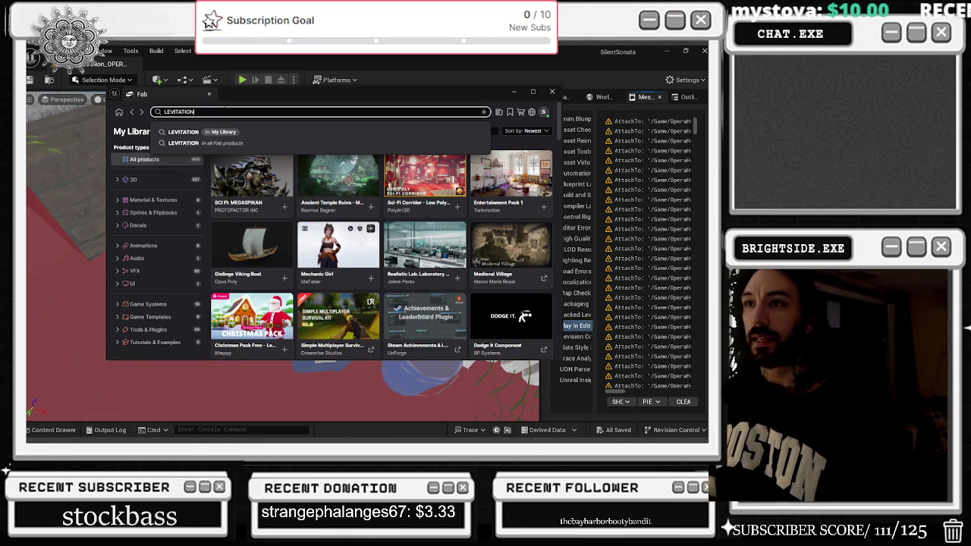
{"action": "key", "text": "Return"}
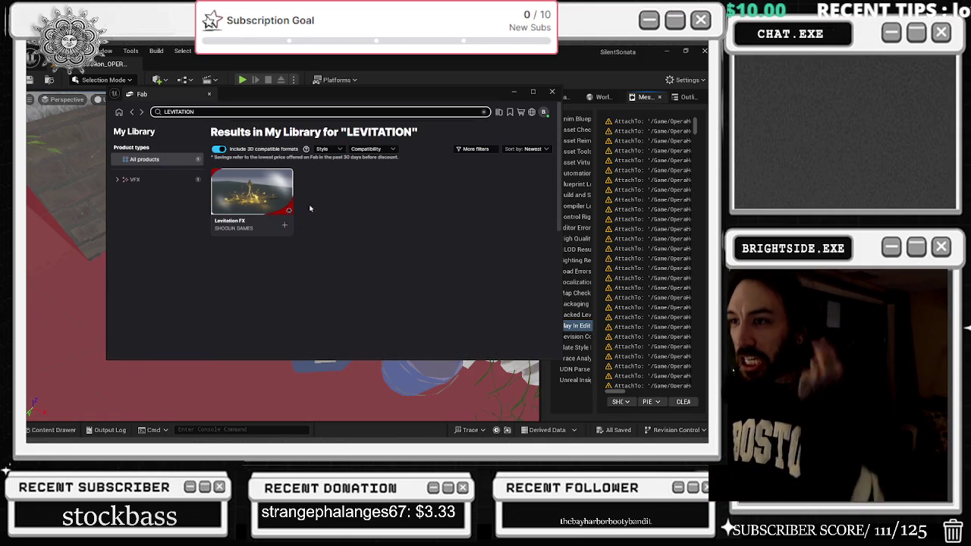
{"action": "left_click", "coordinate": [285, 224]}
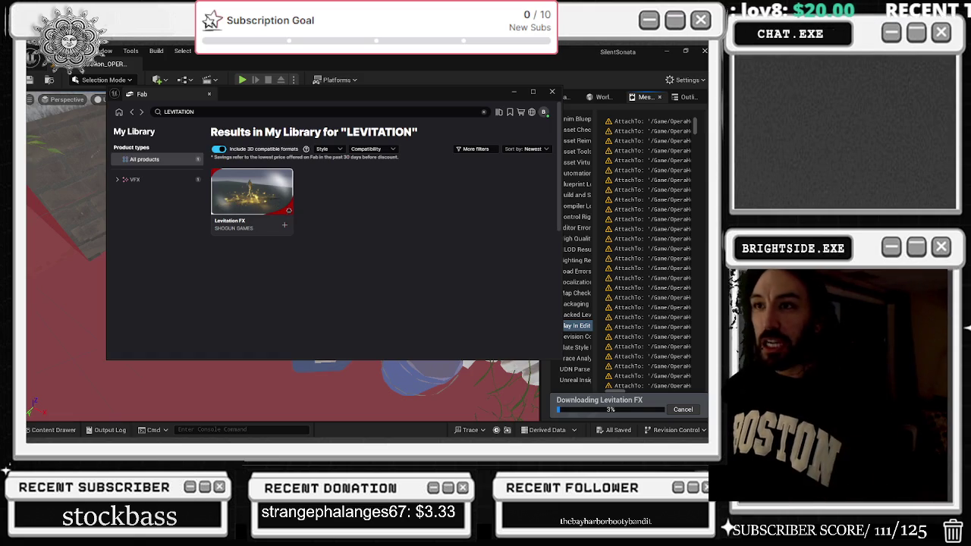
Replace the search with TETHER and download Tether Beam FX into the project
{"action": "left_click", "coordinate": [163, 112]}
{"action": "key", "text": "BackSpace"}
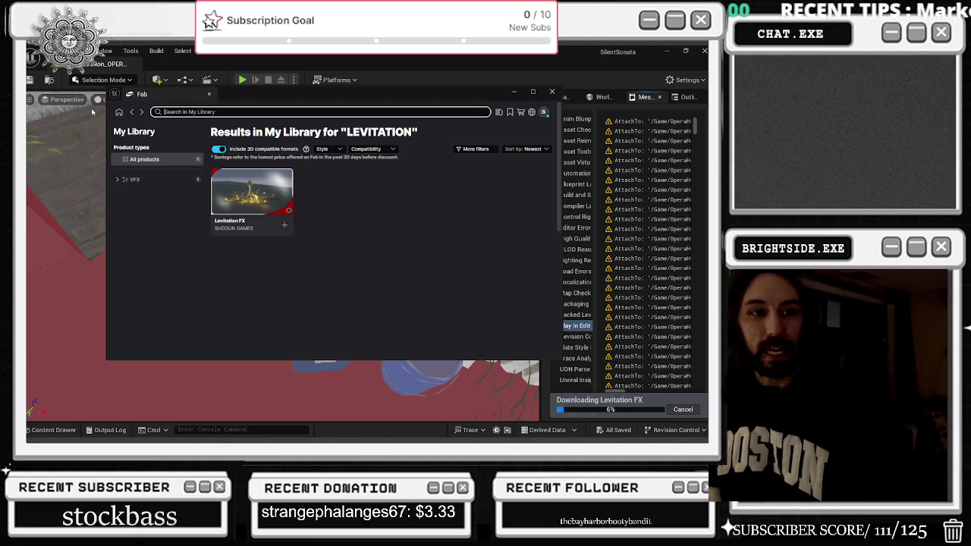
{"action": "type", "text": "TETHER"}
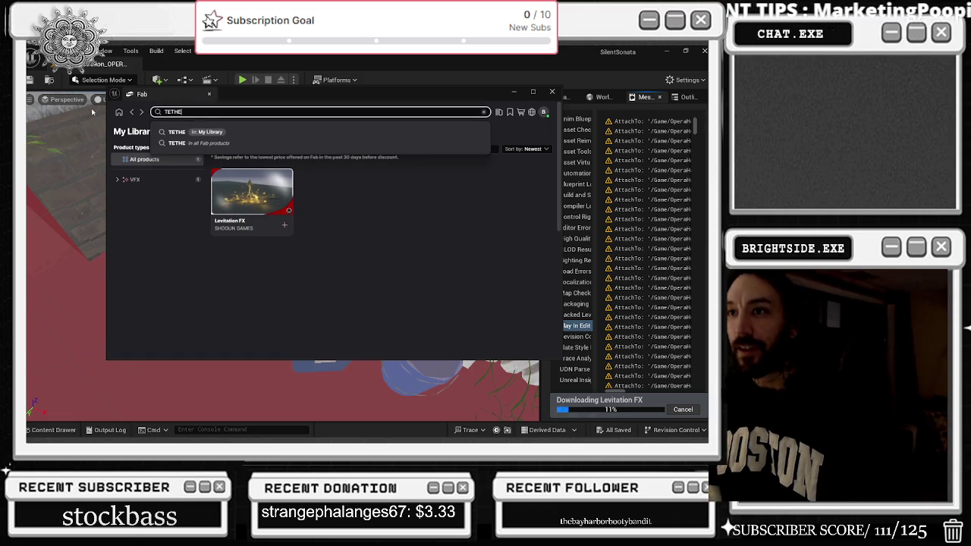
{"action": "key", "text": "Return"}
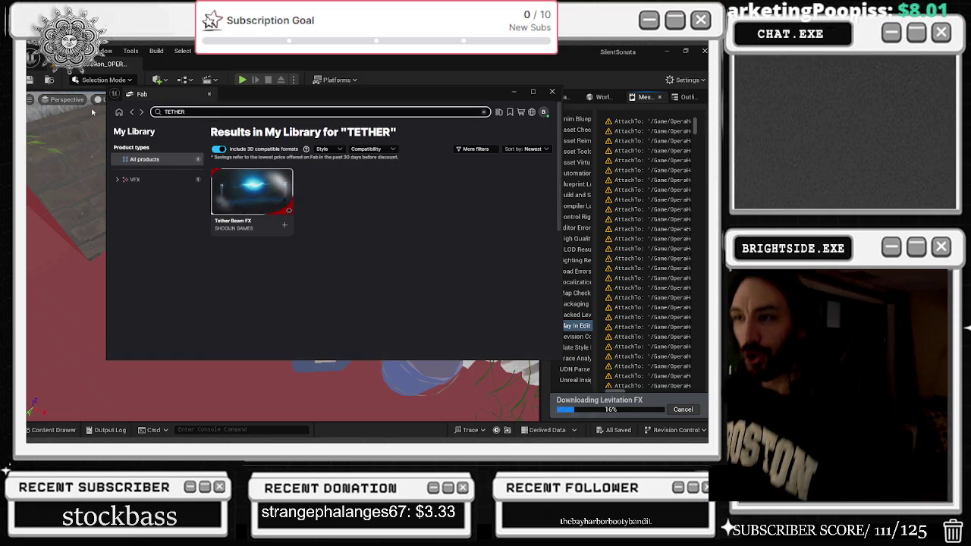
{"action": "left_click", "coordinate": [282, 226]}
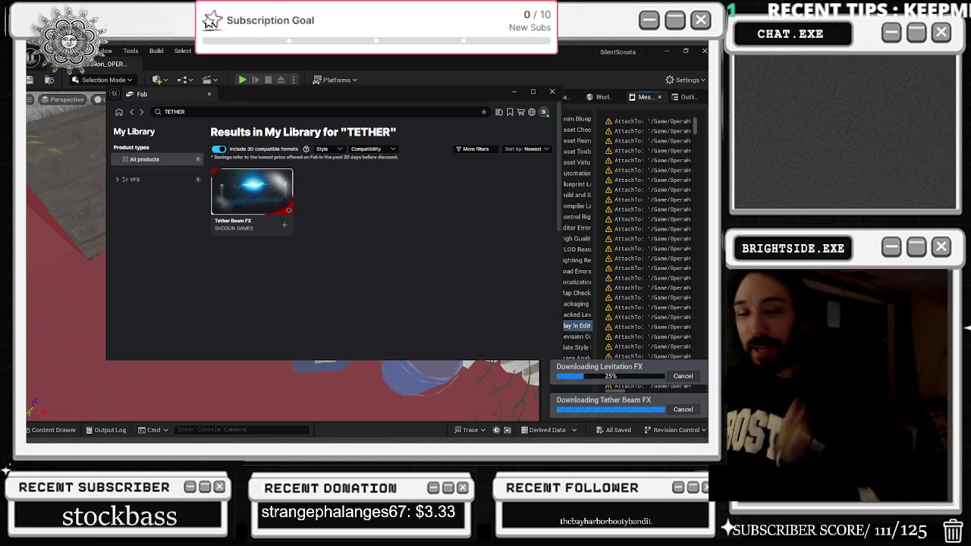
Search My Library for PORTALS
{"action": "left_click", "coordinate": [227, 112]}
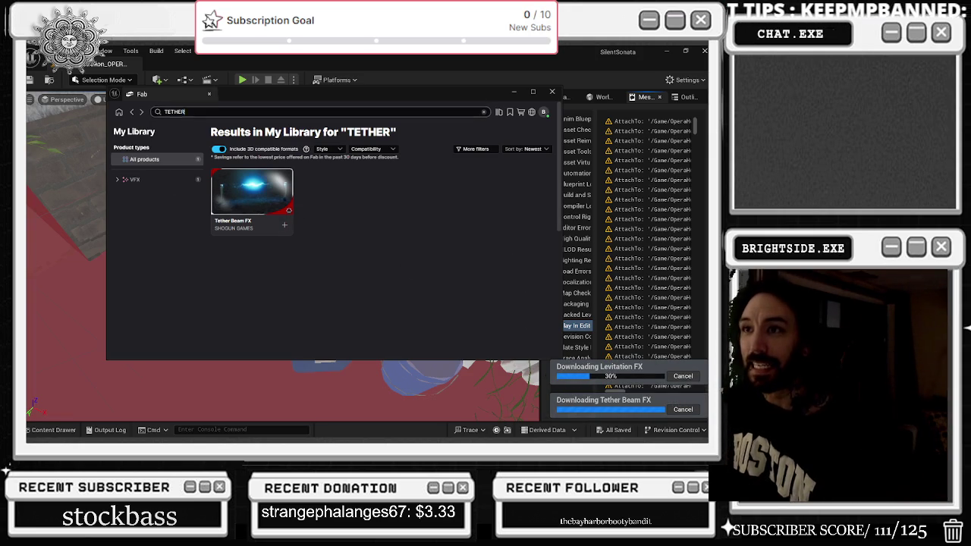
{"action": "type", "text": "PORTALS"}
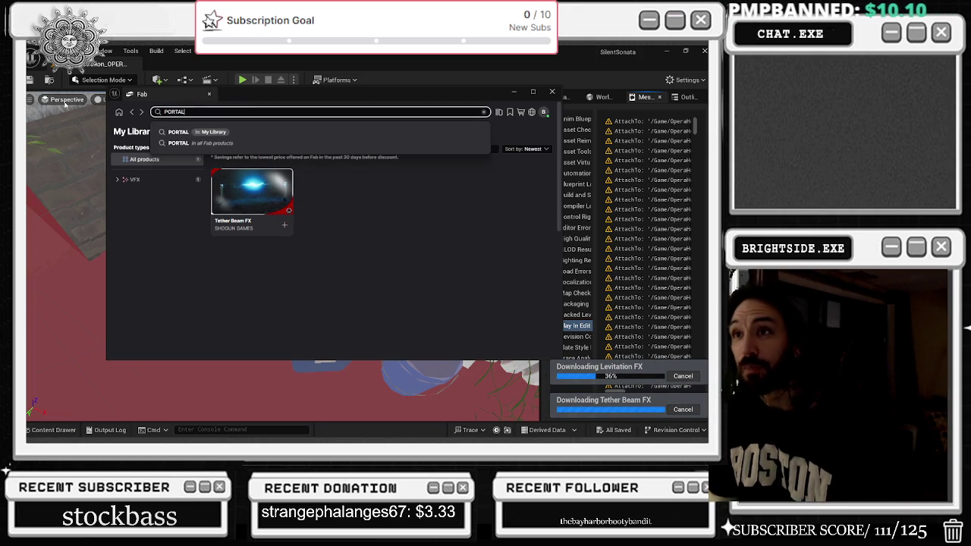
{"action": "key", "text": "Return"}
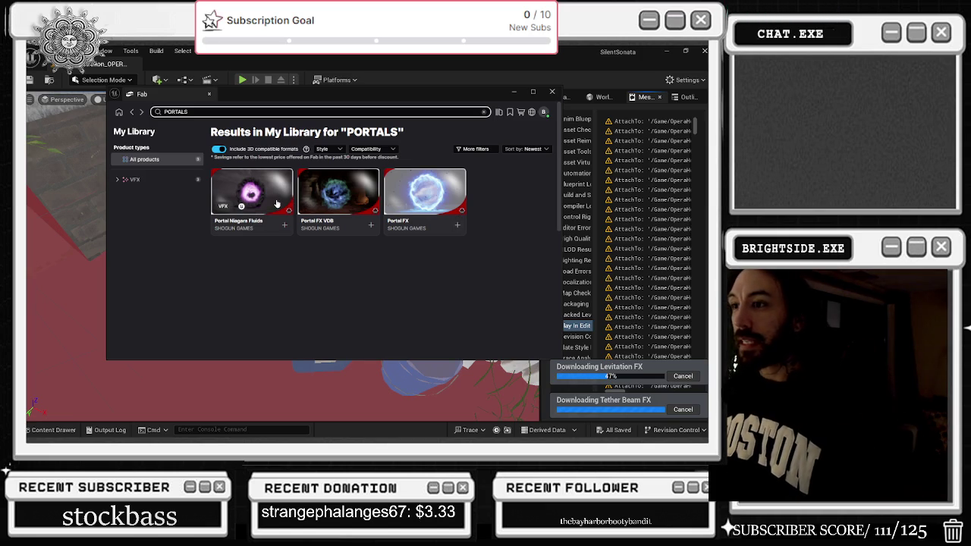
Preview the Portal FX product images, then return to the PORTALS results
{"action": "left_click", "coordinate": [447, 199]}
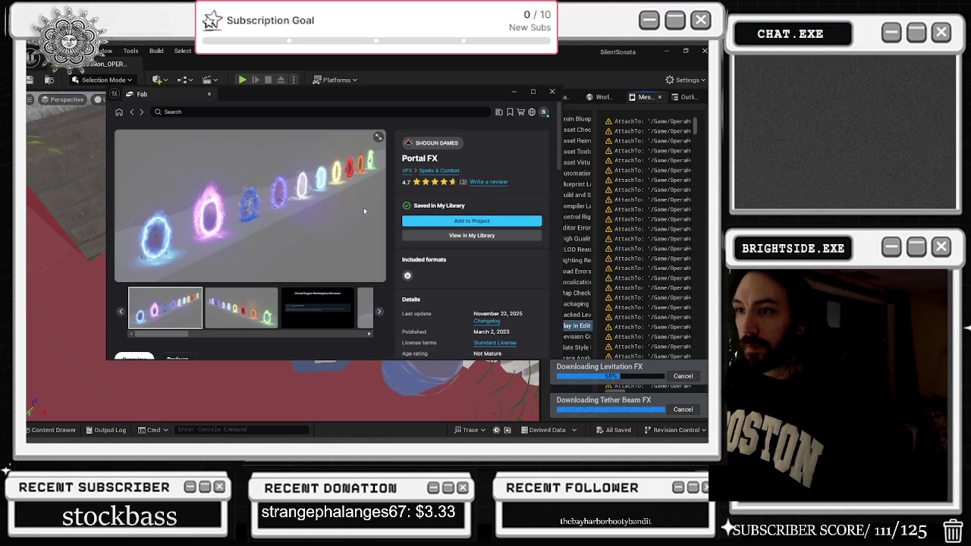
{"action": "left_click", "coordinate": [240, 311]}
{"action": "left_click", "coordinate": [319, 307]}
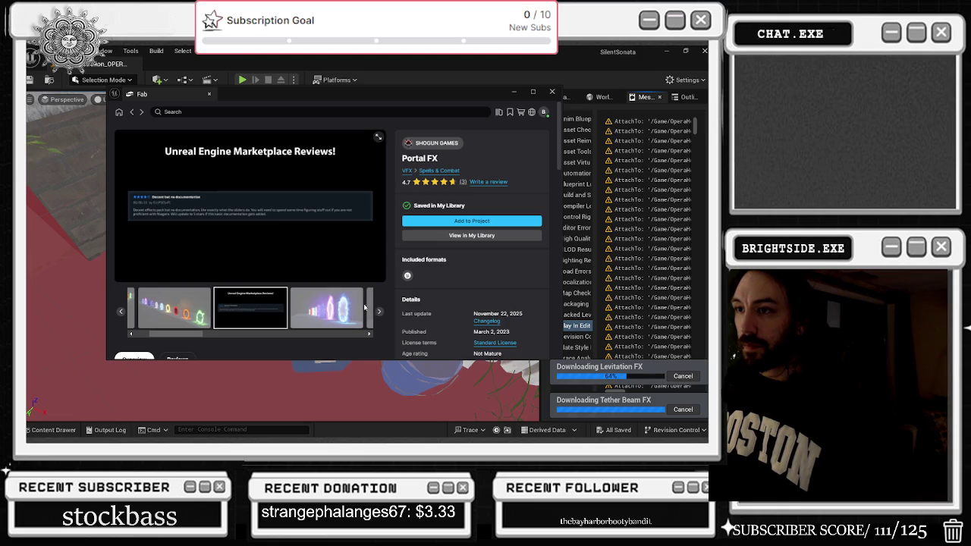
{"action": "left_click", "coordinate": [379, 313]}
{"action": "left_click", "coordinate": [379, 313]}
{"action": "left_click", "coordinate": [379, 313]}
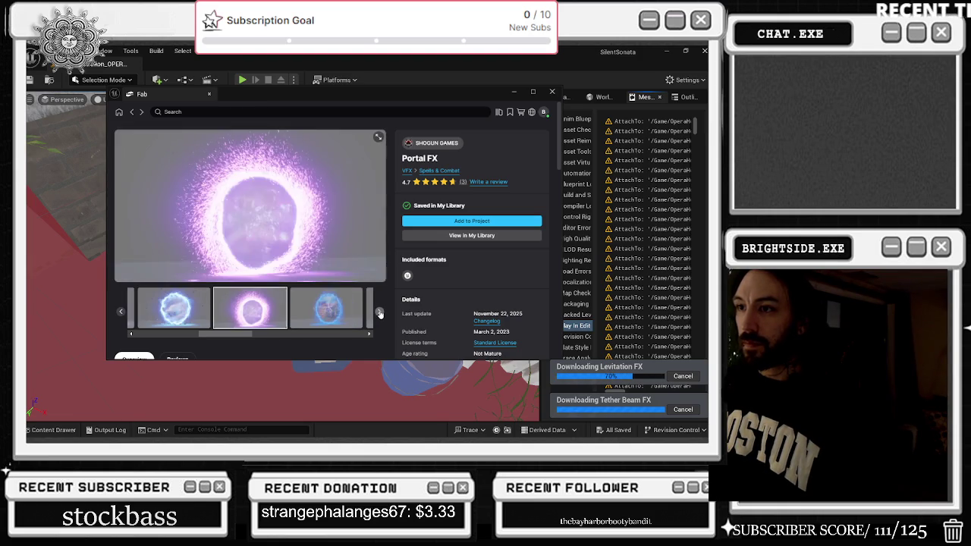
{"action": "left_click", "coordinate": [380, 313]}
{"action": "left_click", "coordinate": [132, 111]}
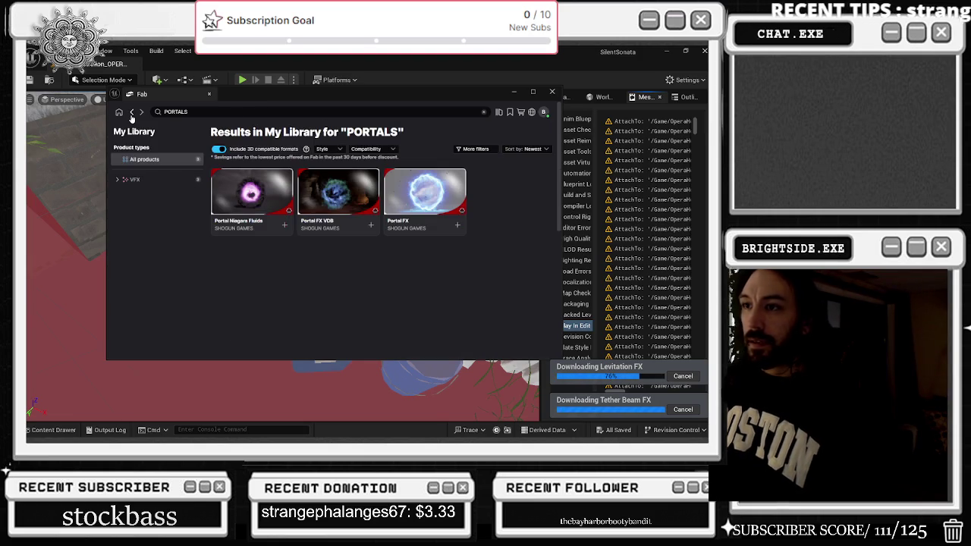
Browse the Portal FX VDB preview gallery, including the green and blue portals, then go back
{"action": "left_click", "coordinate": [320, 226]}
{"action": "left_click", "coordinate": [266, 319]}
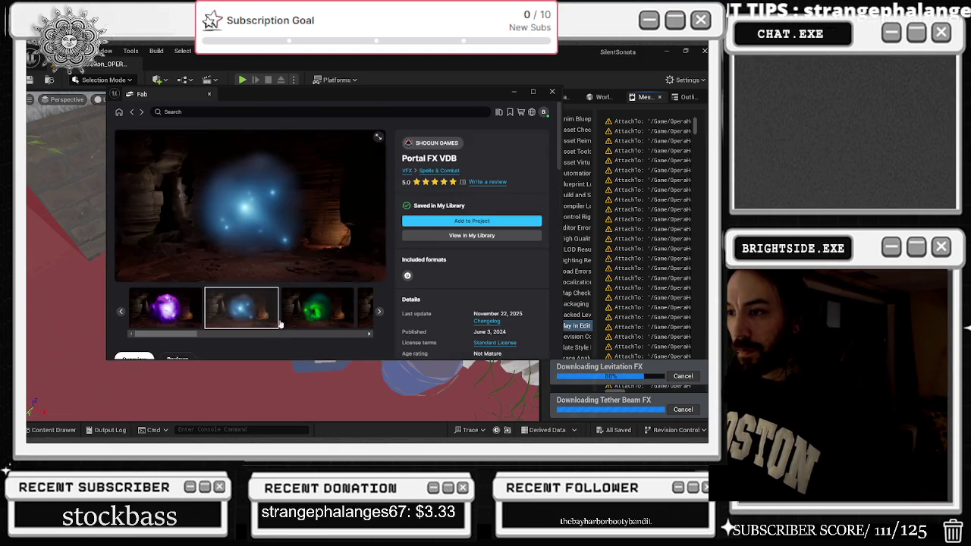
{"action": "left_click", "coordinate": [323, 311]}
{"action": "left_click", "coordinate": [380, 313]}
{"action": "left_click", "coordinate": [380, 313]}
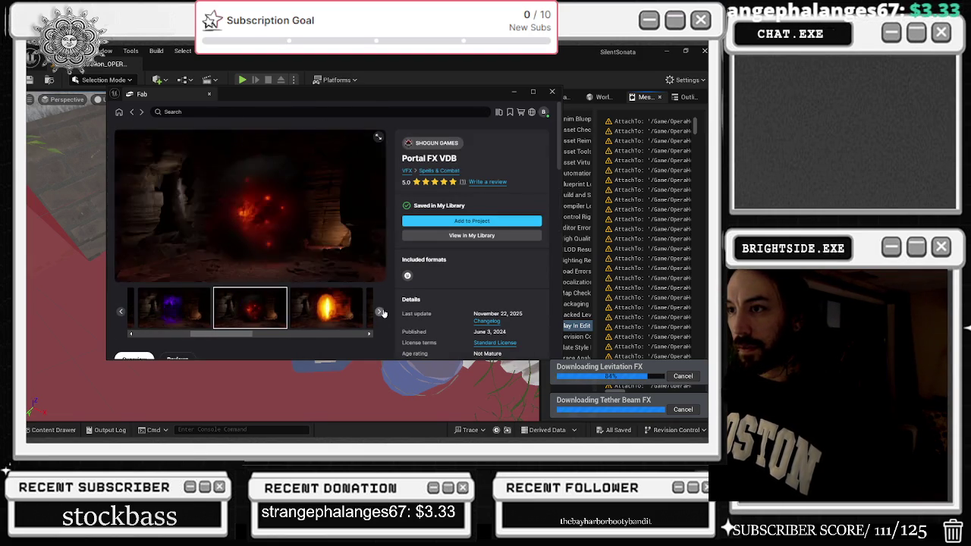
{"action": "left_click", "coordinate": [380, 314]}
{"action": "left_click", "coordinate": [382, 313]}
{"action": "left_click", "coordinate": [381, 313]}
{"action": "left_click", "coordinate": [381, 313]}
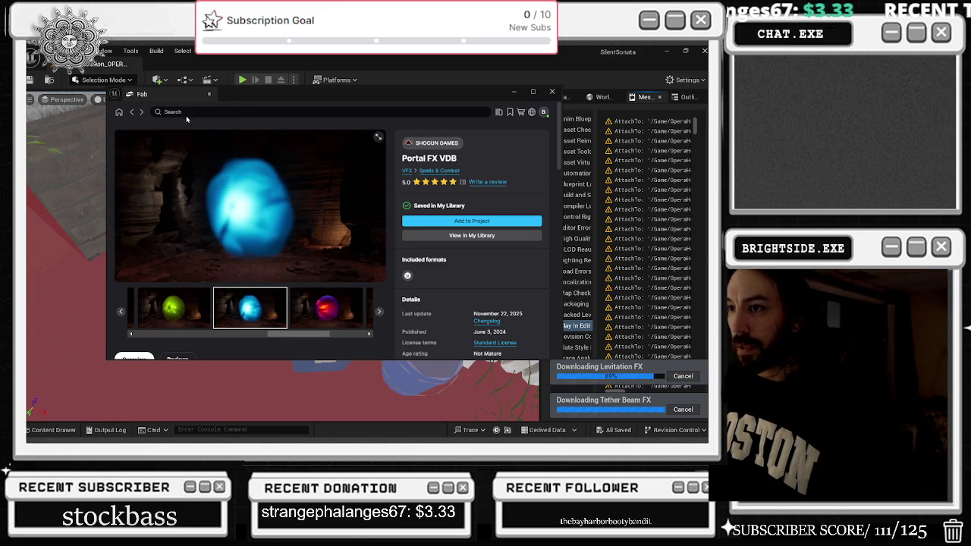
{"action": "left_click", "coordinate": [381, 312]}
{"action": "left_click", "coordinate": [381, 312]}
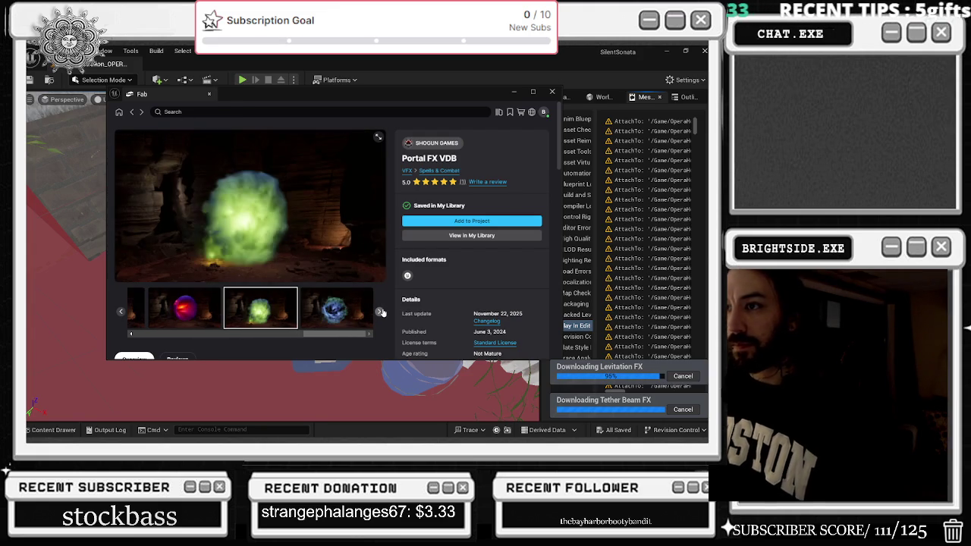
{"action": "left_click", "coordinate": [381, 313]}
{"action": "left_click", "coordinate": [381, 312]}
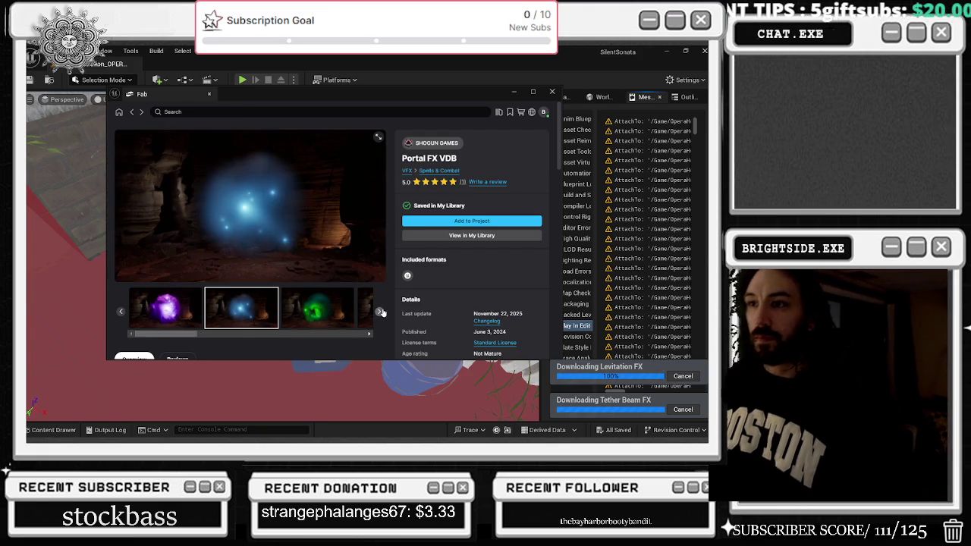
{"action": "left_click", "coordinate": [132, 113]}
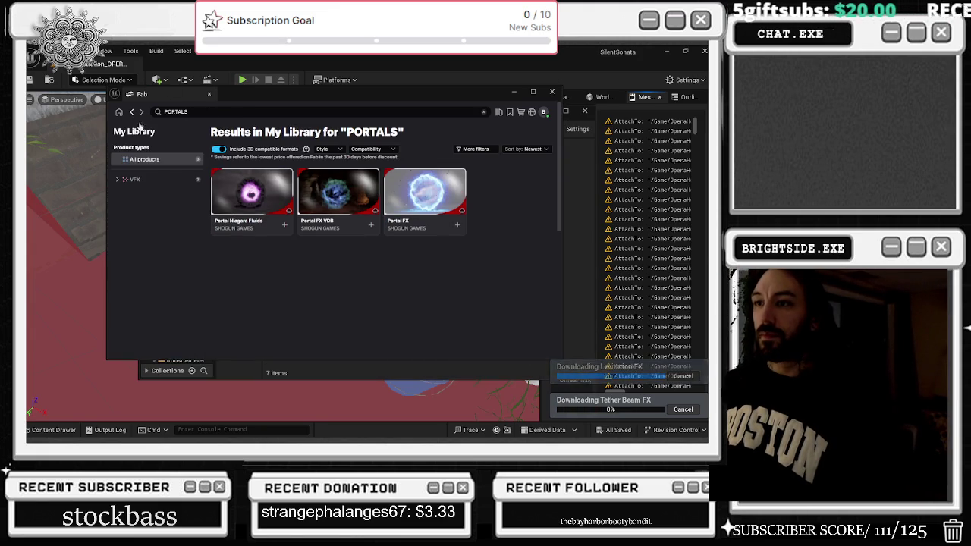
Add Portal Niagara Fluids to the project and close the Content Browser showing Portals_NiagaraFluids
{"action": "left_click", "coordinate": [254, 201]}
{"action": "left_click", "coordinate": [348, 313]}
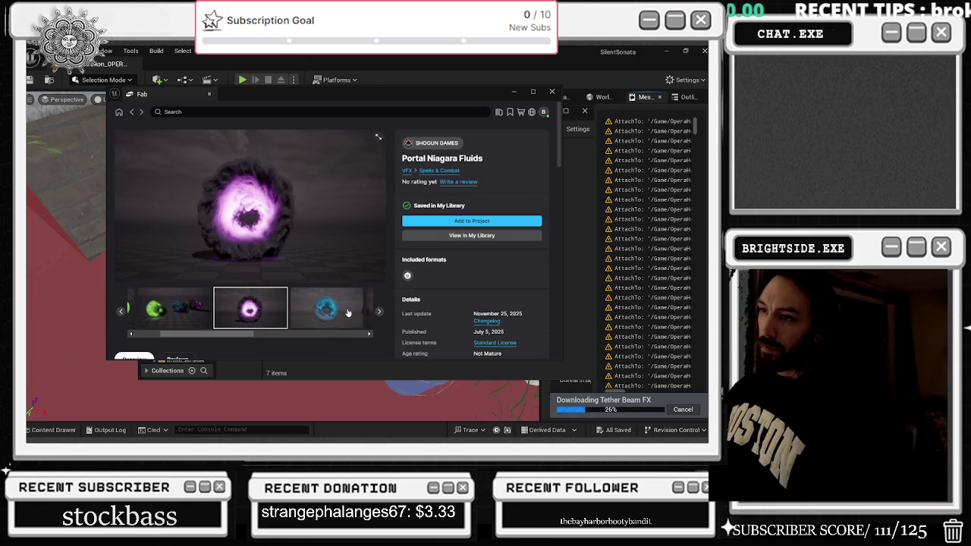
{"action": "left_click", "coordinate": [381, 311]}
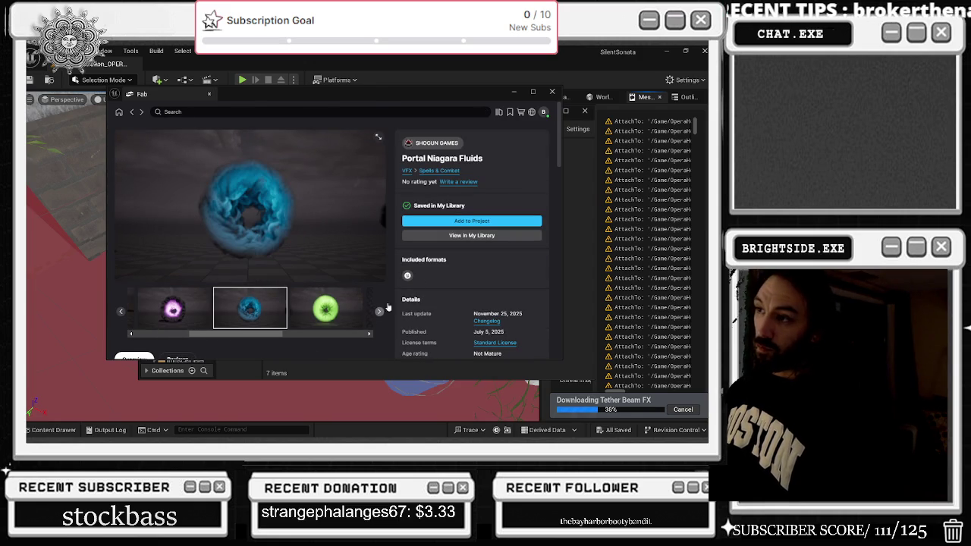
{"action": "left_click", "coordinate": [470, 225]}
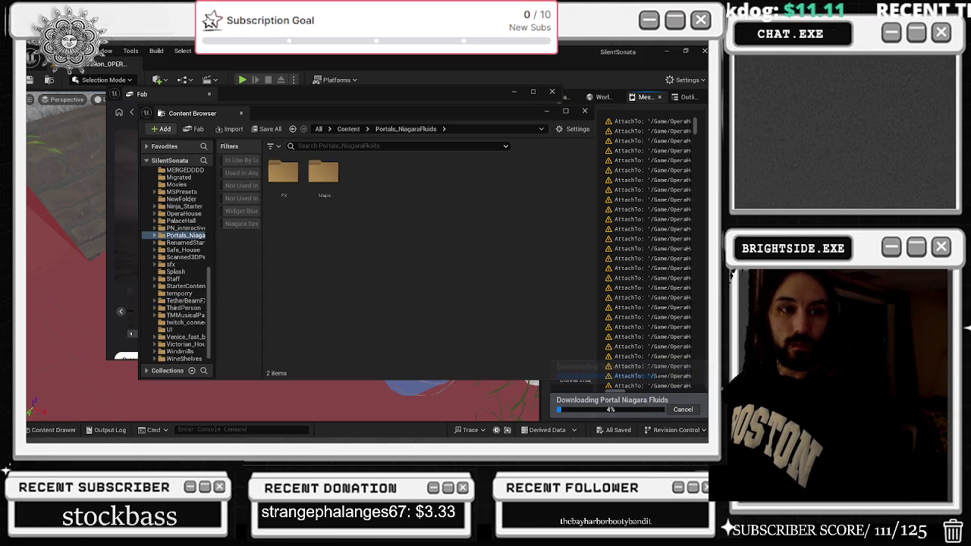
{"action": "left_click", "coordinate": [585, 112]}
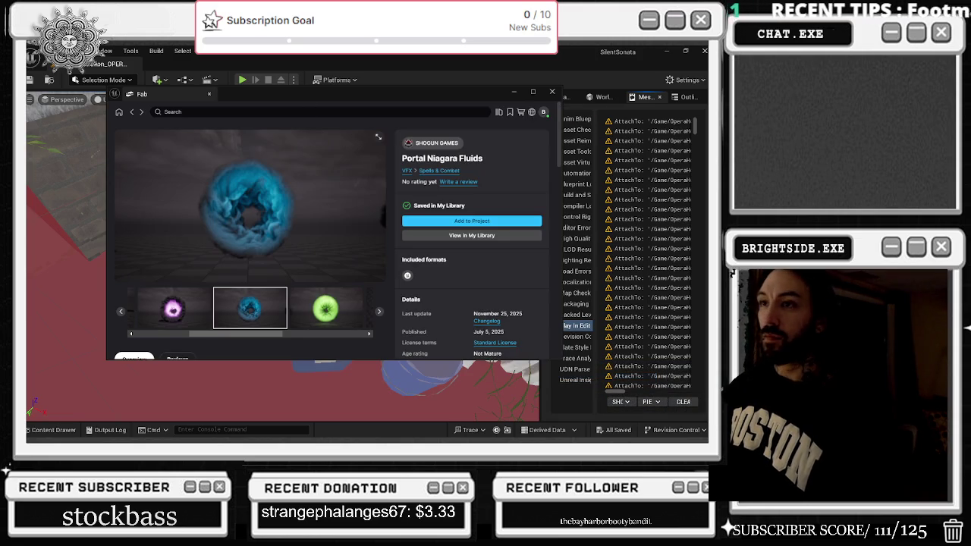
Search for EARTH in My Library and download Earth Magic Spells Niagara FX
{"action": "type", "text": "EARTH"}
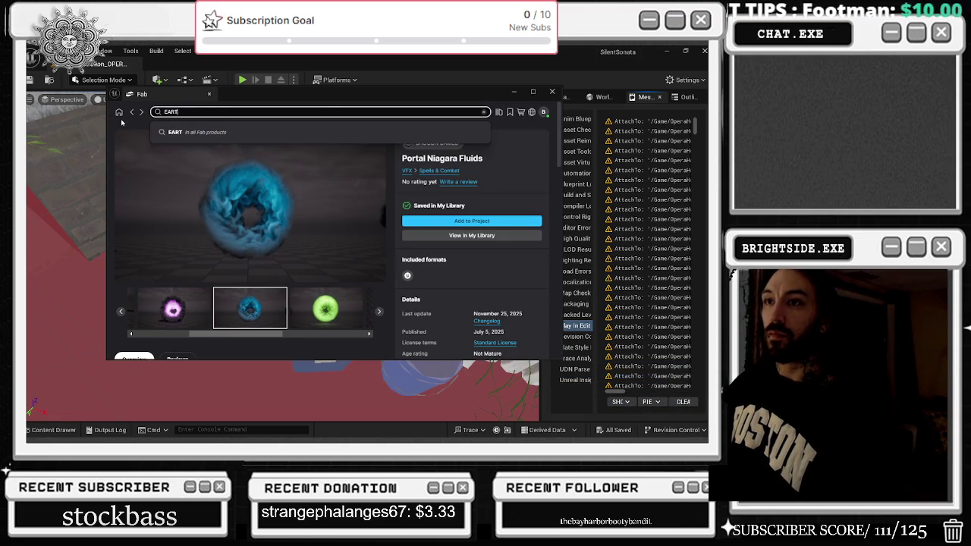
{"action": "left_click", "coordinate": [154, 131]}
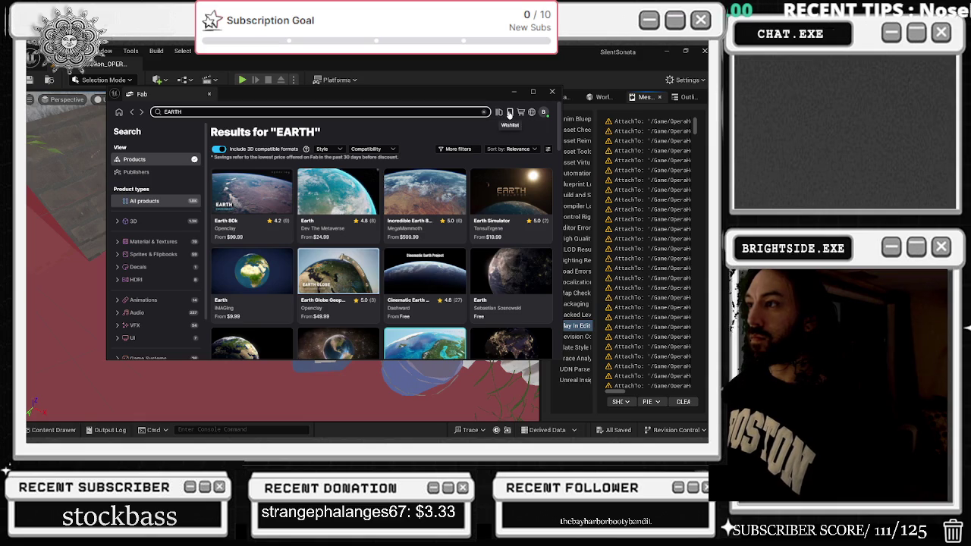
{"action": "left_click", "coordinate": [499, 112]}
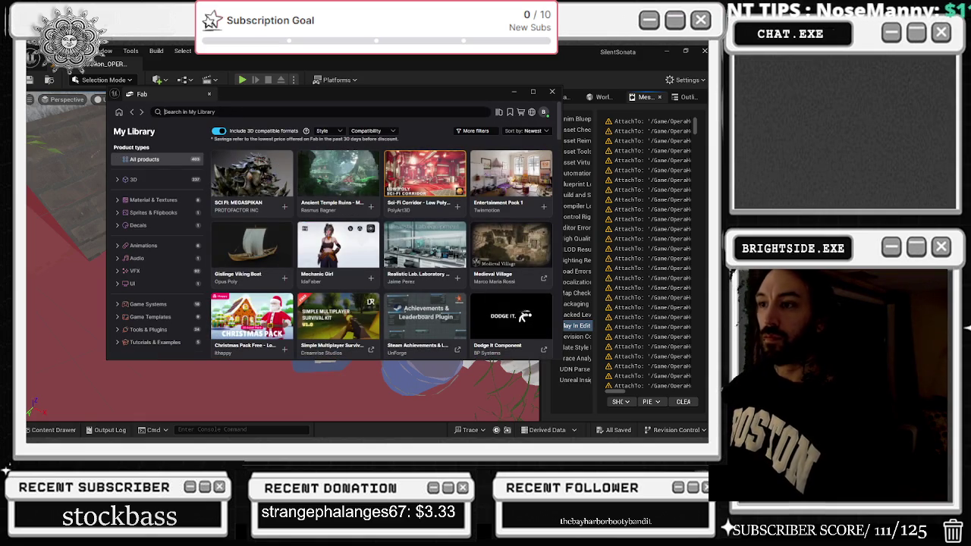
{"action": "left_click", "coordinate": [226, 114]}
{"action": "type", "text": "EARYH"}
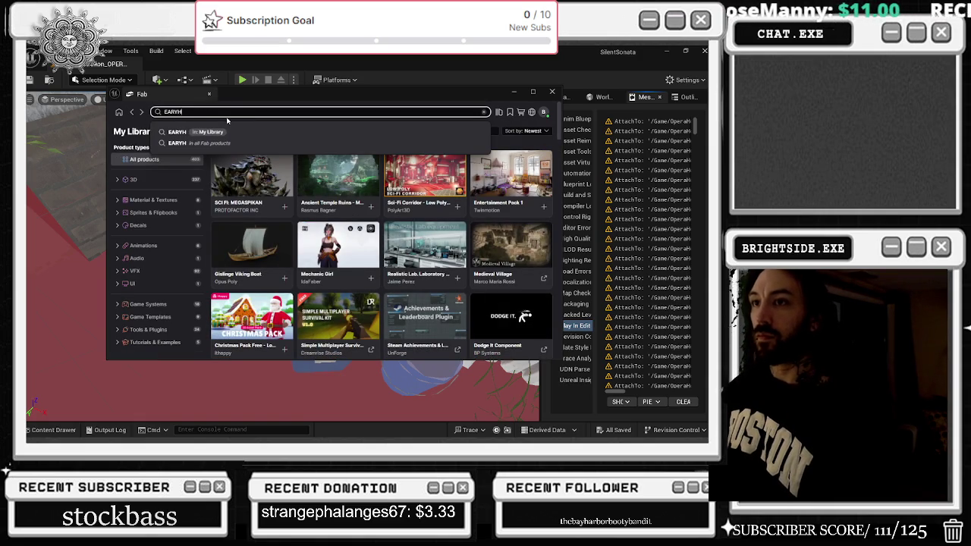
{"action": "key", "text": "BackSpace"}
{"action": "key", "text": "BackSpace"}
{"action": "type", "text": "TH"}
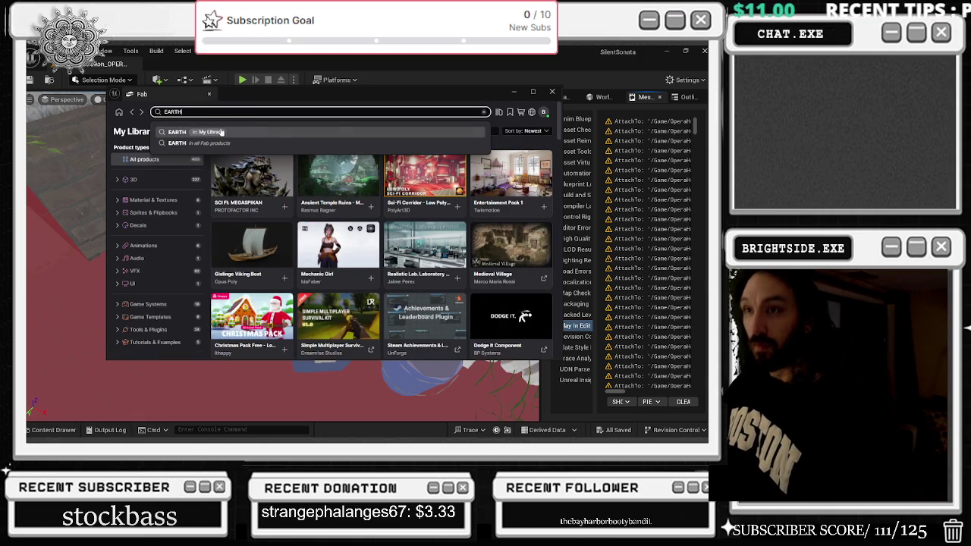
{"action": "left_click", "coordinate": [236, 132]}
{"action": "left_click", "coordinate": [289, 210]}
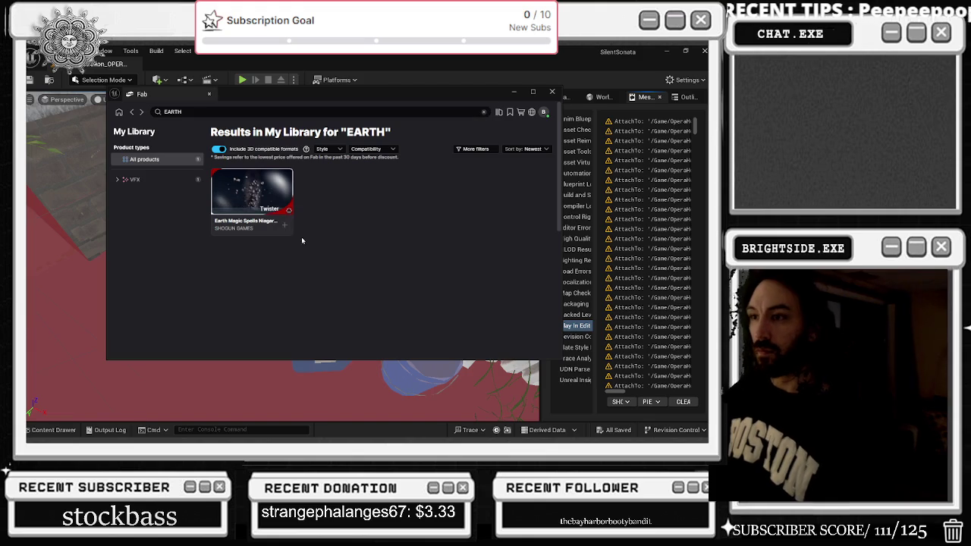
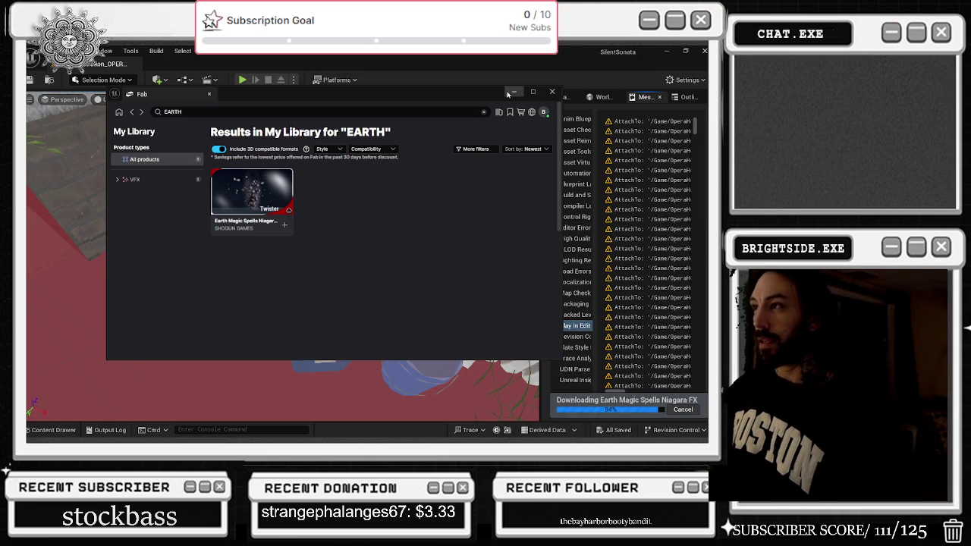
Close the Fab library and Content Browser windows, then open the content drawer on NewFolder's 14 assets
{"action": "left_click_drag", "start_coordinate": [485, 93], "coordinate": [411, 97]}
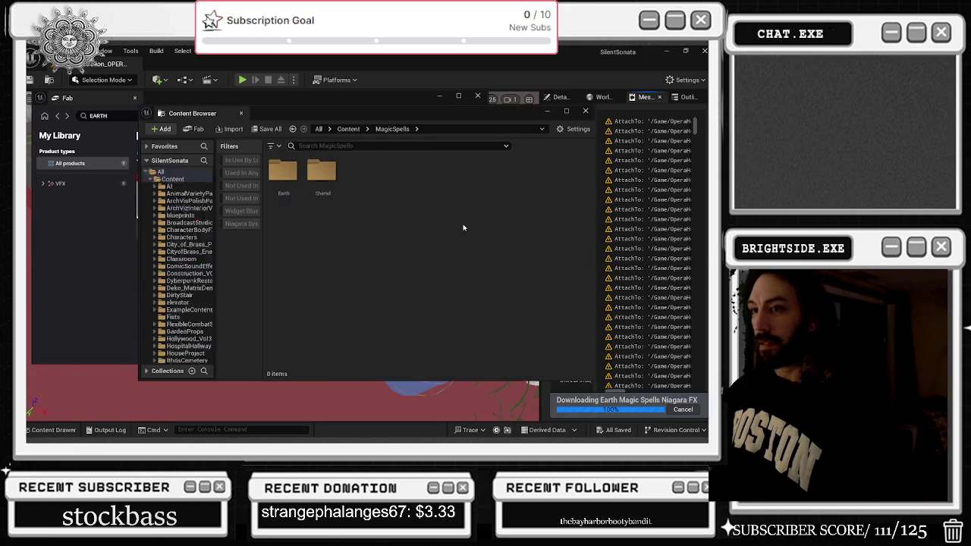
{"action": "left_click", "coordinate": [586, 111]}
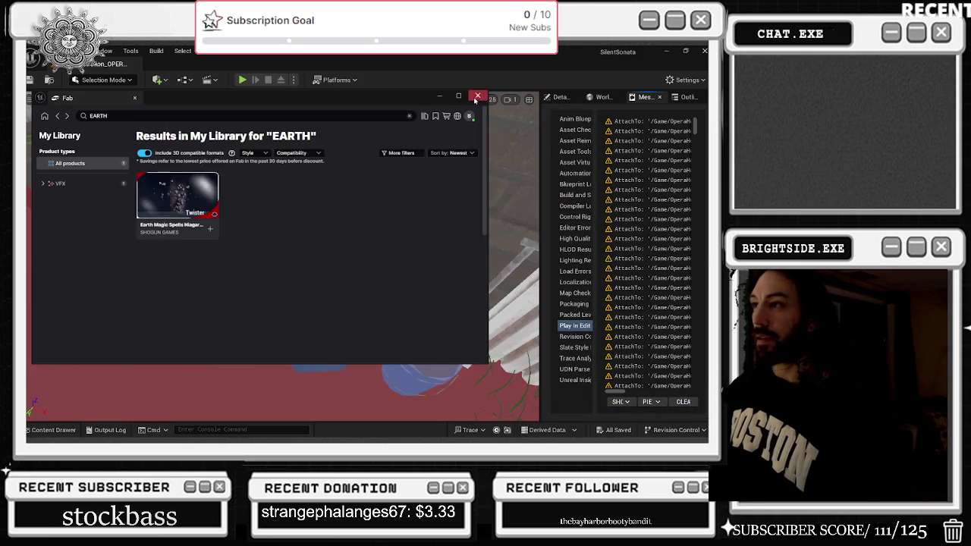
{"action": "left_click", "coordinate": [477, 96]}
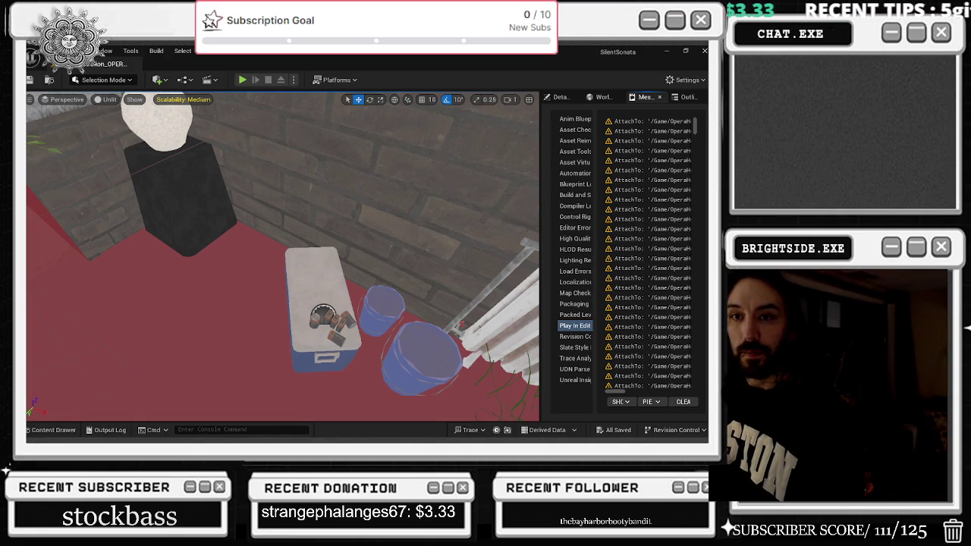
{"action": "left_click_drag", "start_coordinate": [320, 284], "coordinate": [269, 274]}
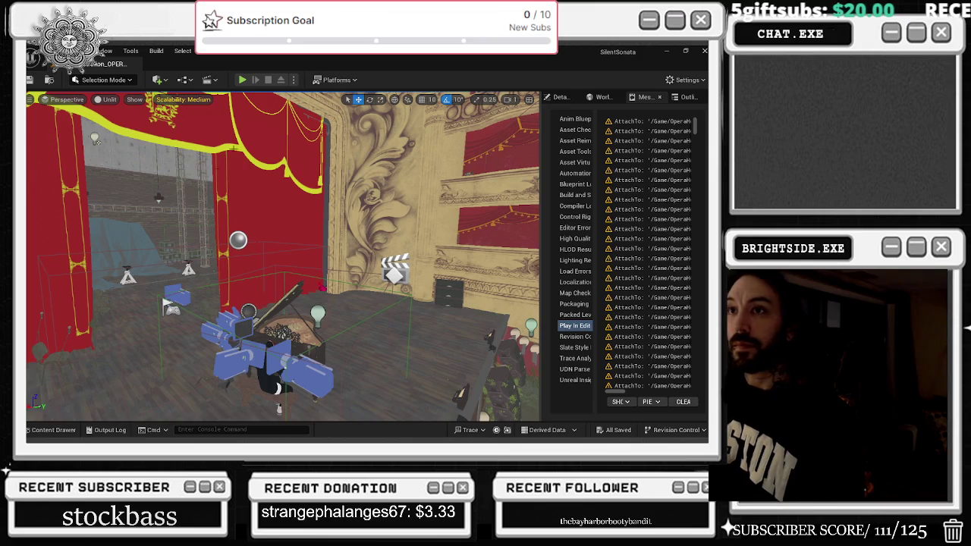
{"action": "key", "text": "ctrl+space"}
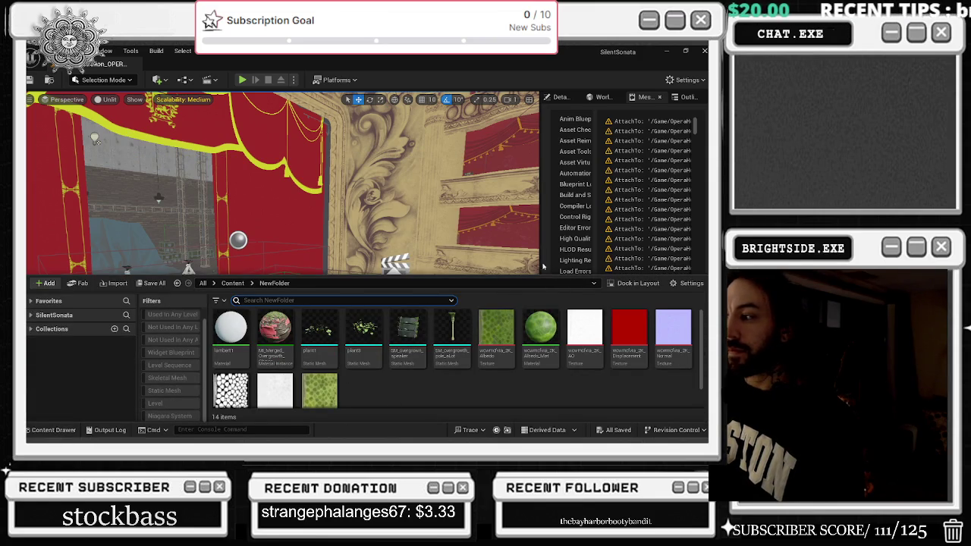
Expand and collapse the Favorites and SilentSonata folder trees to browse the sources panel
{"action": "left_click", "coordinate": [31, 315]}
{"action": "left_click", "coordinate": [32, 301]}
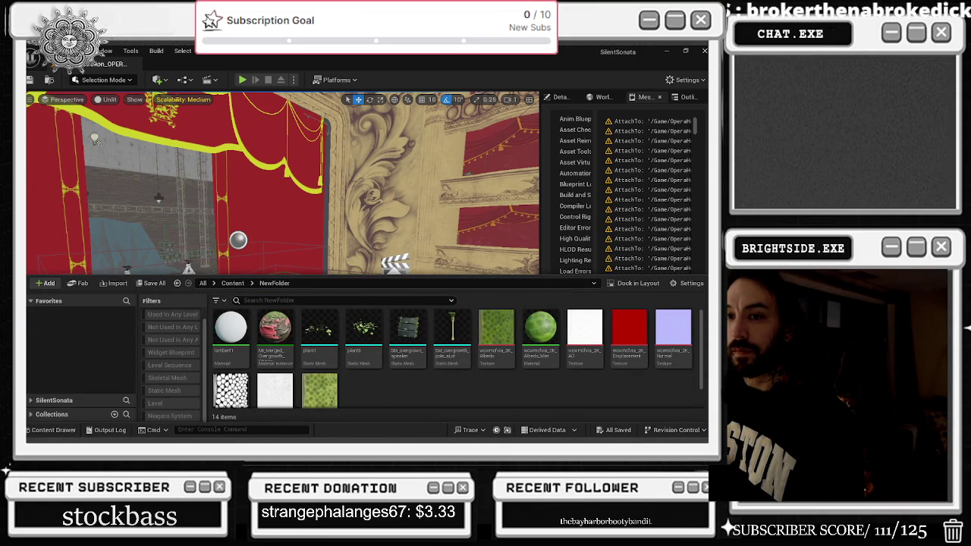
{"action": "left_click", "coordinate": [31, 301]}
{"action": "left_click", "coordinate": [31, 315]}
{"action": "scroll", "coordinate": [84, 365], "scroll_direction": "down", "scroll_amount": 5}
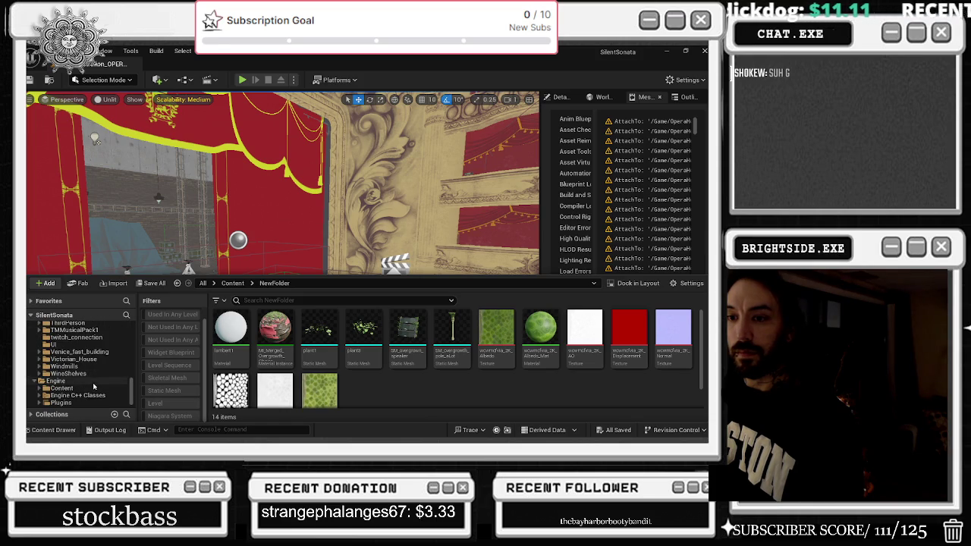
{"action": "scroll", "coordinate": [90, 372], "scroll_direction": "up", "scroll_amount": 3}
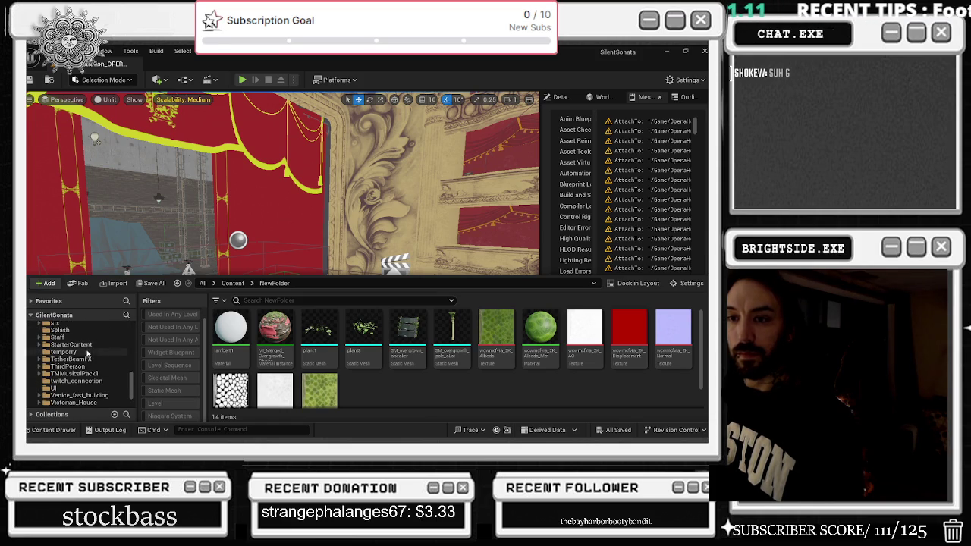
{"action": "left_click", "coordinate": [31, 315]}
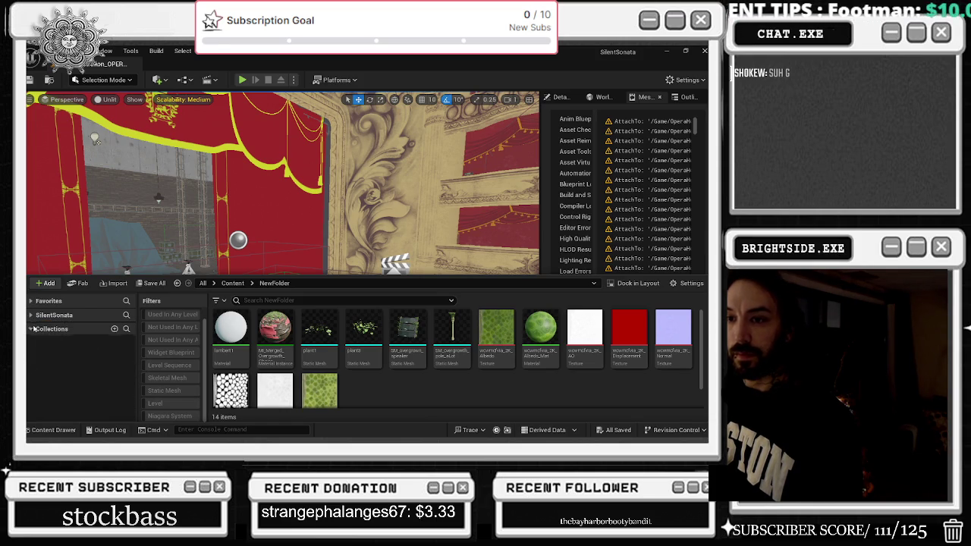
{"action": "left_click", "coordinate": [31, 315]}
{"action": "scroll", "coordinate": [75, 354], "scroll_direction": "up", "scroll_amount": 4}
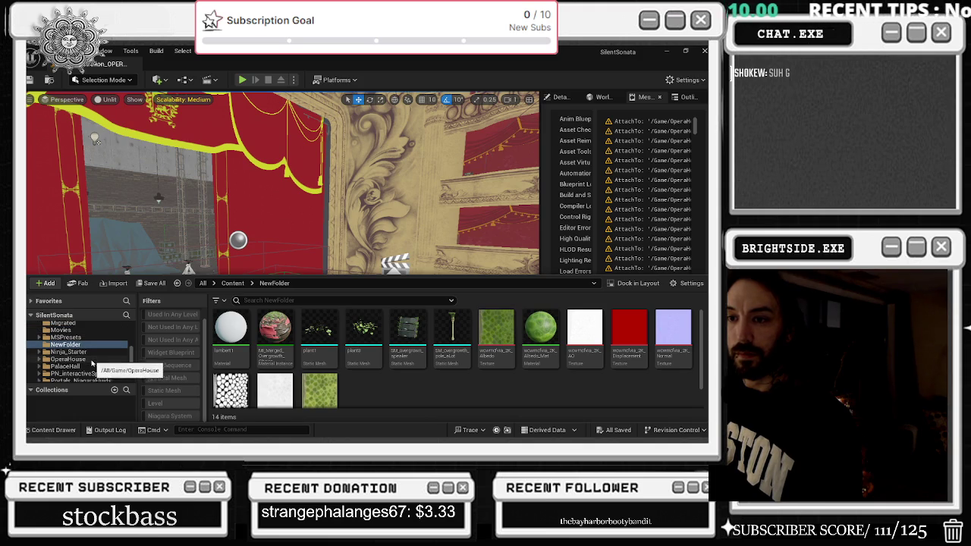
{"action": "scroll", "coordinate": [92, 368], "scroll_direction": "up", "scroll_amount": 1}
{"action": "scroll", "coordinate": [92, 370], "scroll_direction": "up", "scroll_amount": 5}
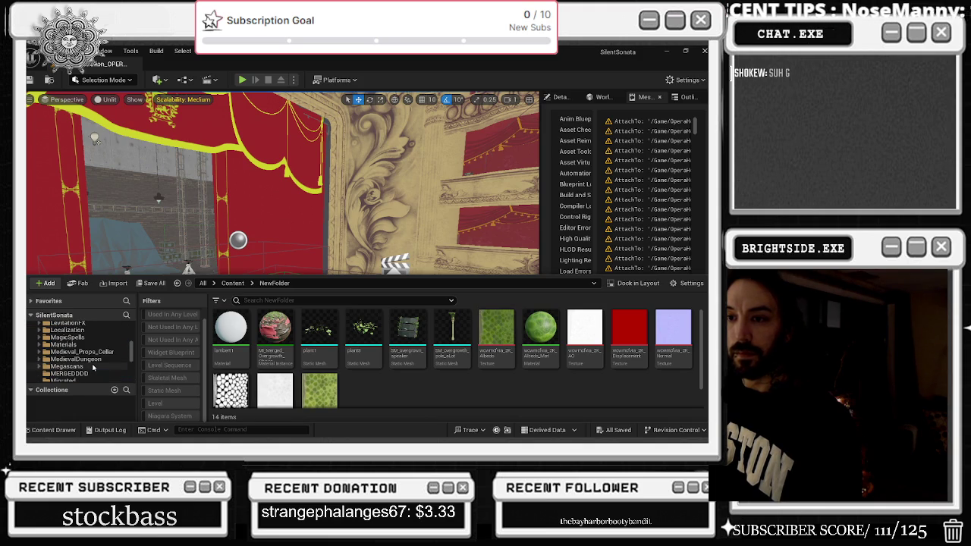
Search the folder tree for 'WIND', then clear the search and collapse SilentSonata
{"action": "left_click", "coordinate": [126, 315]}
{"action": "type", "text": "WIND"}
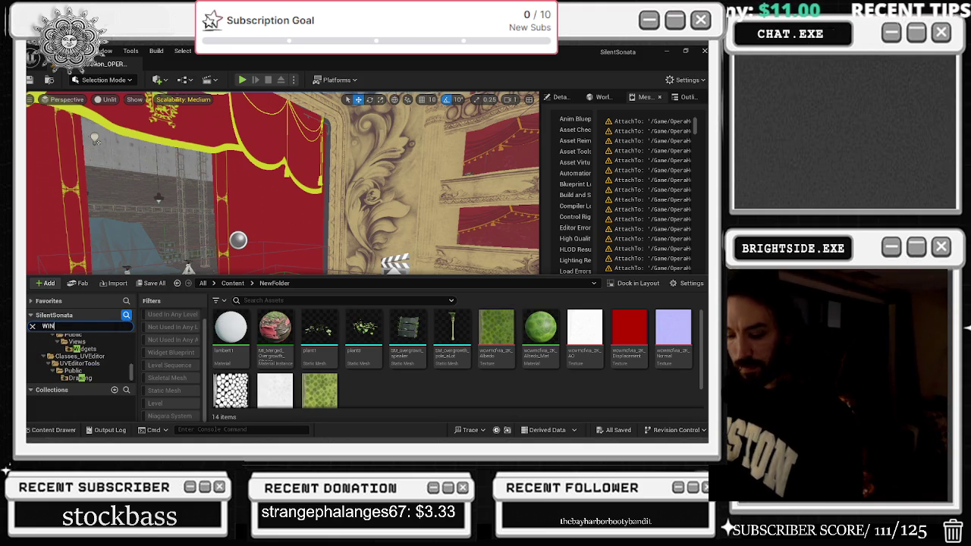
{"action": "scroll", "coordinate": [82, 369], "scroll_direction": "up", "scroll_amount": 5}
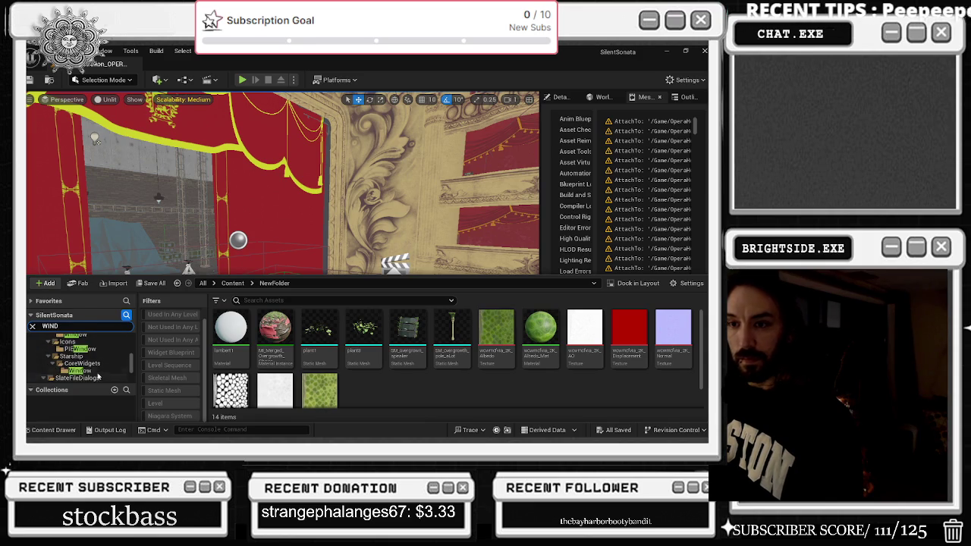
{"action": "left_click", "coordinate": [33, 327]}
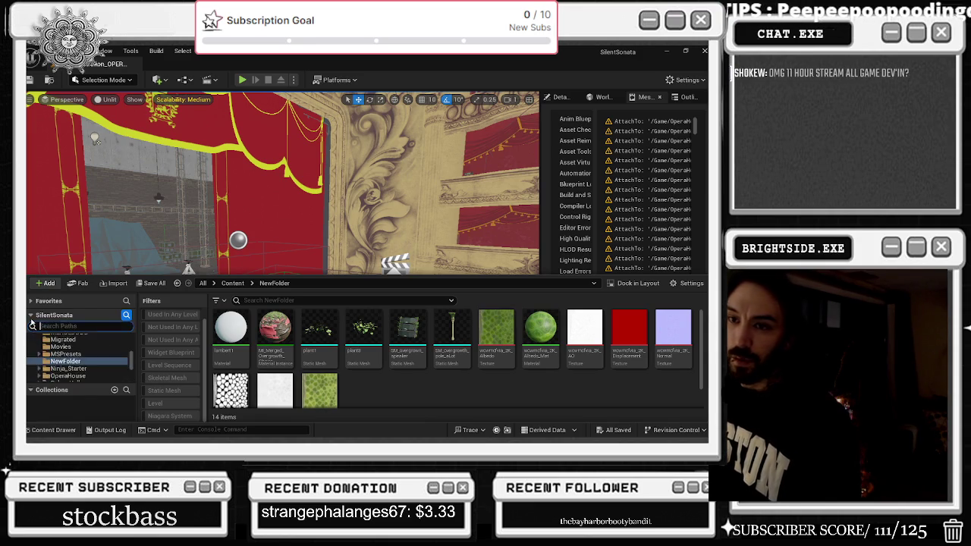
{"action": "left_click", "coordinate": [30, 315]}
{"action": "left_click", "coordinate": [30, 300]}
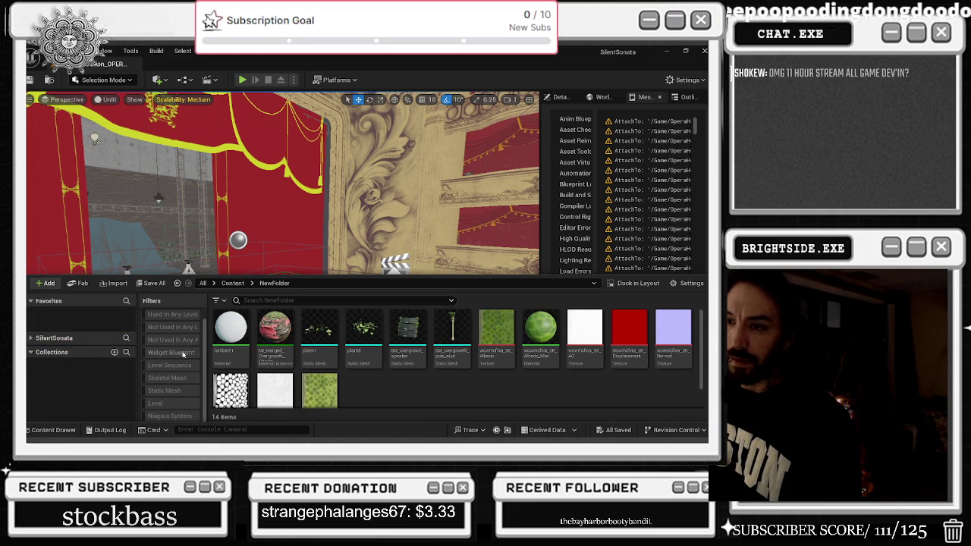
Clear the Level, Static Mesh, Skeletal Mesh and Niagara System filters so all assets show
{"action": "left_click", "coordinate": [219, 300]}
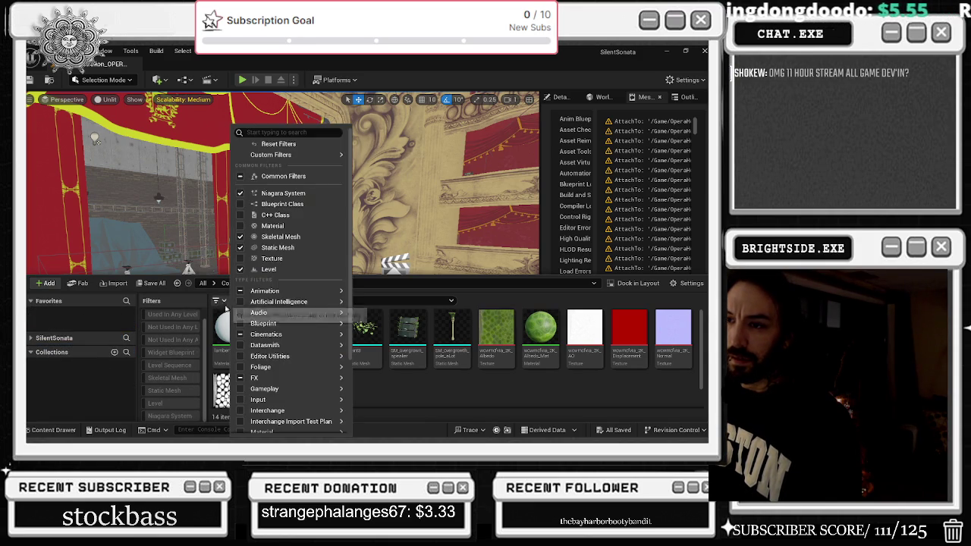
{"action": "left_click", "coordinate": [247, 269]}
{"action": "left_click", "coordinate": [241, 247]}
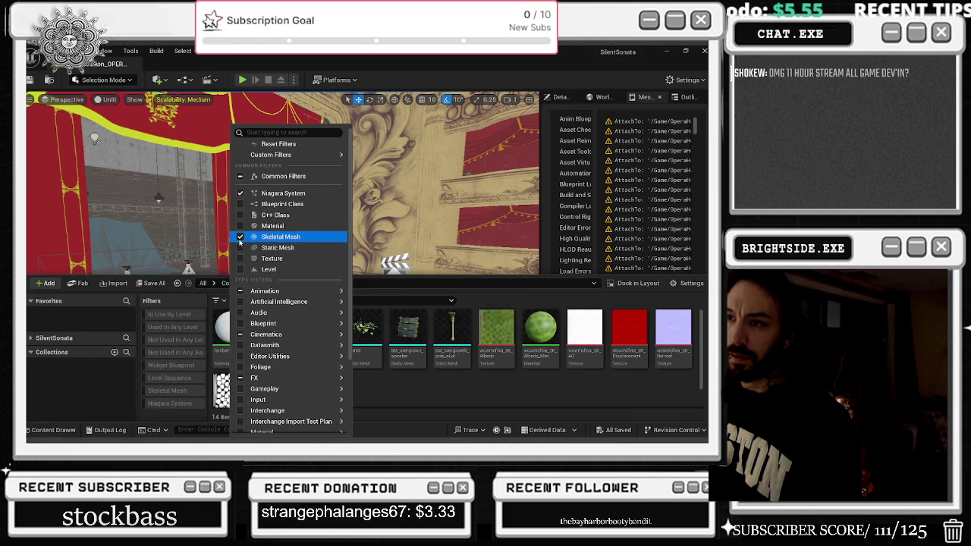
{"action": "left_click", "coordinate": [241, 237]}
{"action": "left_click", "coordinate": [241, 192]}
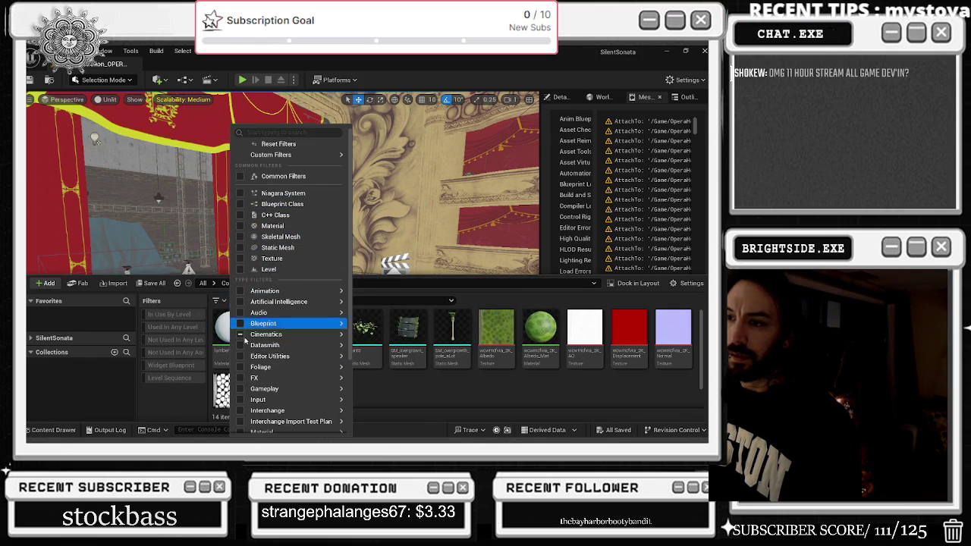
{"action": "left_click", "coordinate": [241, 269]}
{"action": "left_click", "coordinate": [60, 330]}
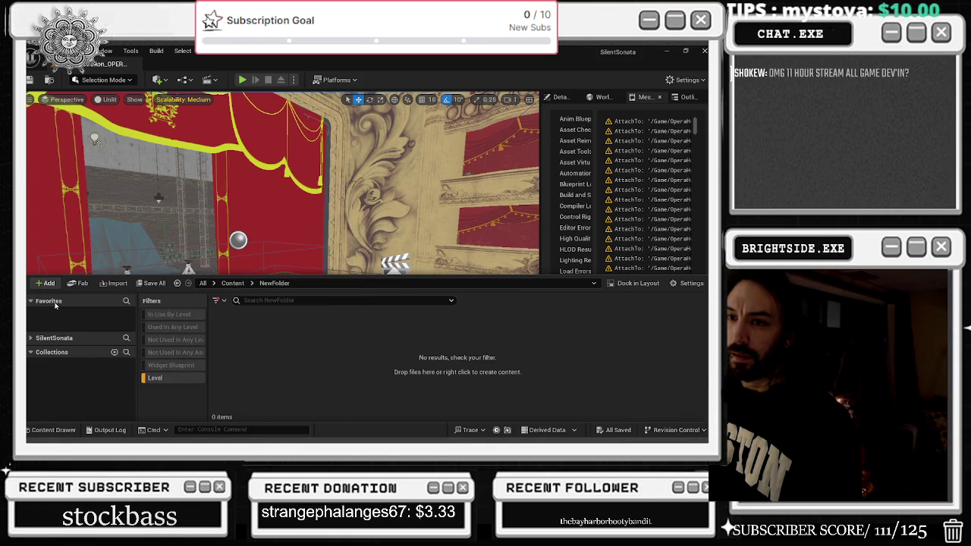
{"action": "left_click", "coordinate": [157, 378]}
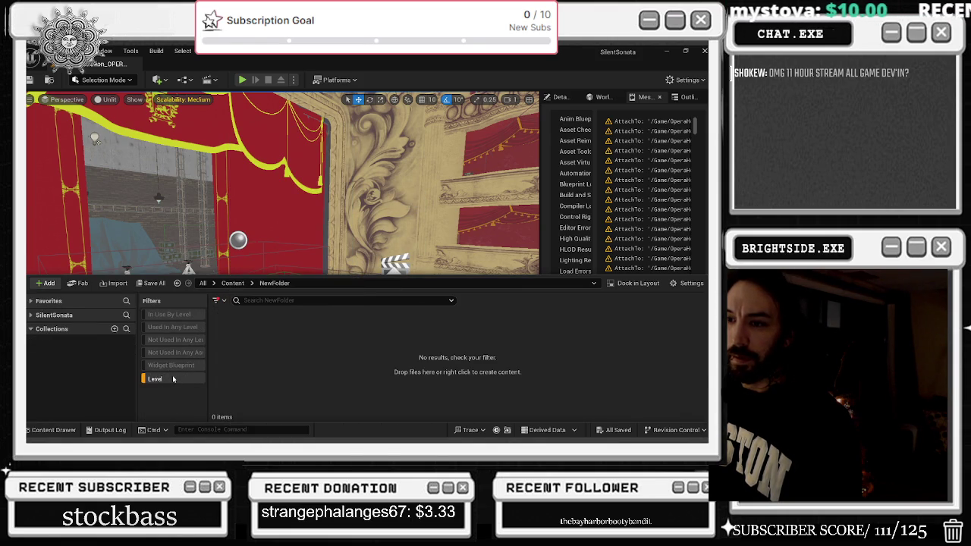
Close the content drawer and hide the editor to reveal the Windows desktop
{"action": "left_click", "coordinate": [39, 306]}
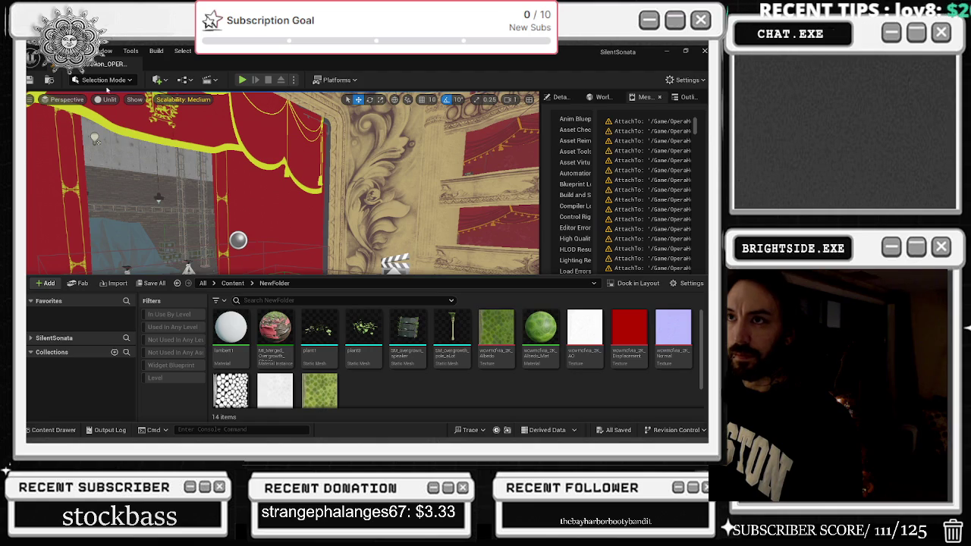
{"action": "left_click", "coordinate": [50, 429]}
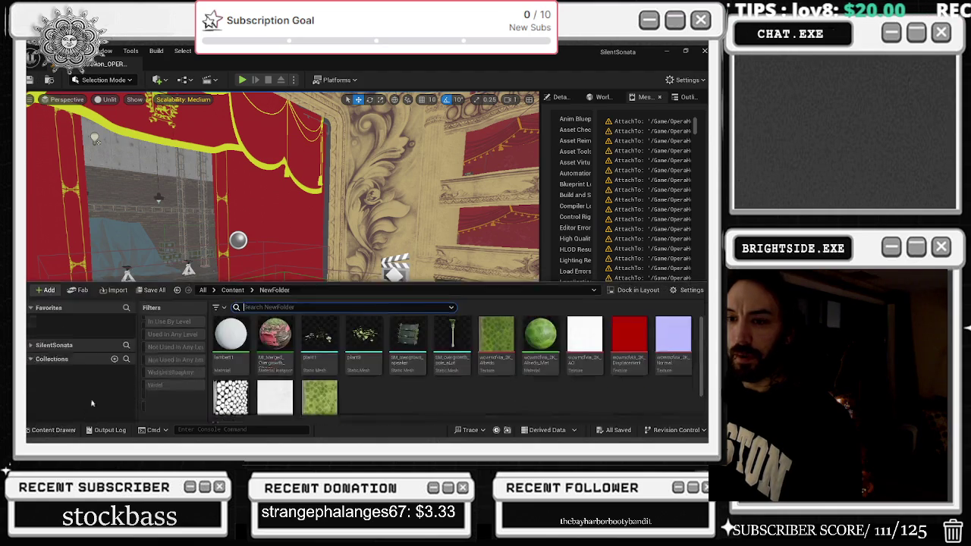
{"action": "left_click", "coordinate": [32, 302]}
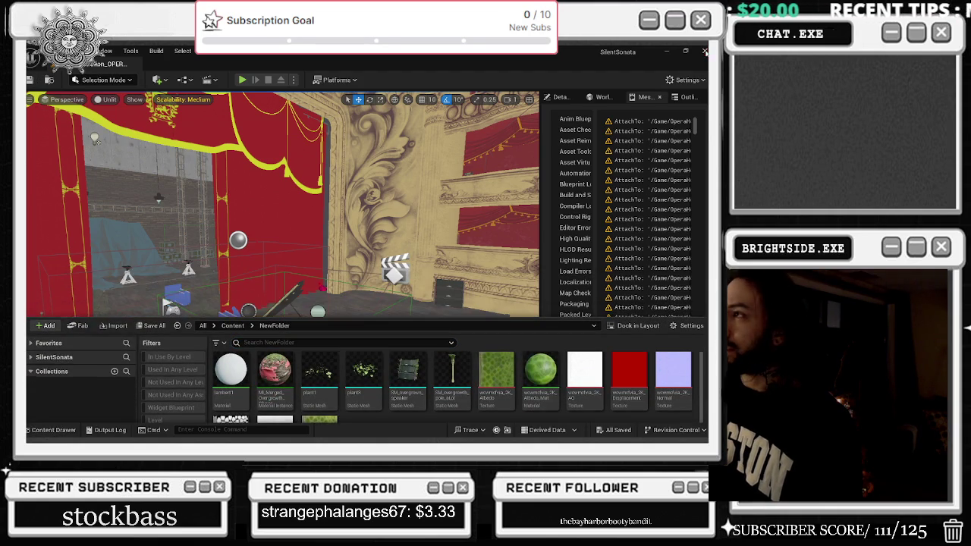
{"action": "key", "text": "super+d"}
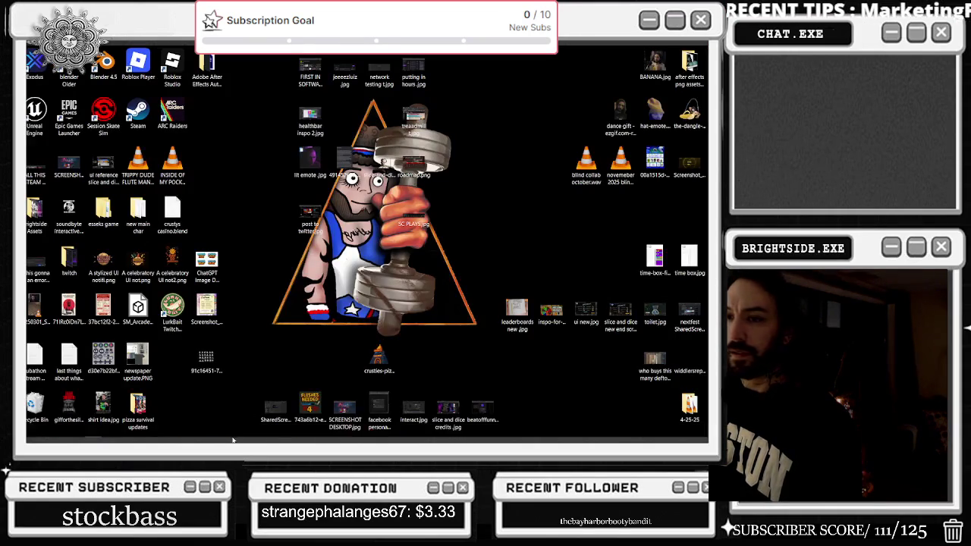
Open the Epic Games Launcher library from the hidden system tray icons
{"action": "left_click", "coordinate": [645, 430]}
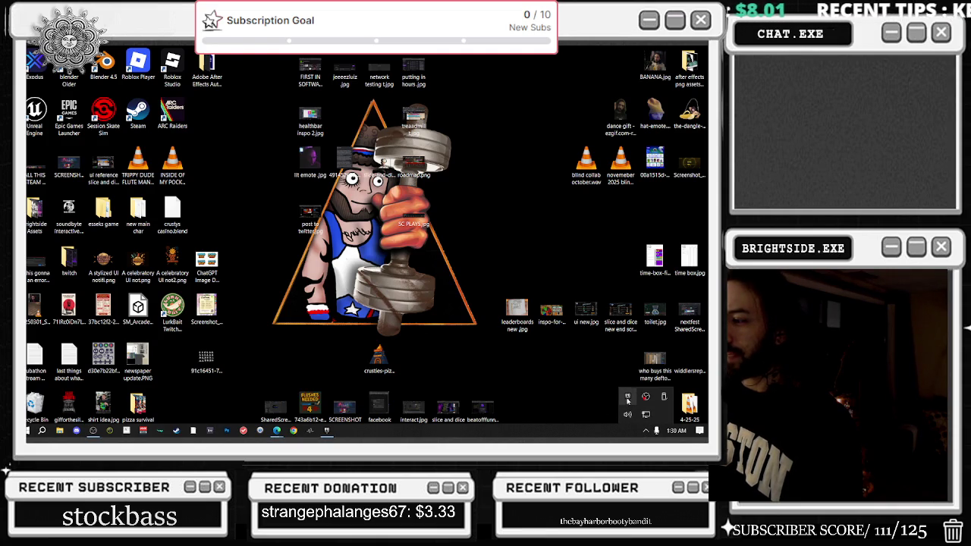
{"action": "right_click", "coordinate": [627, 396]}
{"action": "left_click", "coordinate": [630, 351]}
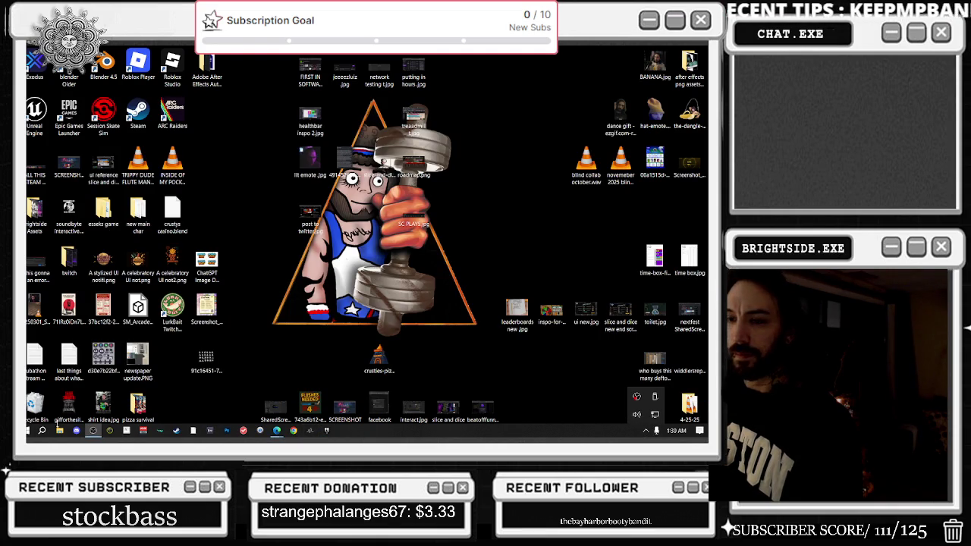
Open and dismiss Windows Search while the Silent Sonata project relaunches
{"action": "left_click", "coordinate": [42, 431]}
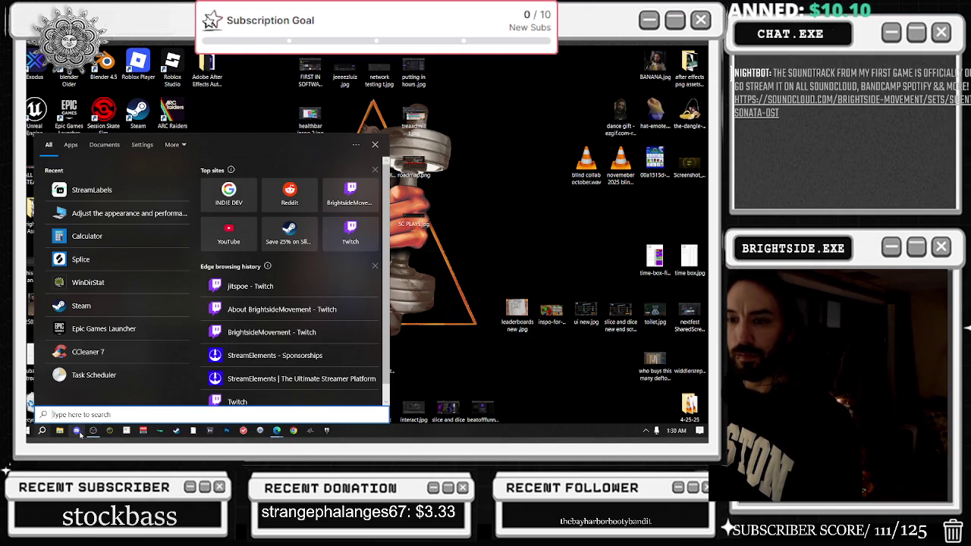
{"action": "key", "text": "Escape"}
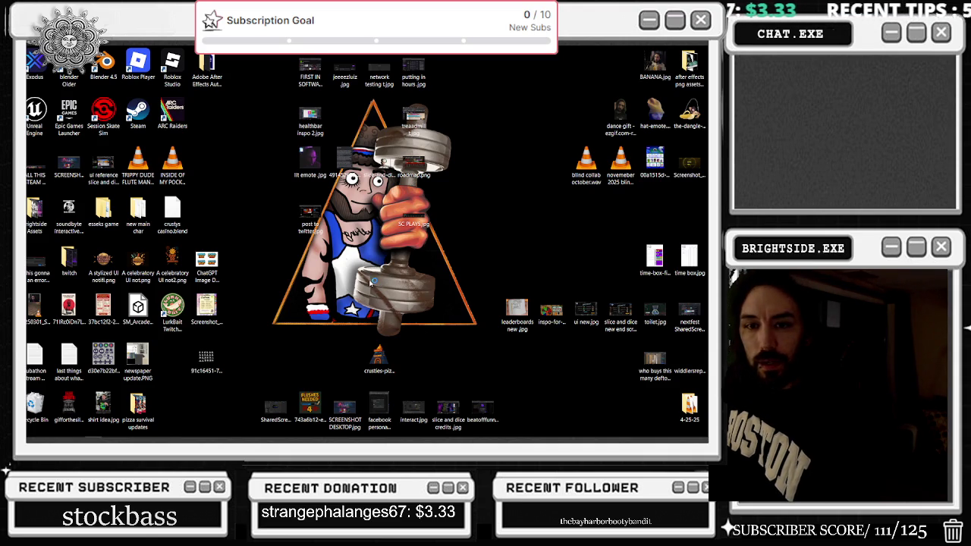
{"action": "mouse_move", "coordinate": [402, 440]}
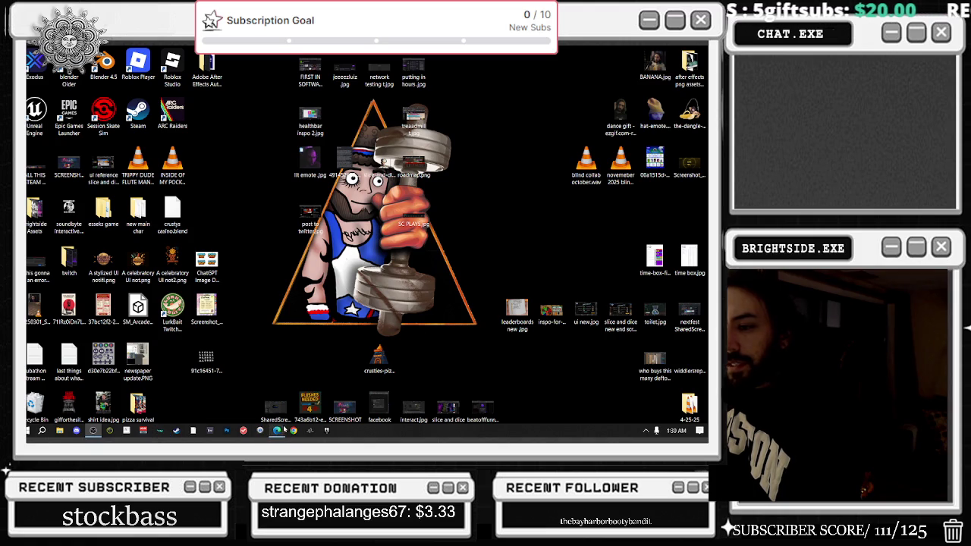
{"action": "mouse_move", "coordinate": [285, 434]}
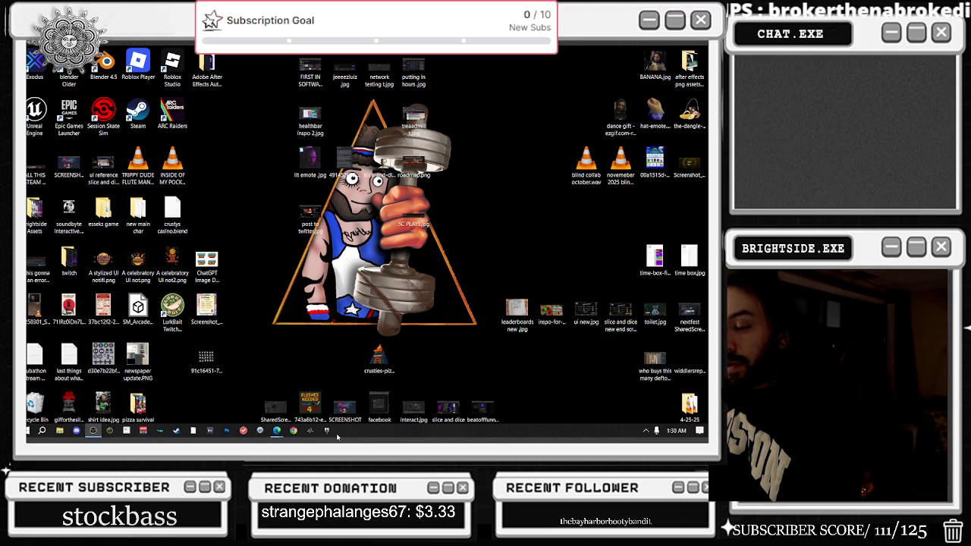
{"action": "mouse_move", "coordinate": [312, 440]}
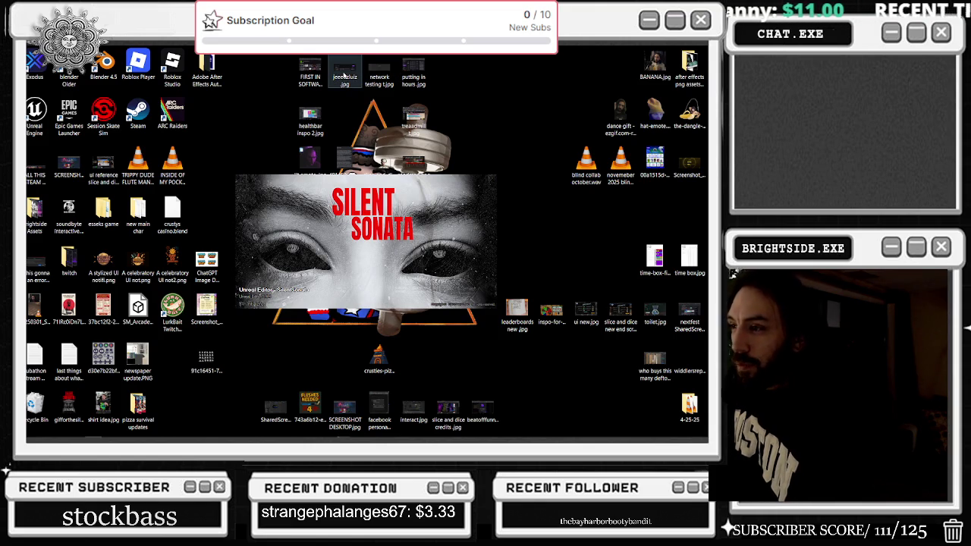
Drag-select groups of desktop icons, then clear the selection while the project loads
{"action": "mouse_move", "coordinate": [406, 440]}
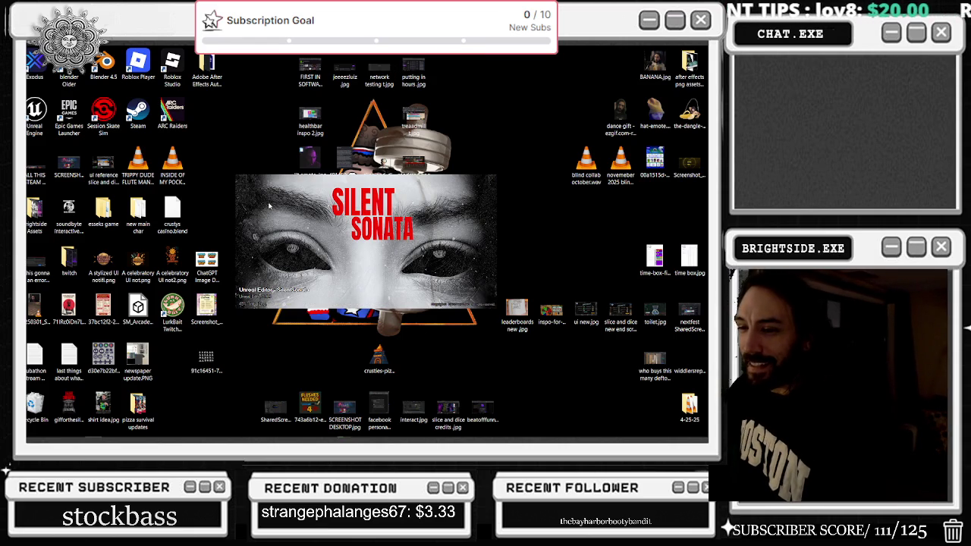
{"action": "mouse_move", "coordinate": [277, 430]}
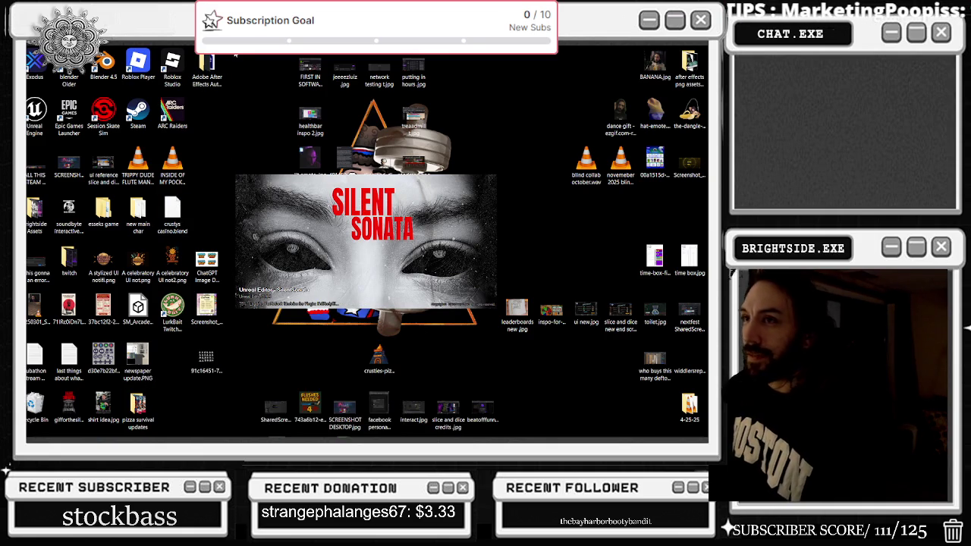
{"action": "mouse_move", "coordinate": [291, 50]}
{"action": "left_mouse_down"}
{"action": "mouse_move", "coordinate": [364, 228]}
{"action": "mouse_move", "coordinate": [498, 342]}
{"action": "mouse_move", "coordinate": [498, 385]}
{"action": "left_mouse_up"}
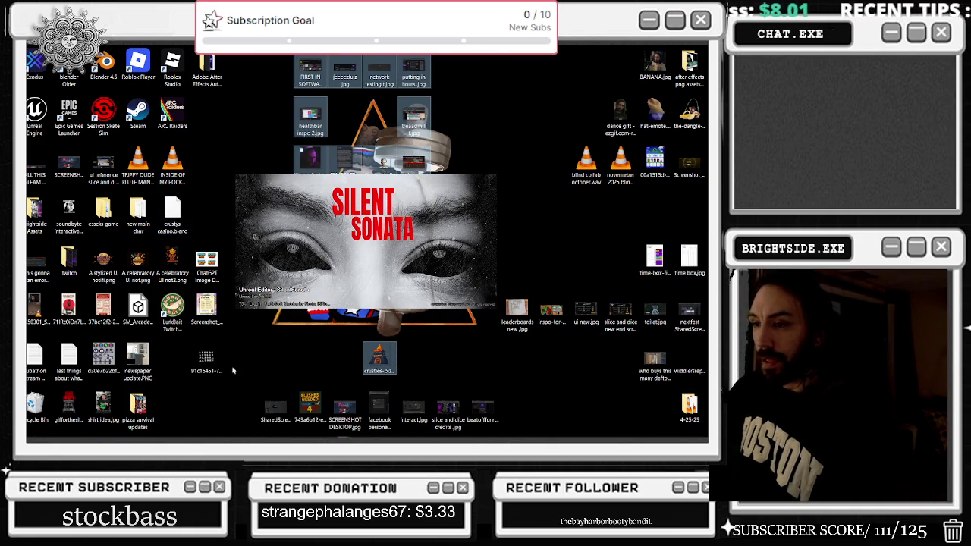
{"action": "mouse_move", "coordinate": [229, 436]}
{"action": "left_mouse_down"}
{"action": "mouse_move", "coordinate": [289, 57]}
{"action": "mouse_move", "coordinate": [502, 56]}
{"action": "left_mouse_up"}
{"action": "left_click", "coordinate": [510, 67]}
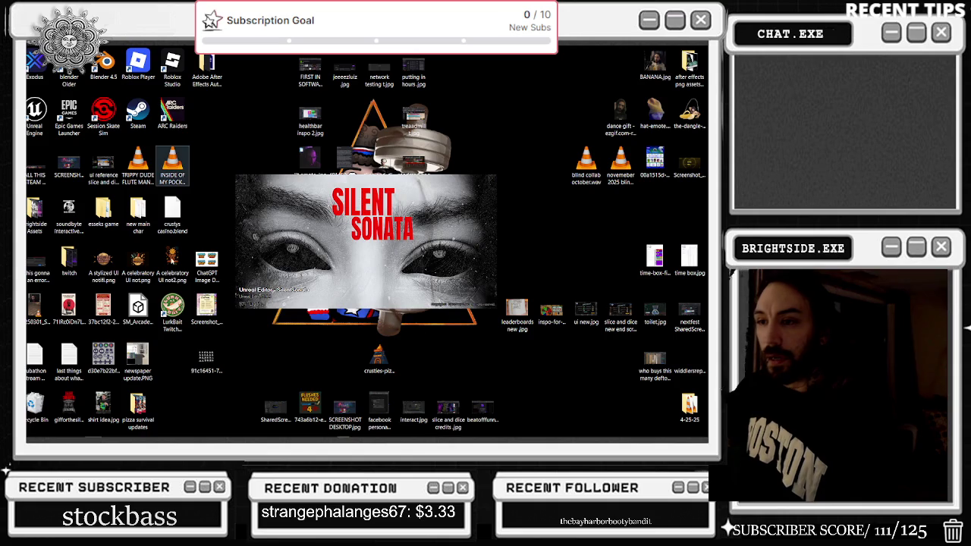
Show the hidden system tray icons once loading is nearly done
{"action": "mouse_move", "coordinate": [215, 440]}
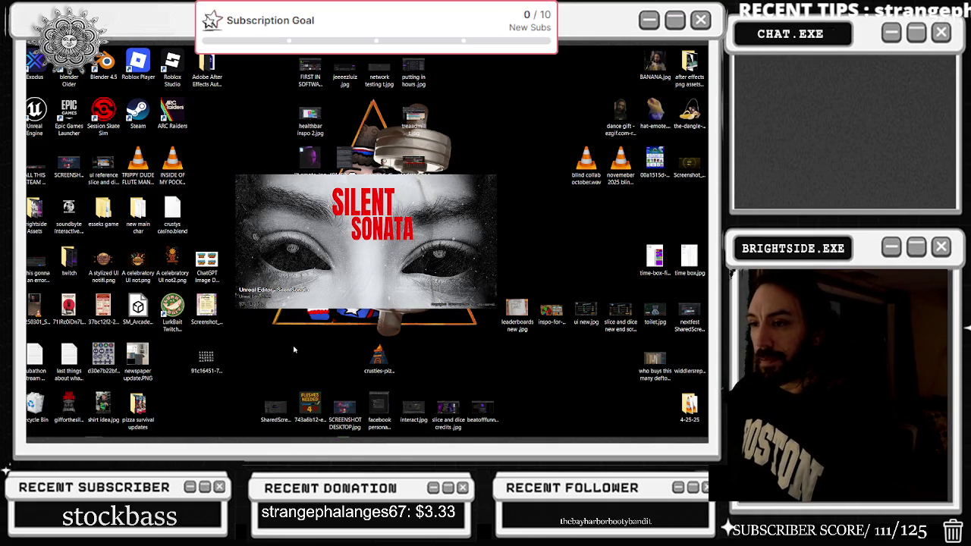
{"action": "mouse_move", "coordinate": [299, 440]}
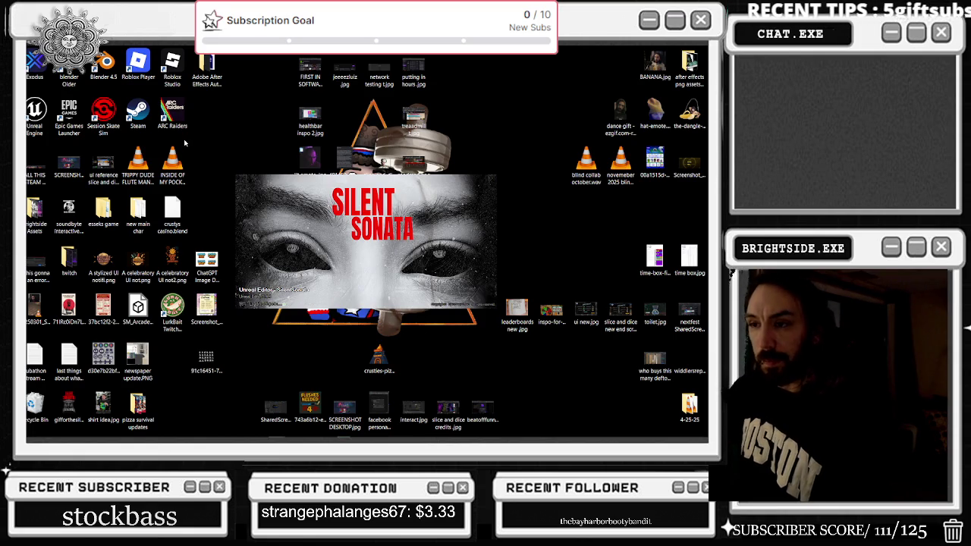
{"action": "mouse_move", "coordinate": [551, 440]}
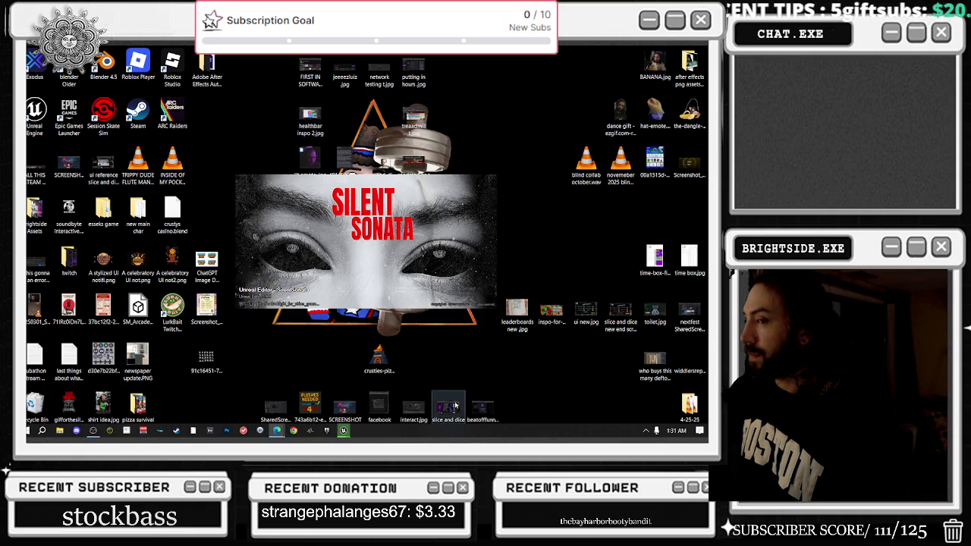
{"action": "left_click", "coordinate": [645, 432]}
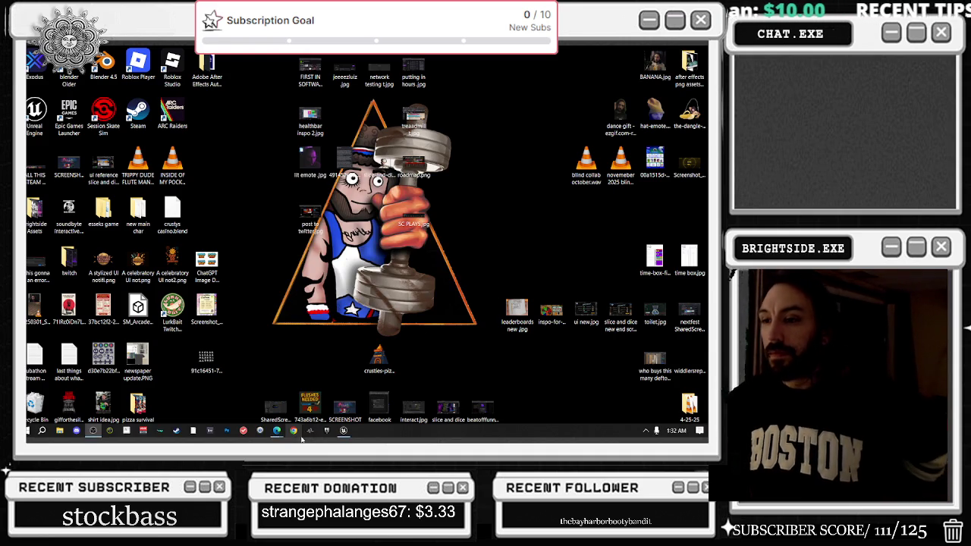
Bring Unreal Editor forward, dismiss the plugins notice, reopen last session's asset editors, and scrub the Sequencer to ~1.6 s
{"action": "mouse_move", "coordinate": [344, 430]}
{"action": "left_click", "coordinate": [353, 392]}
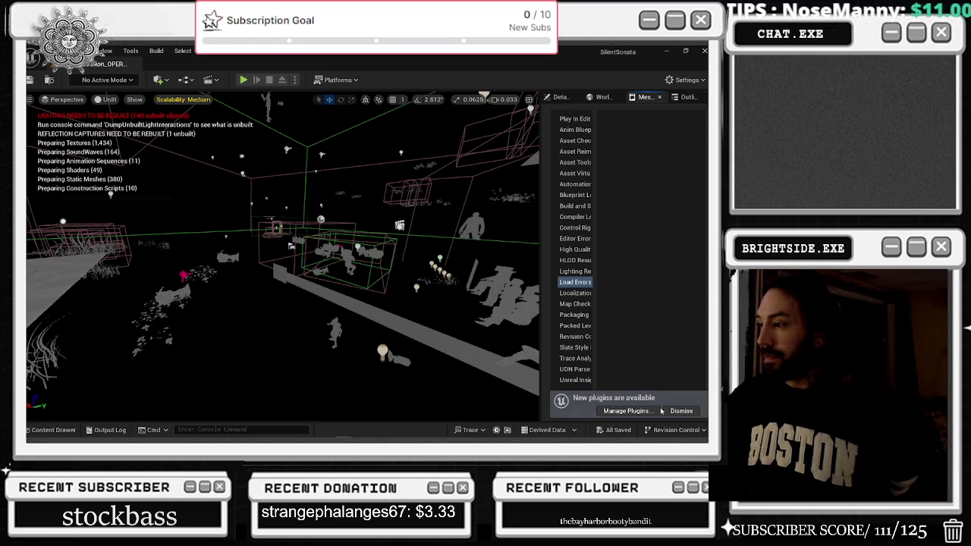
{"action": "left_click", "coordinate": [681, 411]}
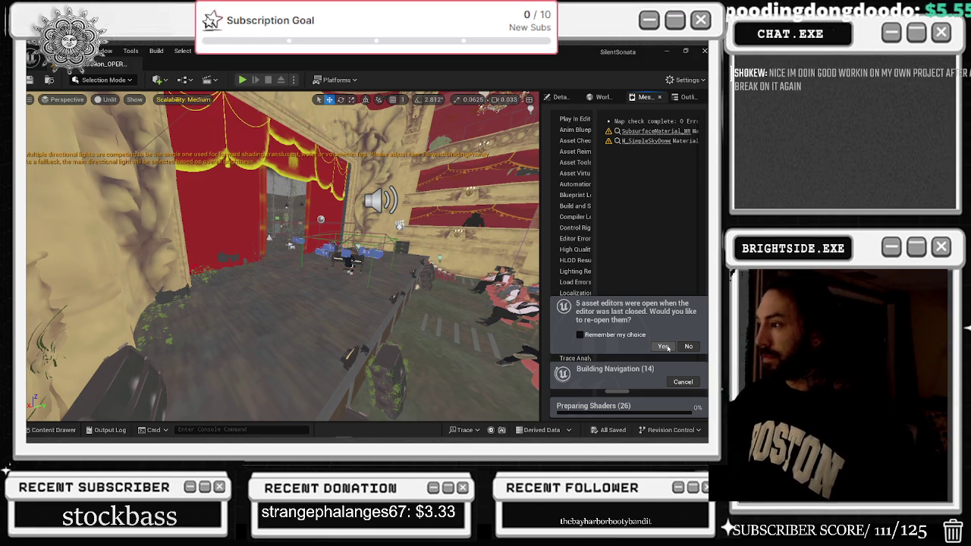
{"action": "left_click", "coordinate": [663, 346]}
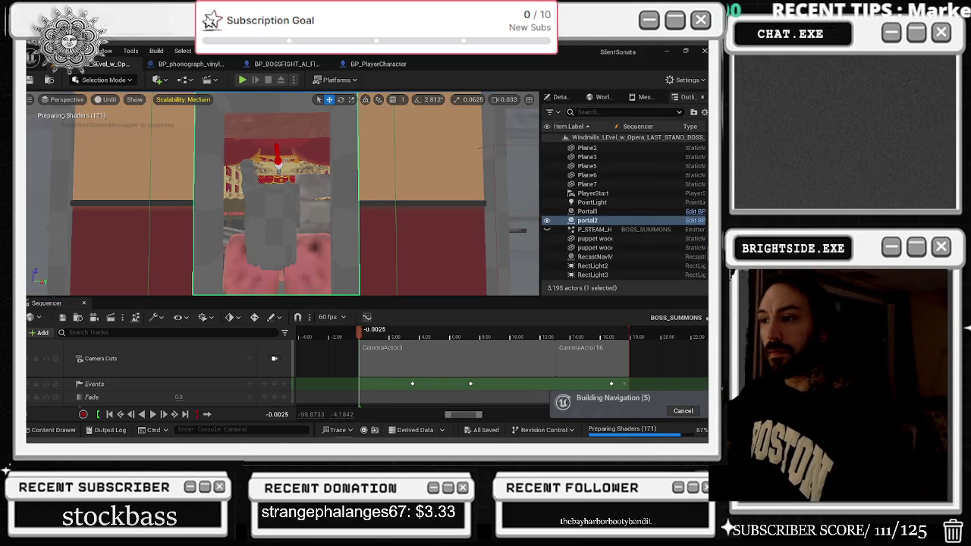
{"action": "left_click", "coordinate": [382, 331]}
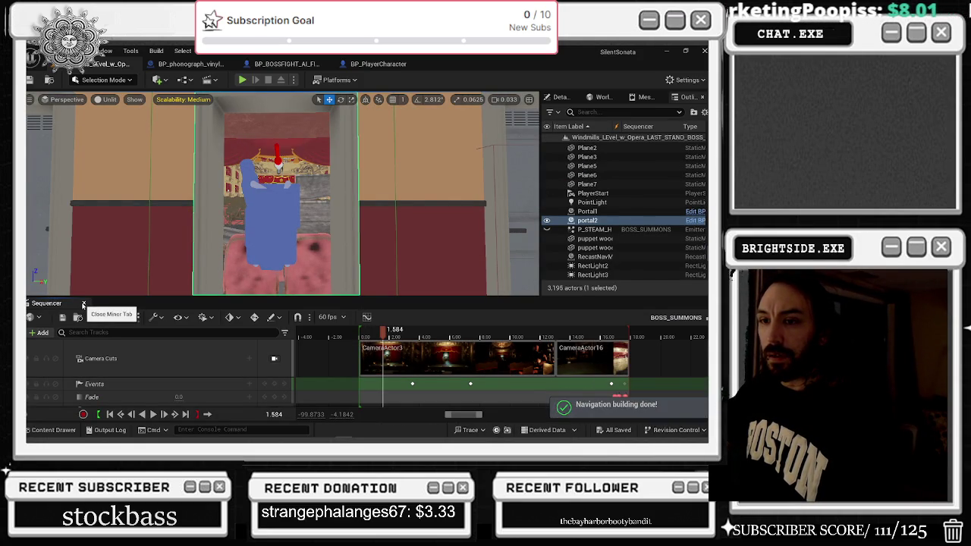
Browse the SilentSonata tree via Portals_NiagaraFluids to the LevitationFX folder in the content drawer
{"action": "left_click", "coordinate": [53, 430]}
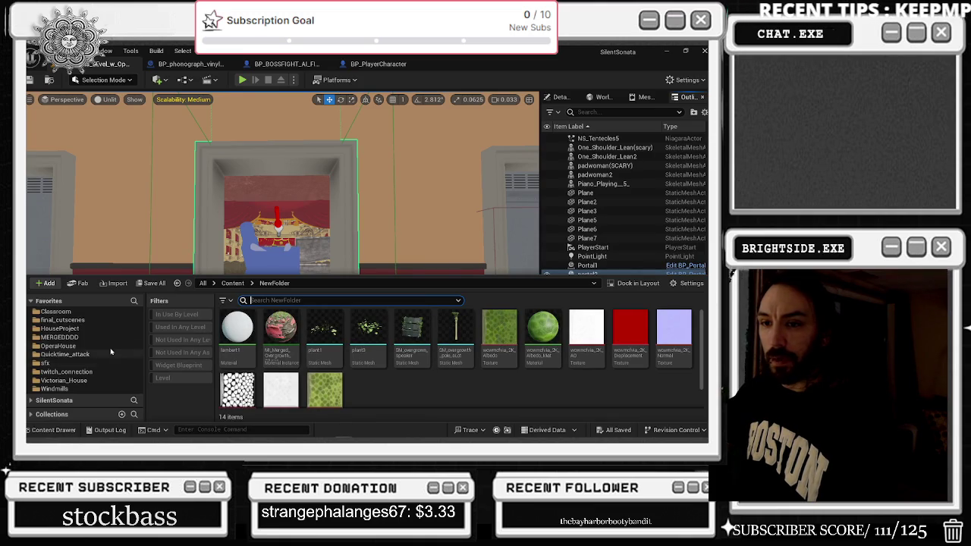
{"action": "left_click", "coordinate": [35, 302]}
{"action": "left_click", "coordinate": [32, 315]}
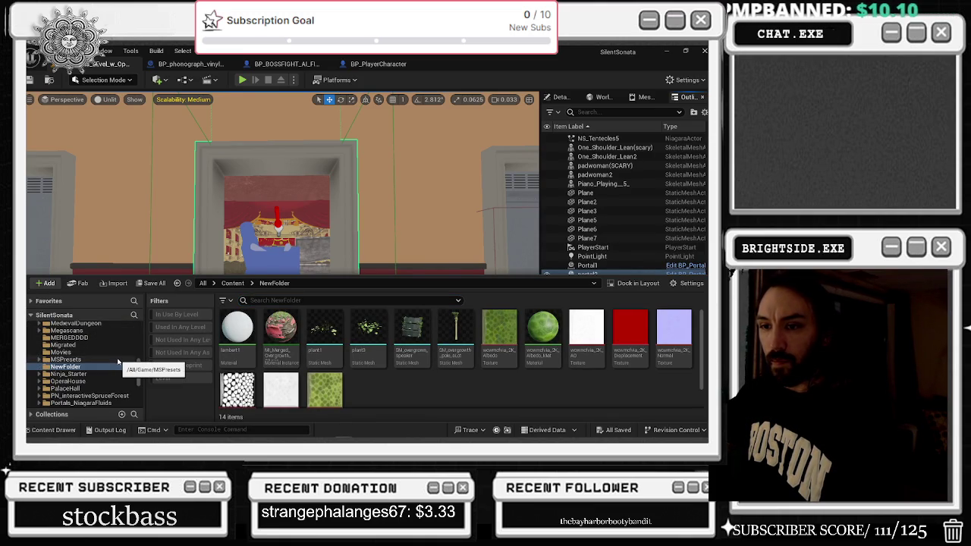
{"action": "scroll", "coordinate": [119, 362], "scroll_direction": "up", "scroll_amount": 2}
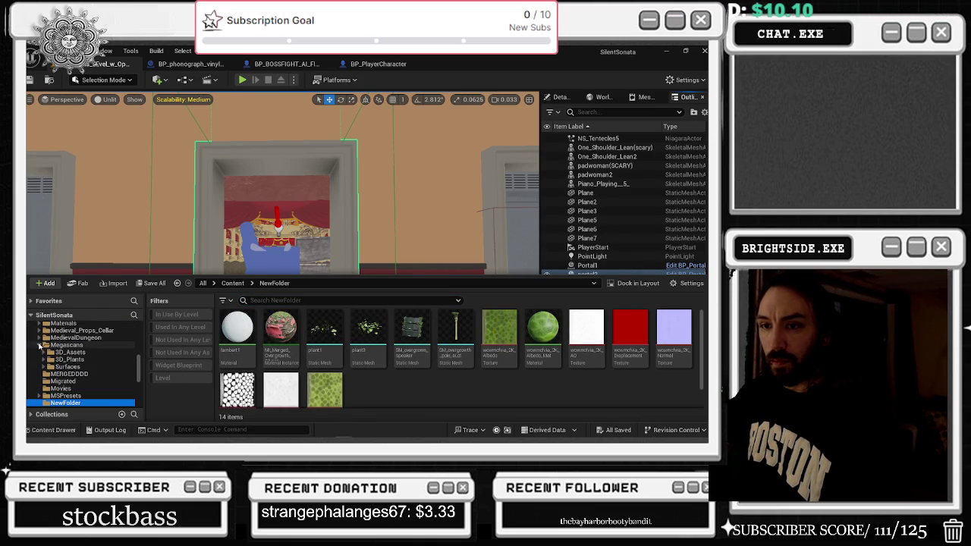
{"action": "scroll", "coordinate": [86, 368], "scroll_direction": "down", "scroll_amount": 2}
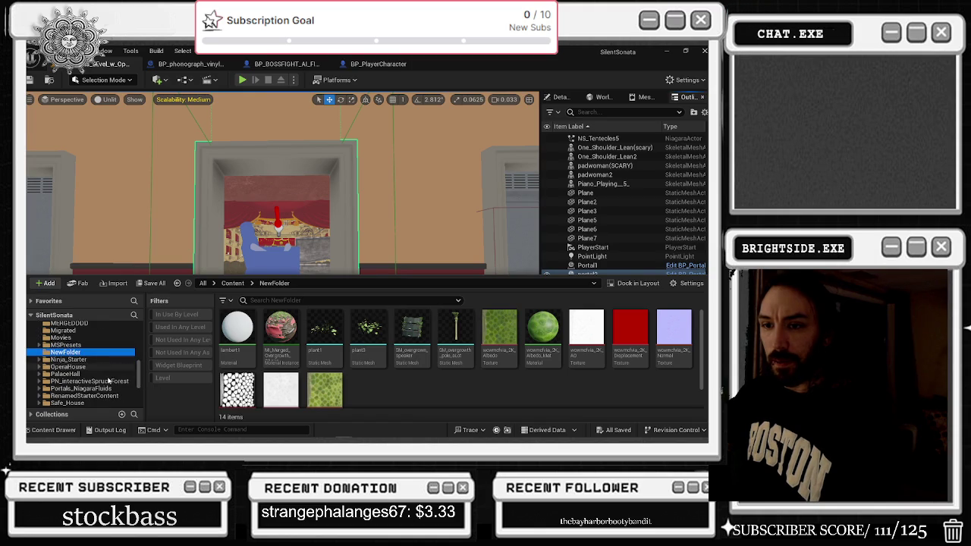
{"action": "left_click", "coordinate": [111, 388]}
{"action": "scroll", "coordinate": [124, 395], "scroll_direction": "down", "scroll_amount": 1}
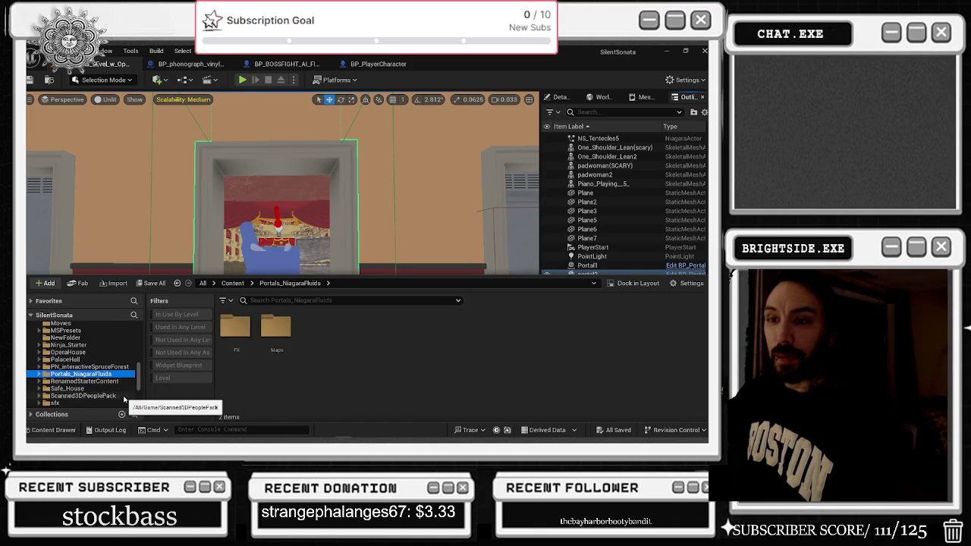
{"action": "scroll", "coordinate": [114, 393], "scroll_direction": "down", "scroll_amount": 1}
{"action": "scroll", "coordinate": [113, 391], "scroll_direction": "up", "scroll_amount": 6}
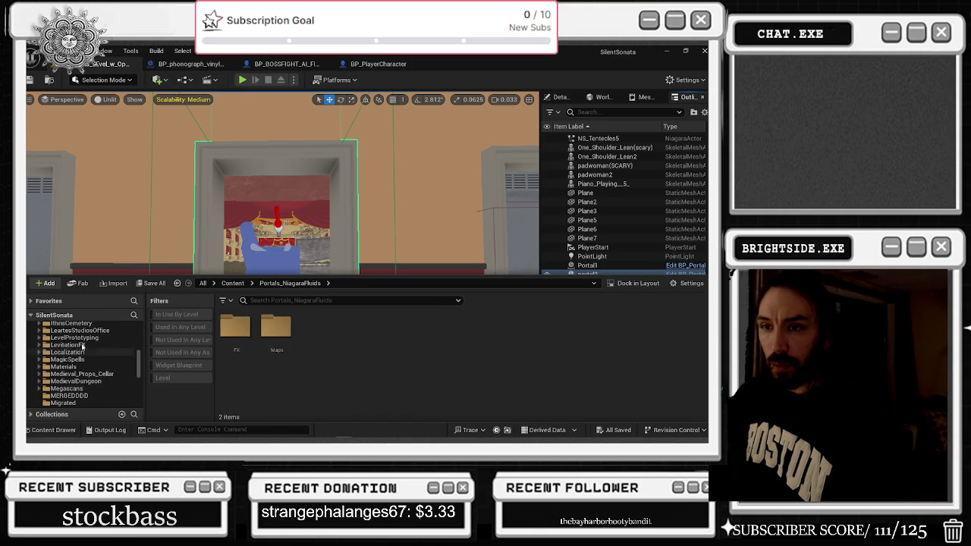
{"action": "left_click", "coordinate": [75, 346]}
Fly through the auditorium toward backstage, open the Level Blueprint, and return to the level view
{"action": "left_click", "coordinate": [203, 219]}
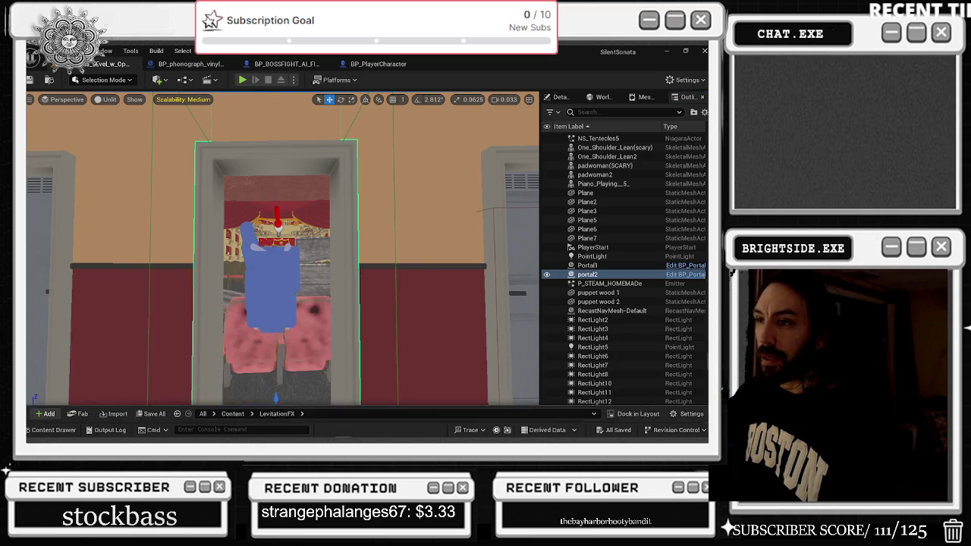
{"action": "key", "text": "w"}
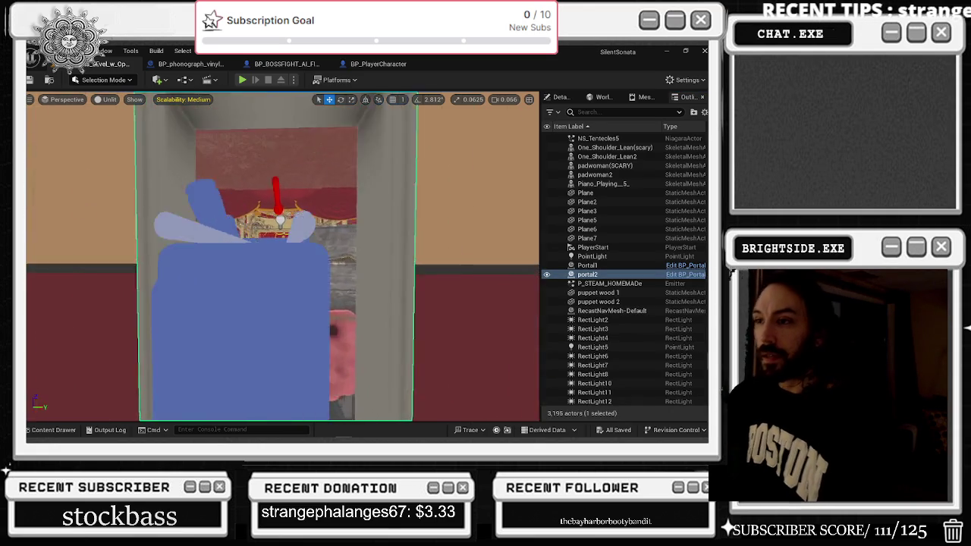
{"action": "key", "text": "w"}
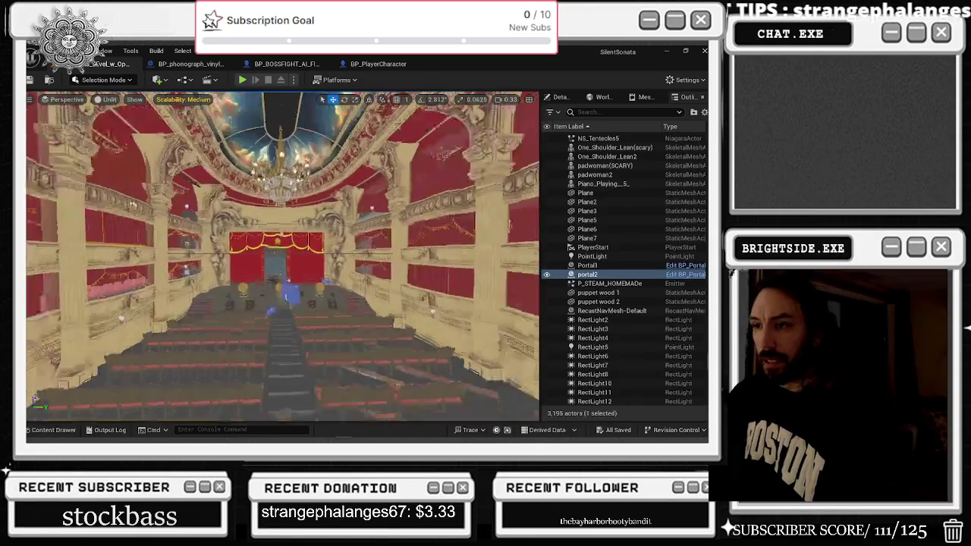
{"action": "key", "text": "w"}
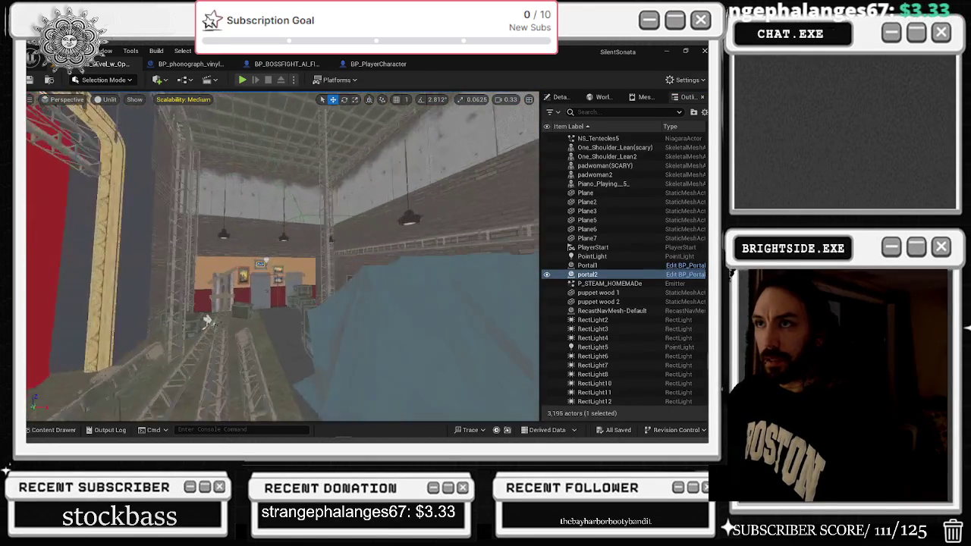
{"action": "left_click", "coordinate": [186, 80]}
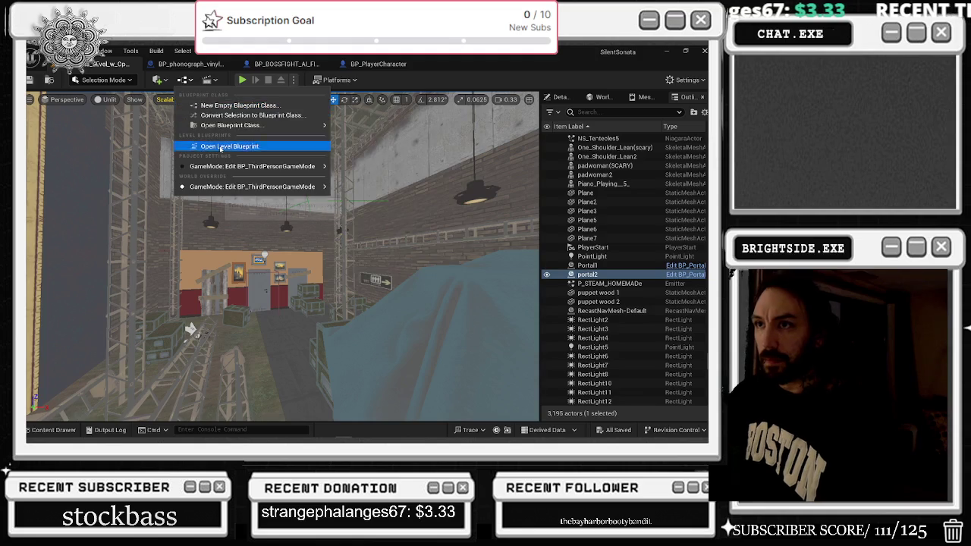
{"action": "key", "text": "Escape"}
{"action": "key", "text": "alt+Tab"}
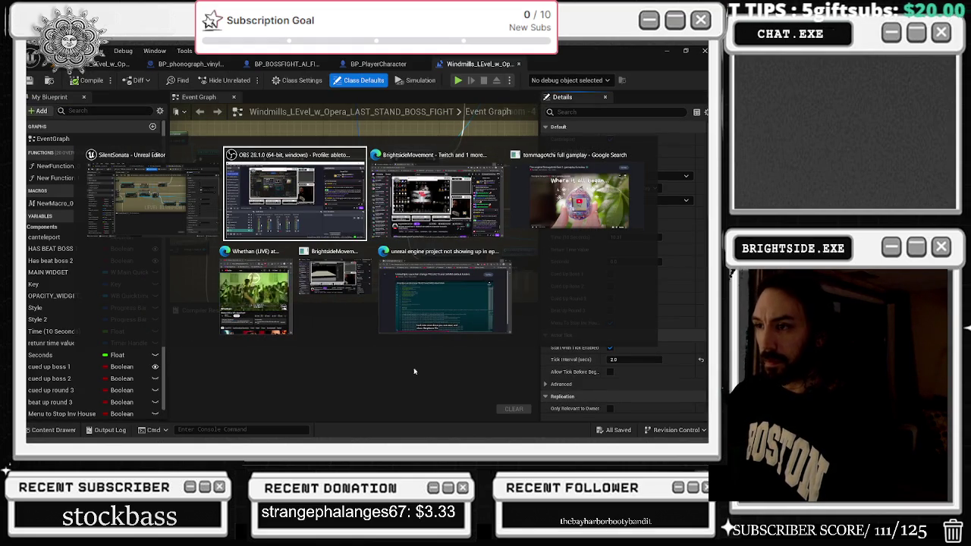
{"action": "key", "text": "Escape"}
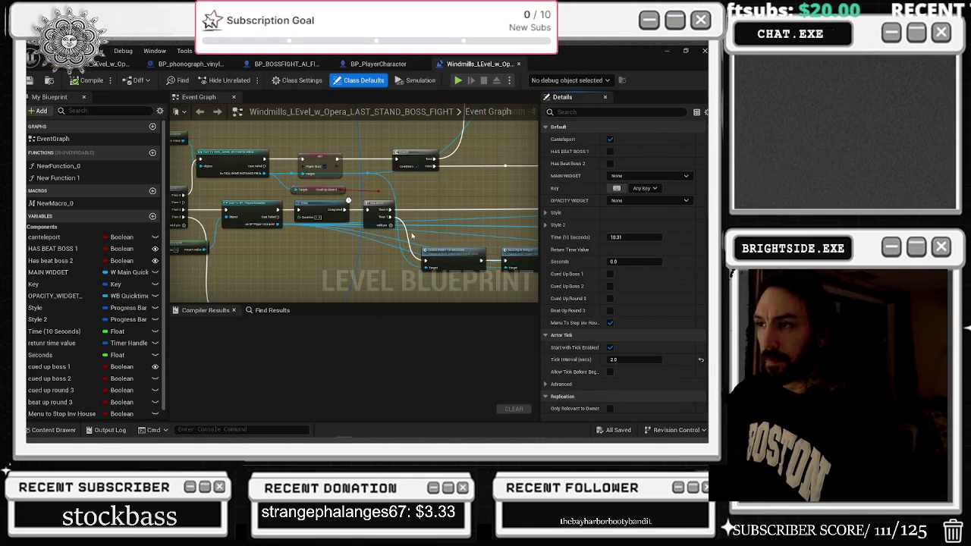
{"action": "left_click", "coordinate": [110, 64]}
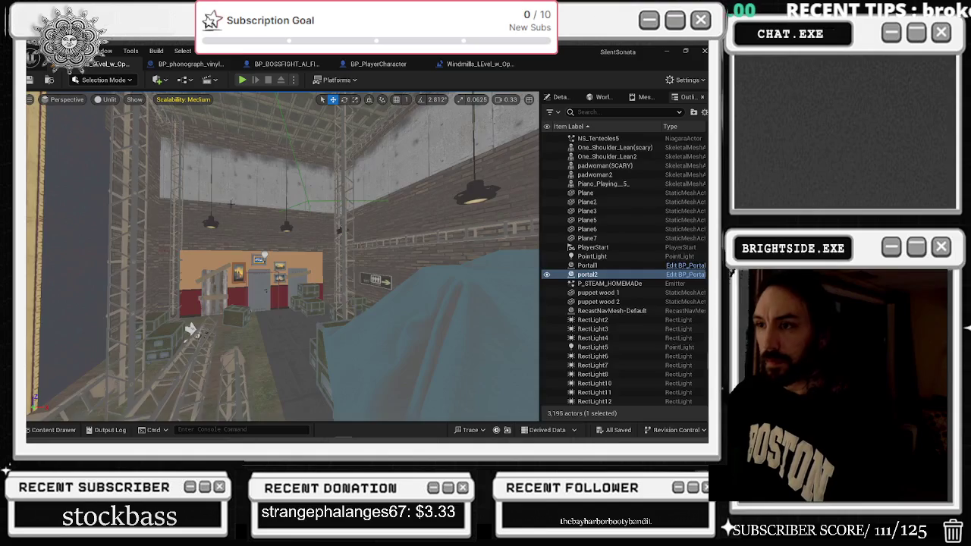
Fly into the barn and select the bp_BOSSFIGHT_secondstage boss character
{"action": "key", "text": "f"}
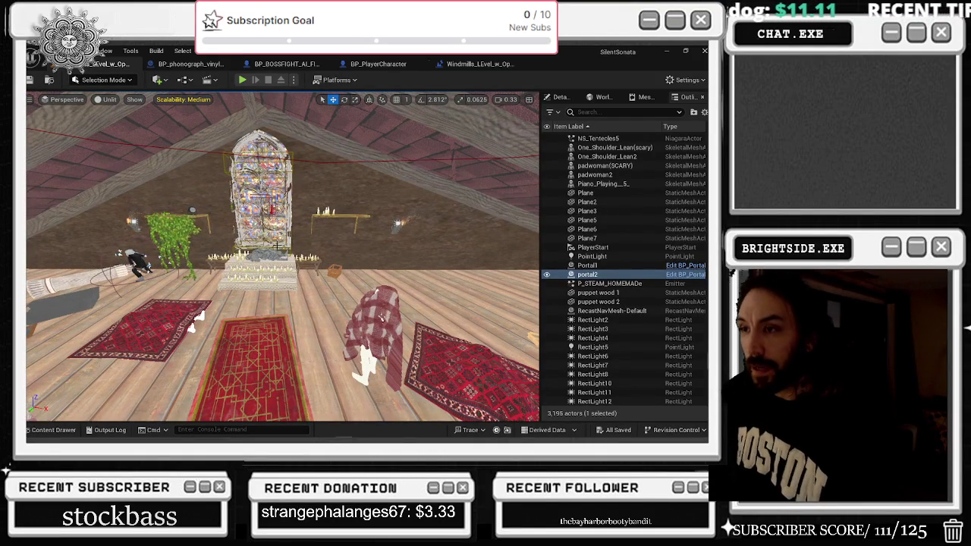
{"action": "scroll", "coordinate": [534, 240], "scroll_direction": "up", "scroll_amount": 5}
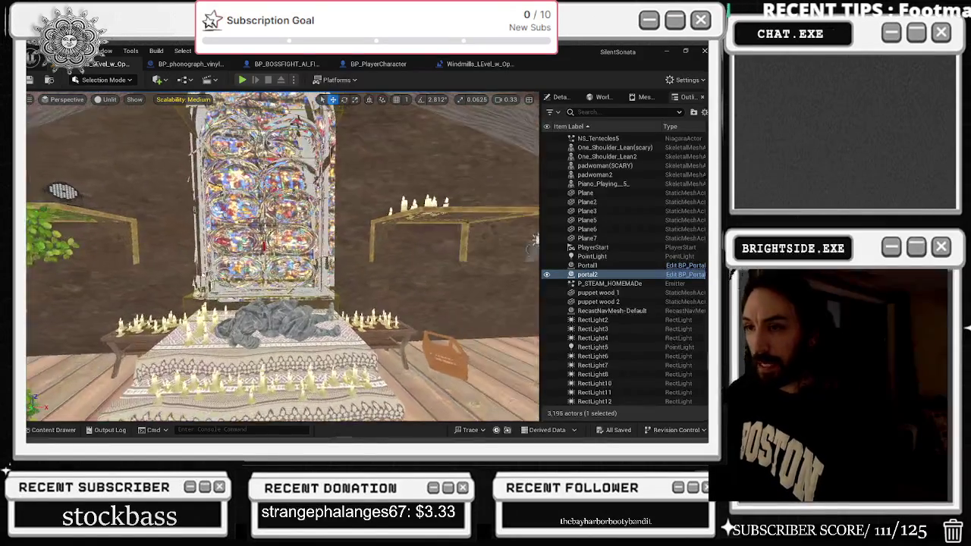
{"action": "key", "text": "f"}
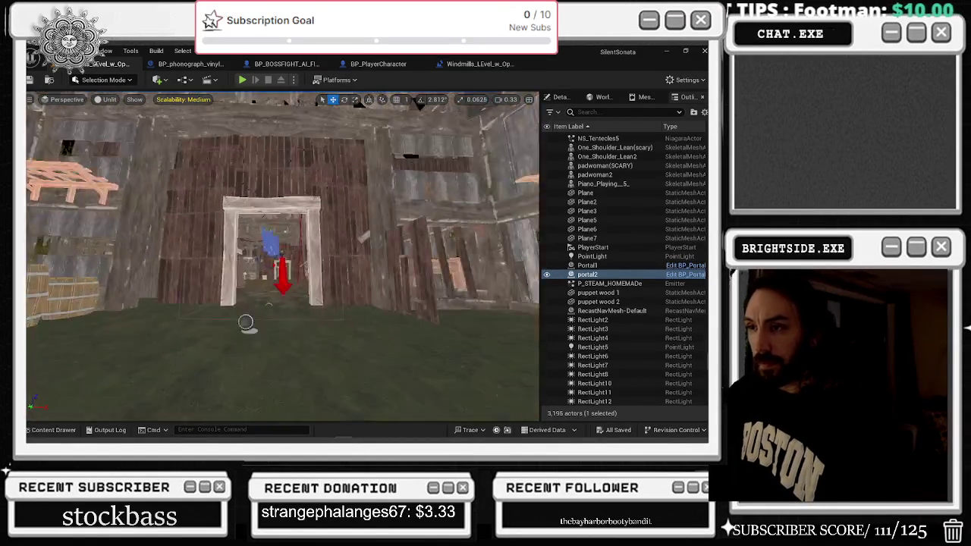
{"action": "key", "text": "w"}
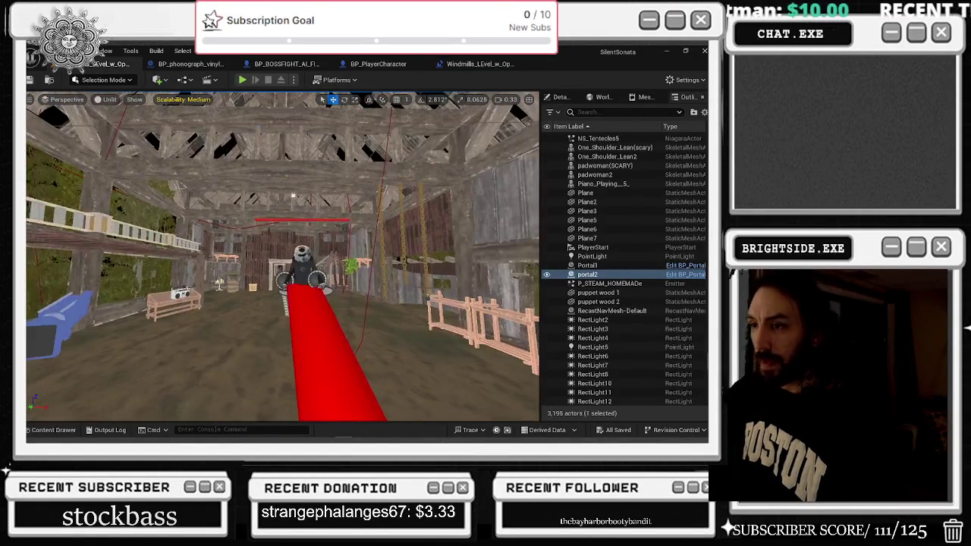
{"action": "left_click", "coordinate": [302, 262]}
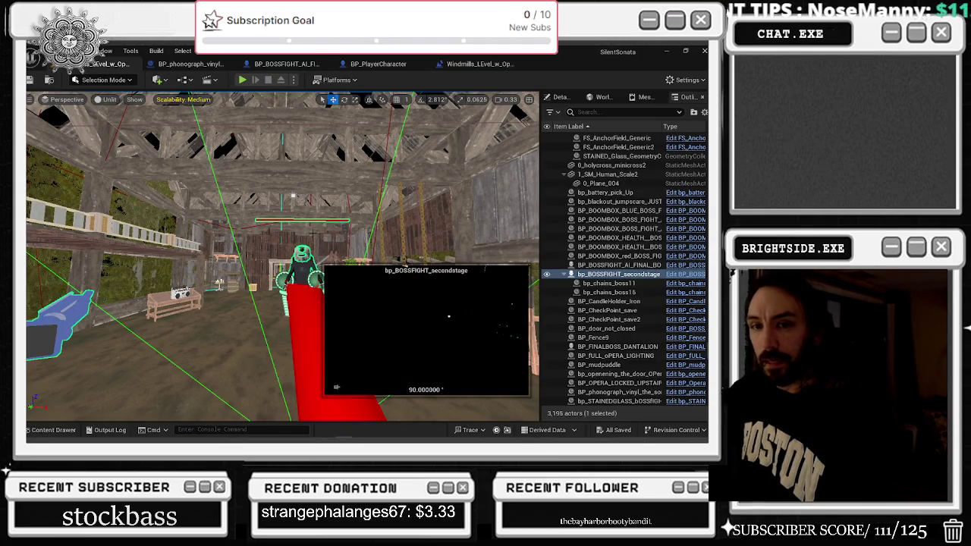
Open the boss blueprint and frame the character in its Viewport tab
{"action": "key", "text": "ctrl+e"}
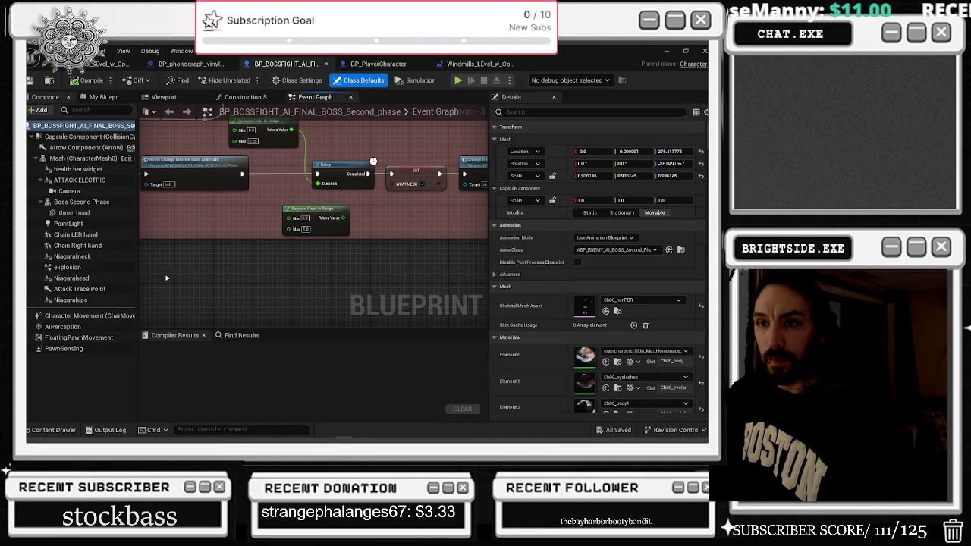
{"action": "left_click", "coordinate": [107, 278]}
{"action": "left_click", "coordinate": [107, 299]}
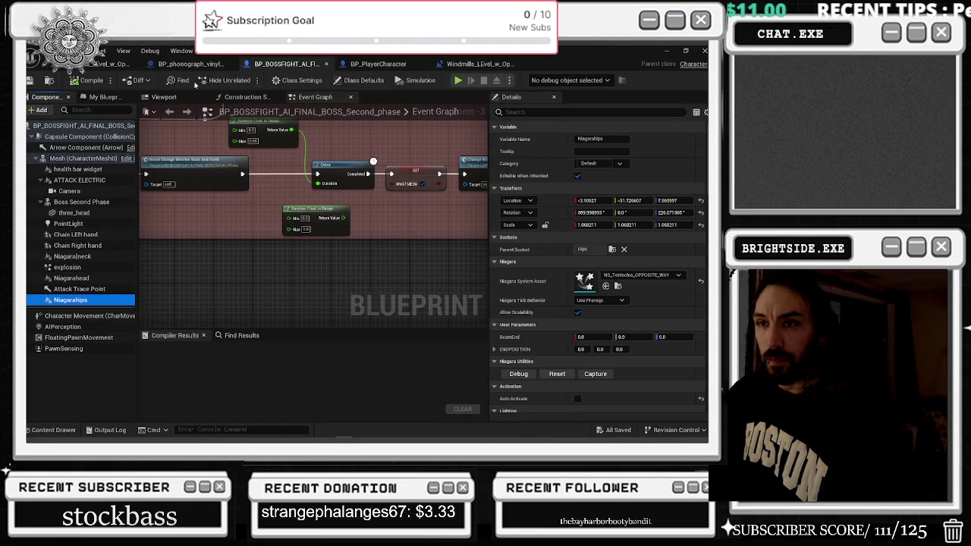
{"action": "left_click", "coordinate": [166, 97]}
{"action": "key", "text": "f"}
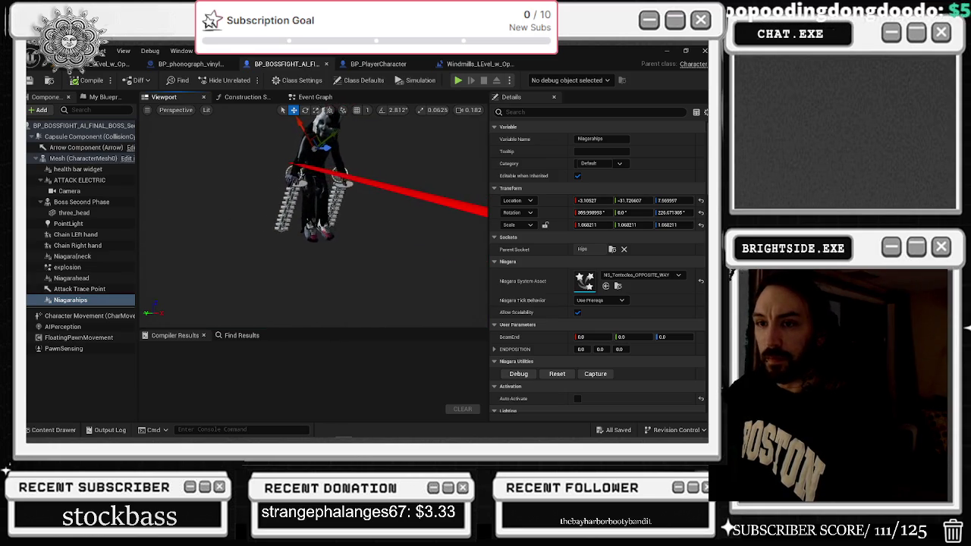
Inspect the Niagarahead, explosion, neck Niagara and Chain hand components, then reselect explosion
{"action": "left_click", "coordinate": [72, 279]}
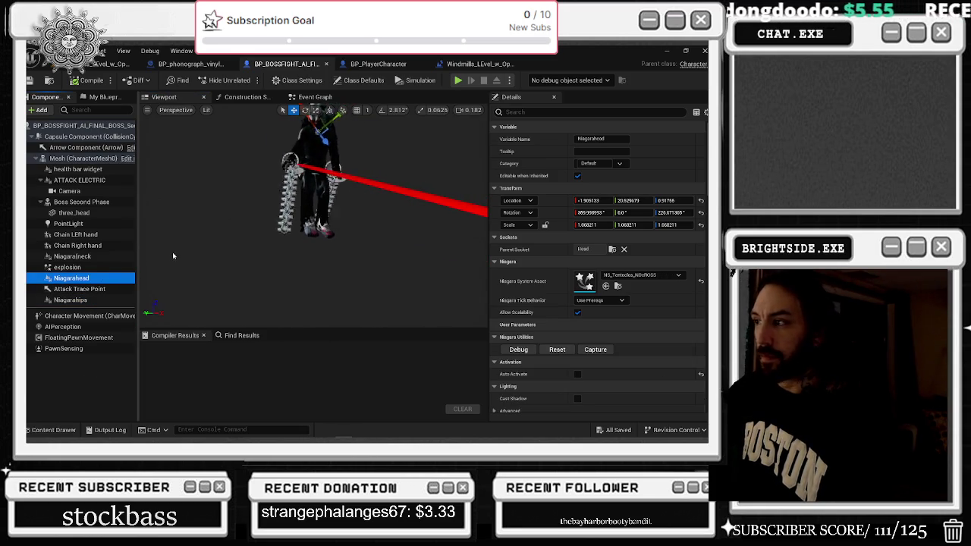
{"action": "left_click", "coordinate": [69, 268]}
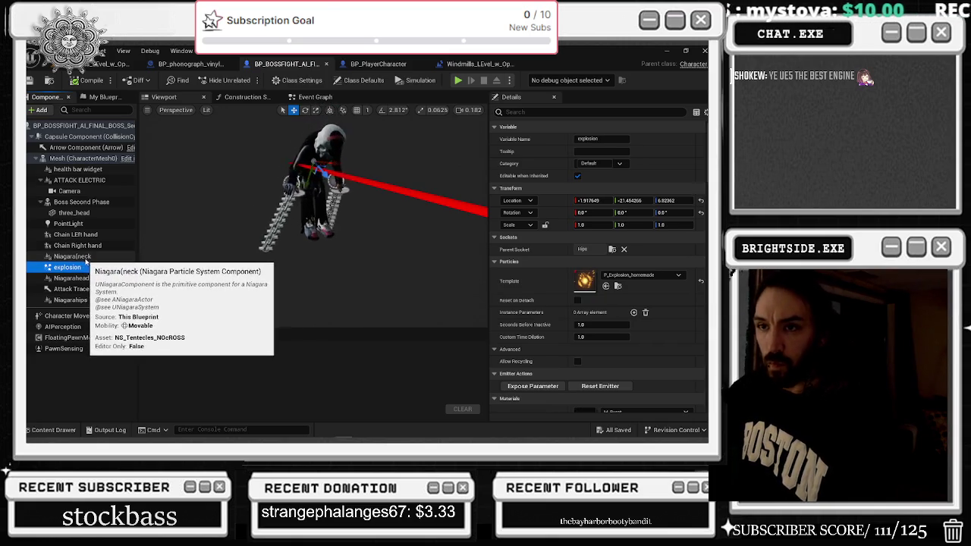
{"action": "left_click", "coordinate": [76, 256]}
{"action": "left_click", "coordinate": [80, 245]}
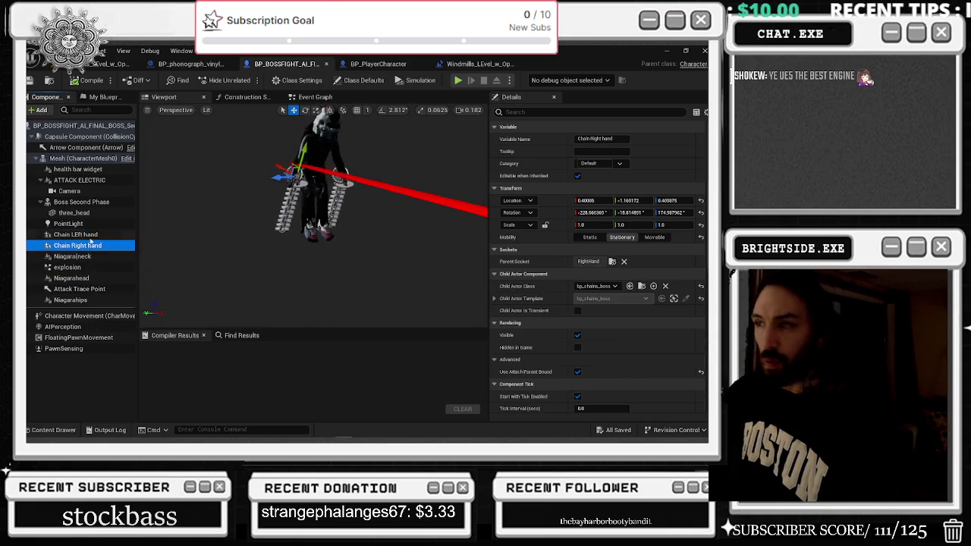
{"action": "left_click", "coordinate": [88, 236]}
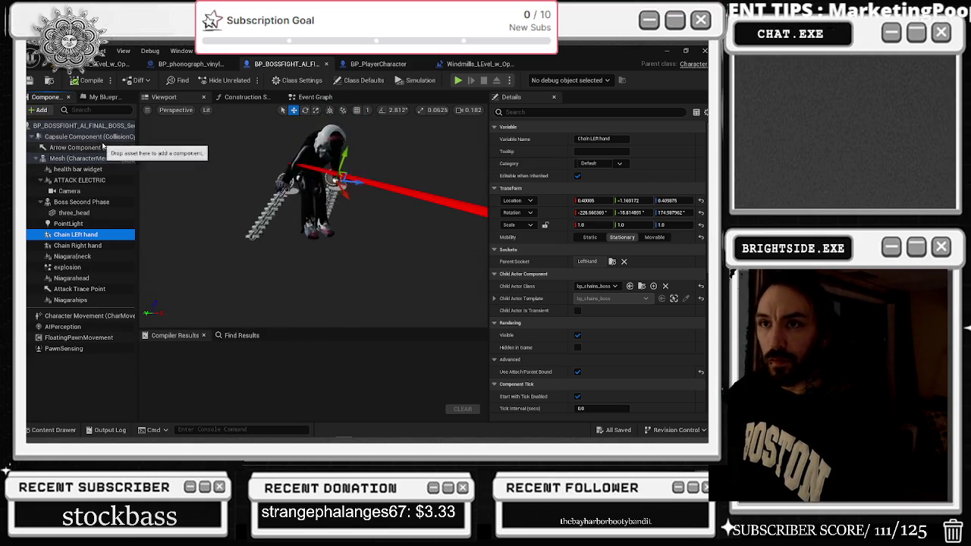
{"action": "left_click", "coordinate": [113, 267]}
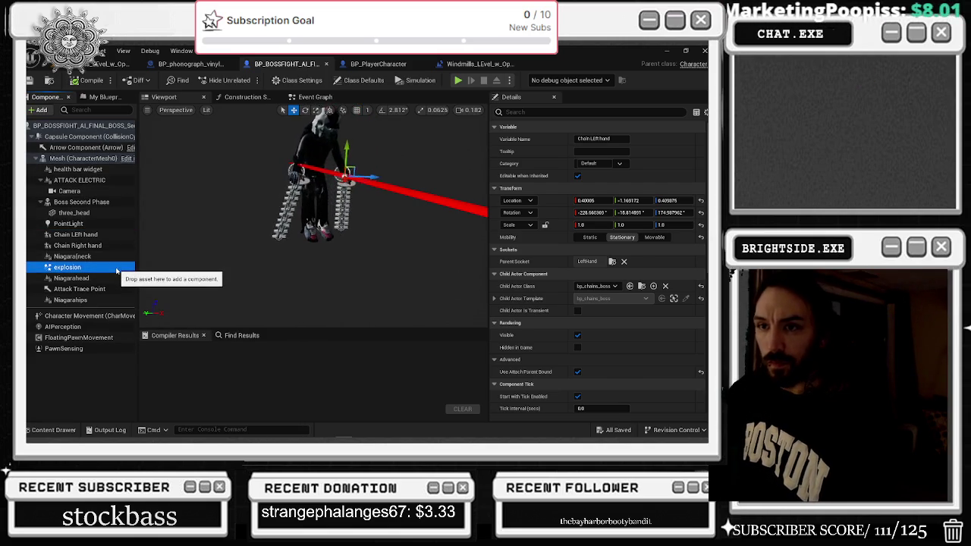
{"action": "scroll", "coordinate": [311, 220], "scroll_direction": "down", "scroll_amount": 5}
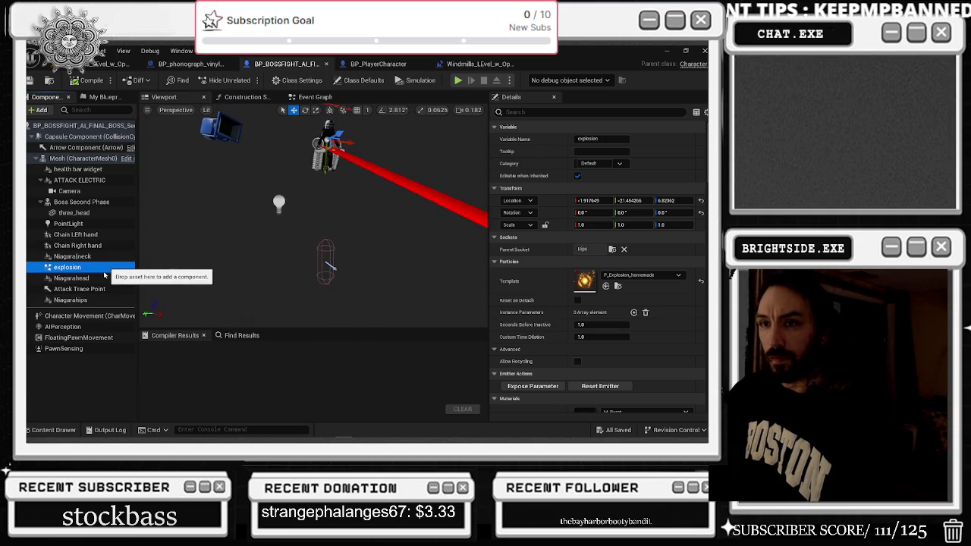
Duplicate the explosion component as 'LEVITATION EFFECT' and bring up the LevitationFX folder
{"action": "key", "text": "ctrl+d"}
{"action": "type", "text": "LEVITATION EFFEC"}
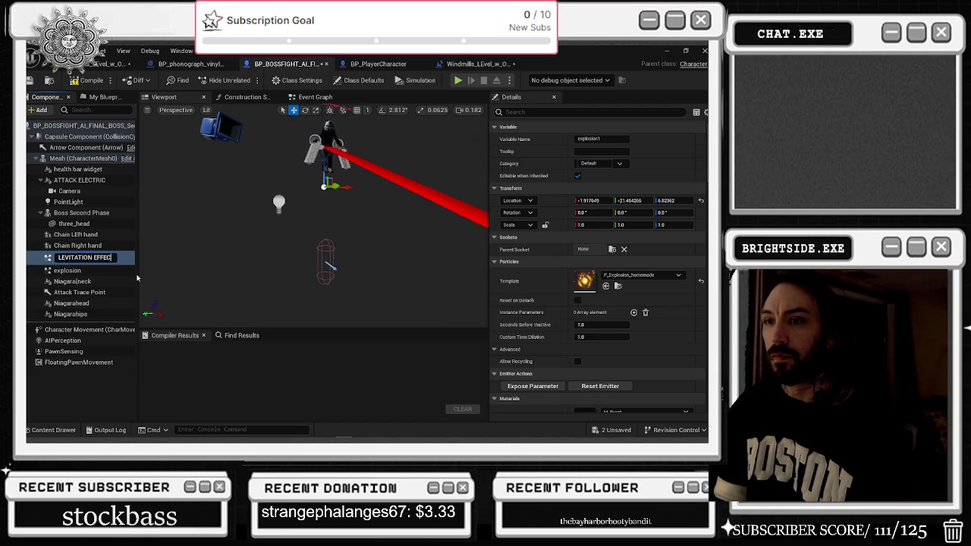
{"action": "type", "text": "T"}
{"action": "key", "text": "Return"}
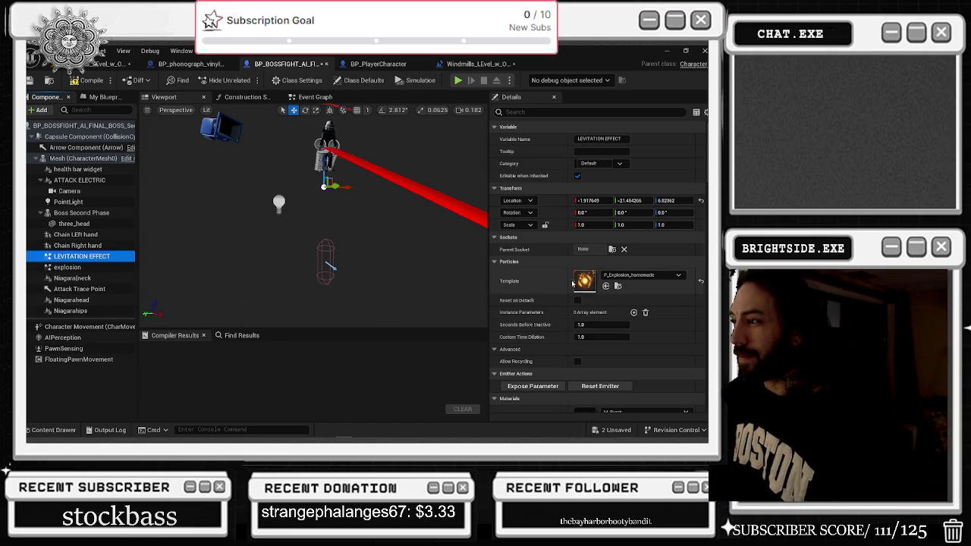
{"action": "left_click", "coordinate": [53, 430]}
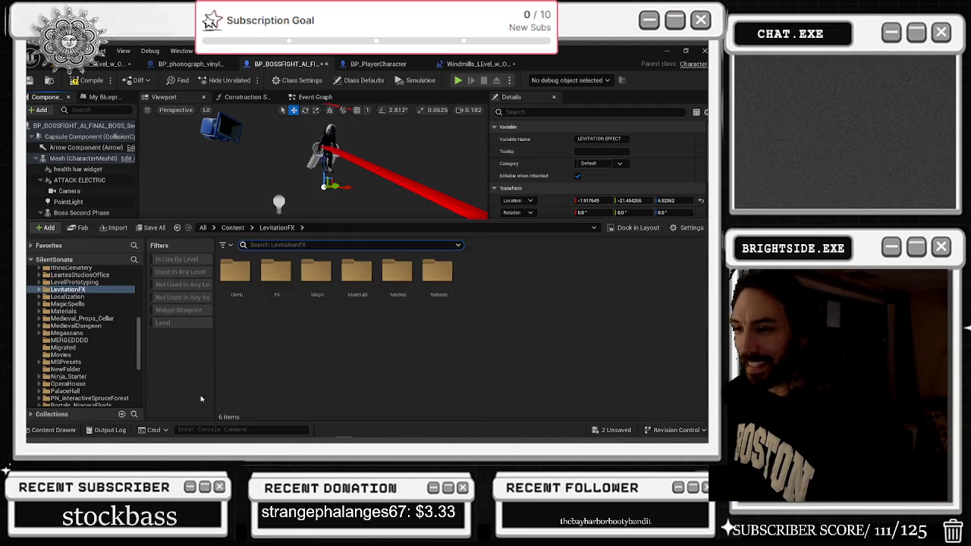
Locate NS_Levitation_Darkness in the LevitationFX/FX folder of Niagara systems, then close the drawer
{"action": "left_click", "coordinate": [38, 430]}
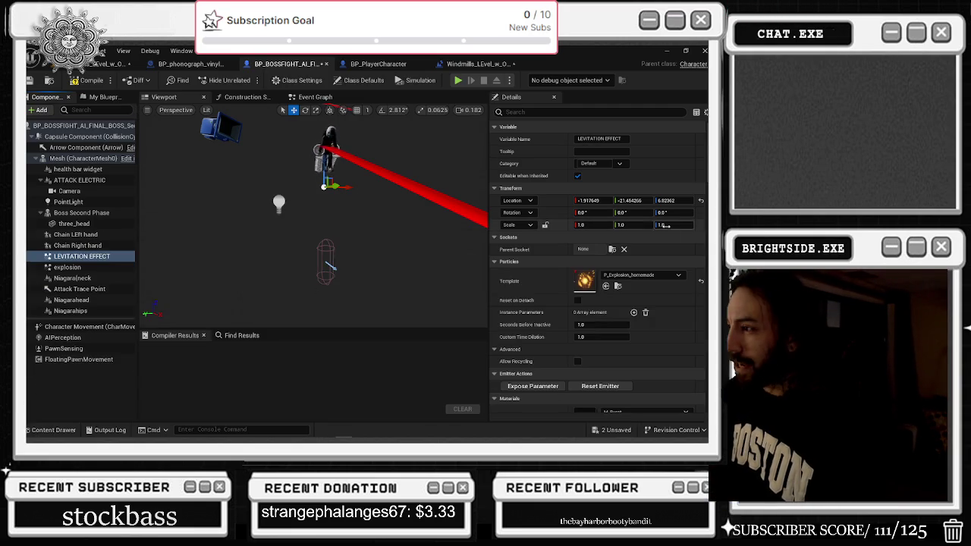
{"action": "left_click", "coordinate": [63, 433]}
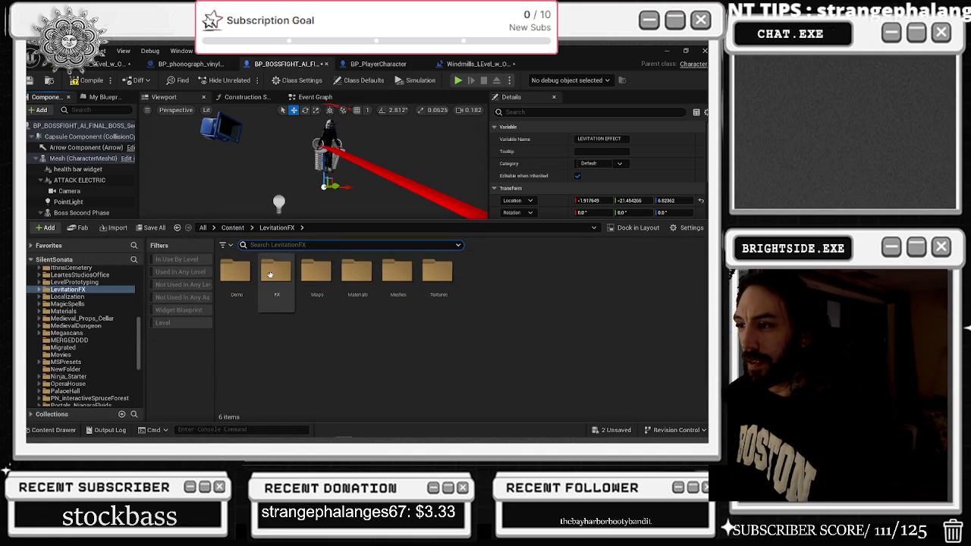
{"action": "double_click", "coordinate": [270, 275]}
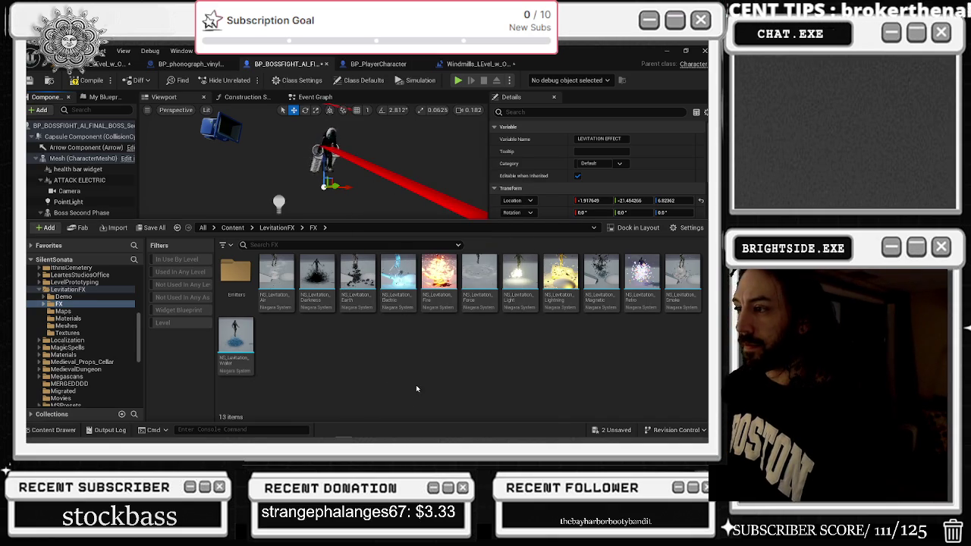
{"action": "left_click", "coordinate": [316, 285]}
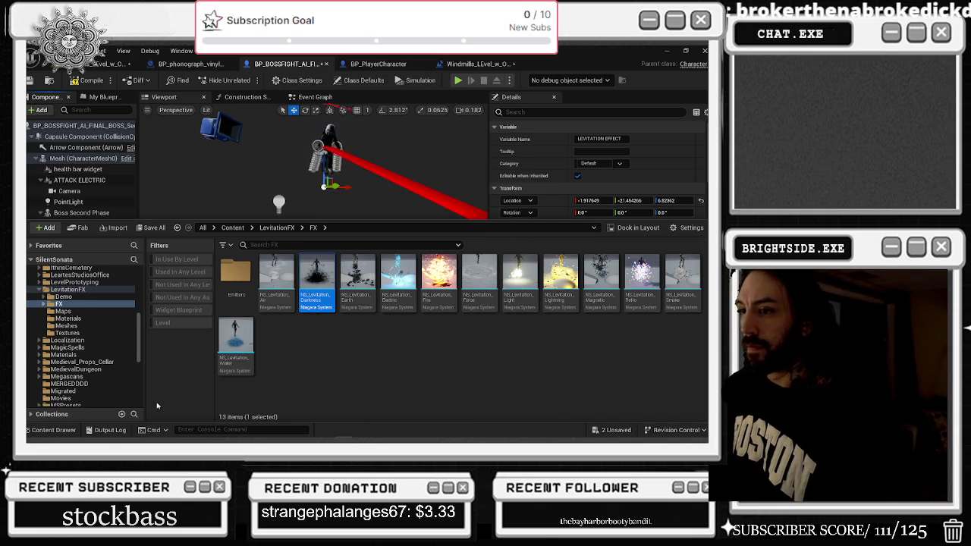
{"action": "left_click", "coordinate": [53, 430]}
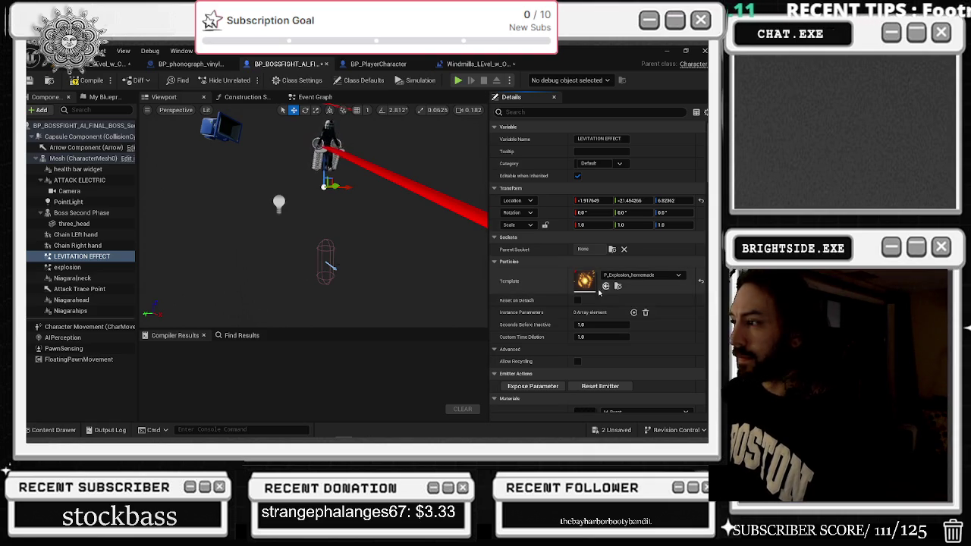
Add a Niagara Particle System Component to the boss blueprint and name it NS_Levitation_Darkness
{"action": "left_click", "coordinate": [40, 110]}
{"action": "type", "text": "s"}
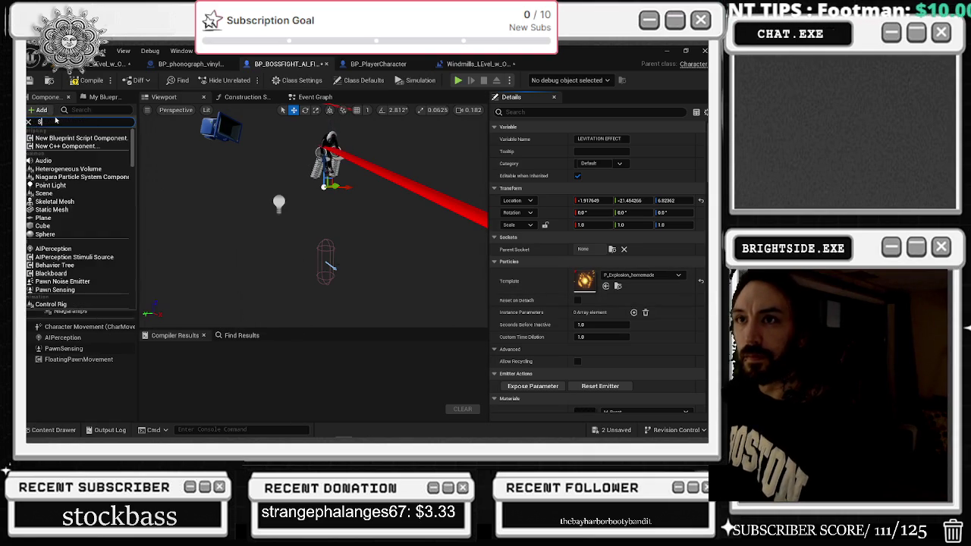
{"action": "type", "text": "ya"}
{"action": "key", "text": "Escape"}
{"action": "key", "text": "BackSpace"}
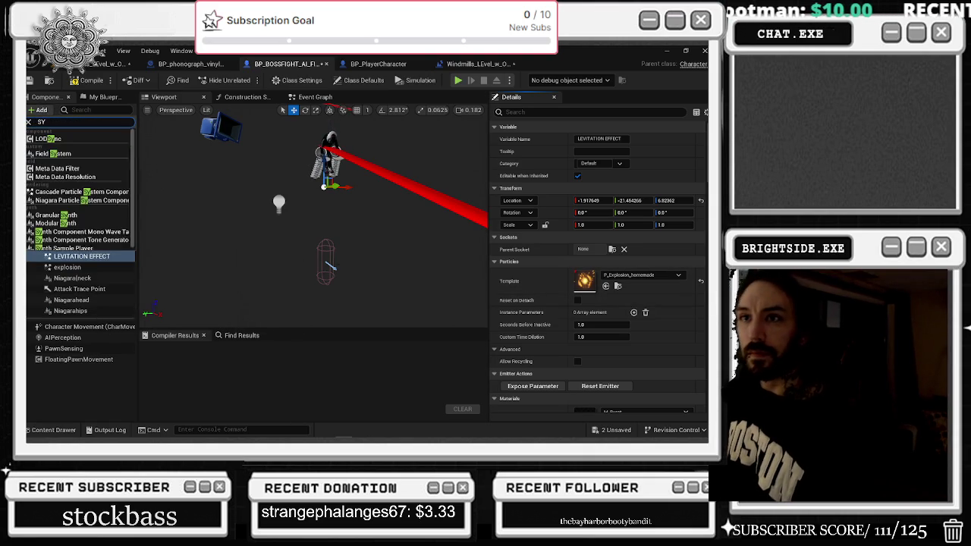
{"action": "type", "text": "s"}
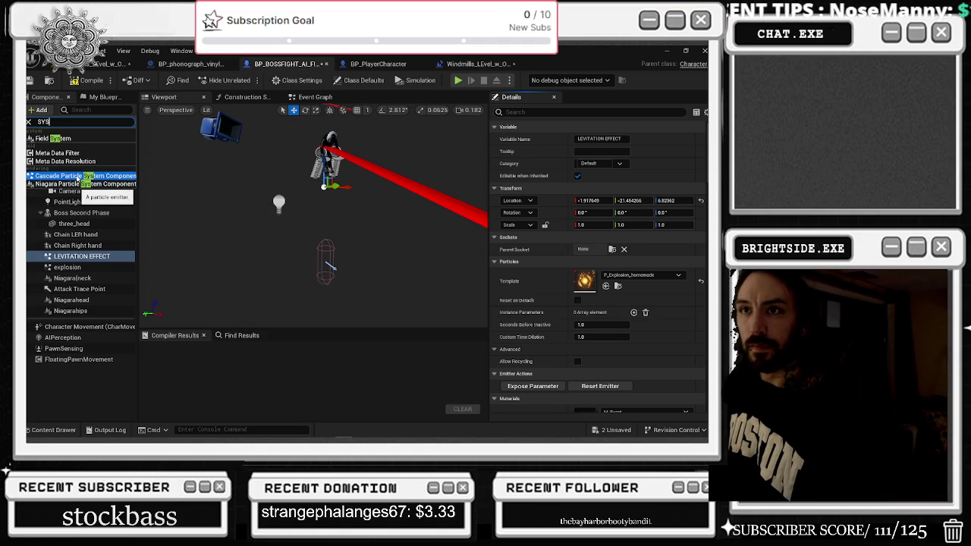
{"action": "key", "text": "BackSpace"}
{"action": "key", "text": "BackSpace"}
{"action": "key", "text": "BackSpace"}
{"action": "type", "text": "em"}
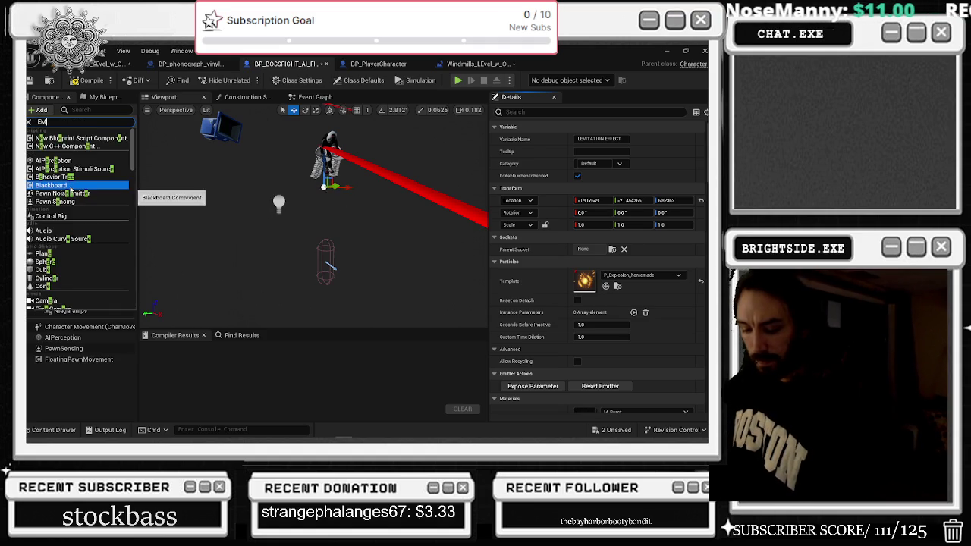
{"action": "key", "text": "Escape"}
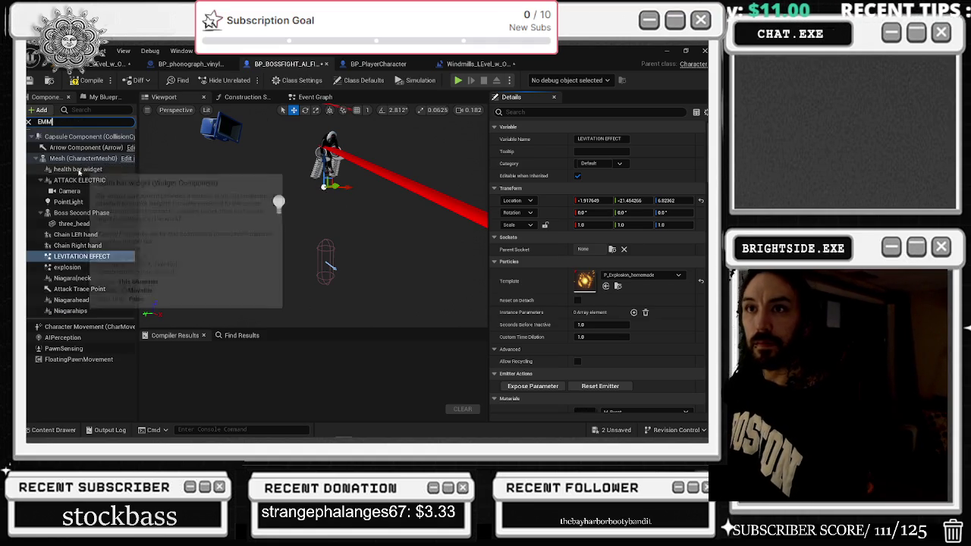
{"action": "left_click", "coordinate": [42, 110]}
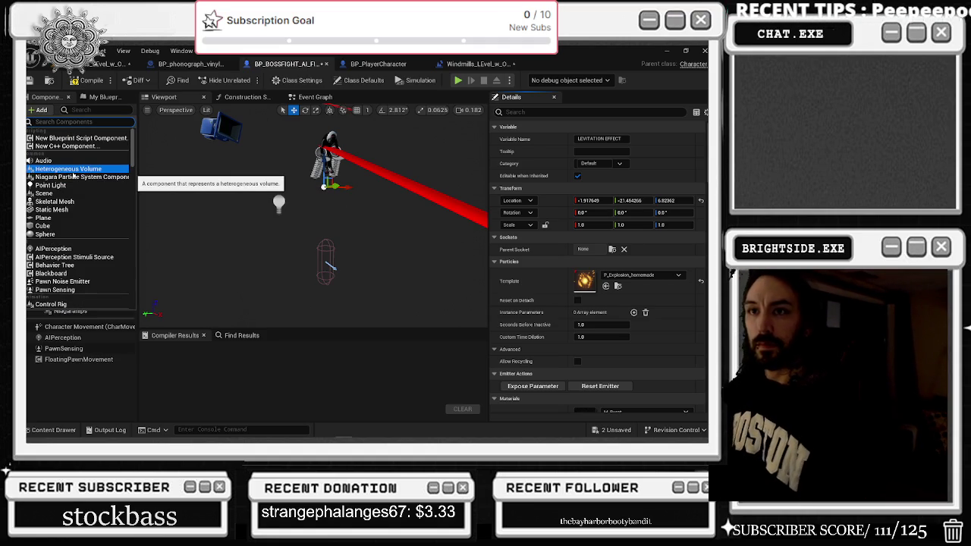
{"action": "type", "text": "NIAg"}
{"action": "key", "text": "Return"}
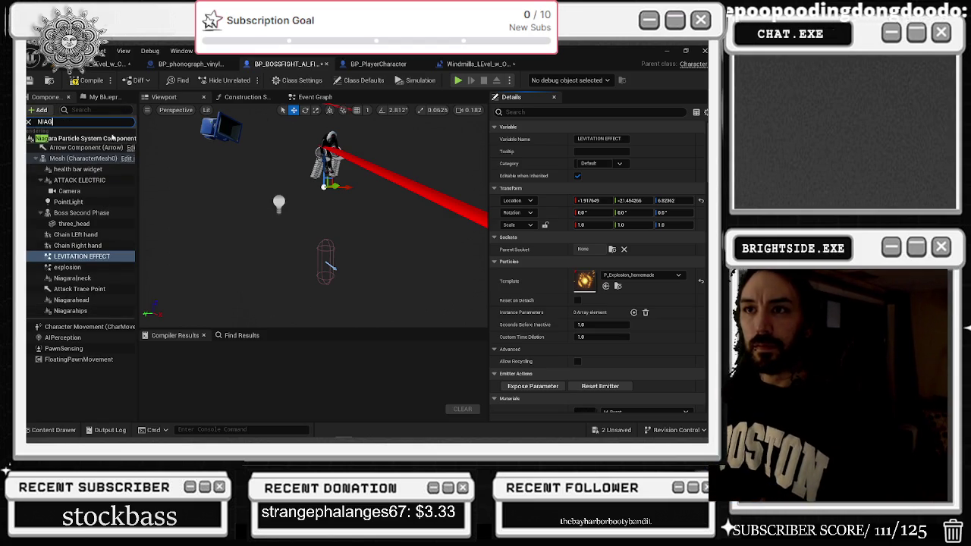
{"action": "left_click", "coordinate": [112, 138]}
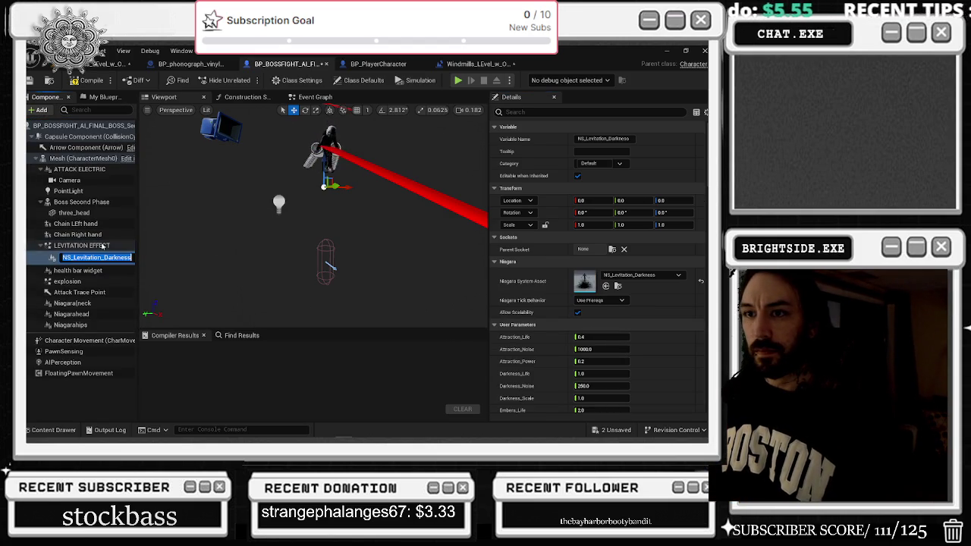
{"action": "key", "text": "Return"}
Frame the new levitation effect, try a STAT console command, and raise it to Z about -100.9
{"action": "key", "text": "f"}
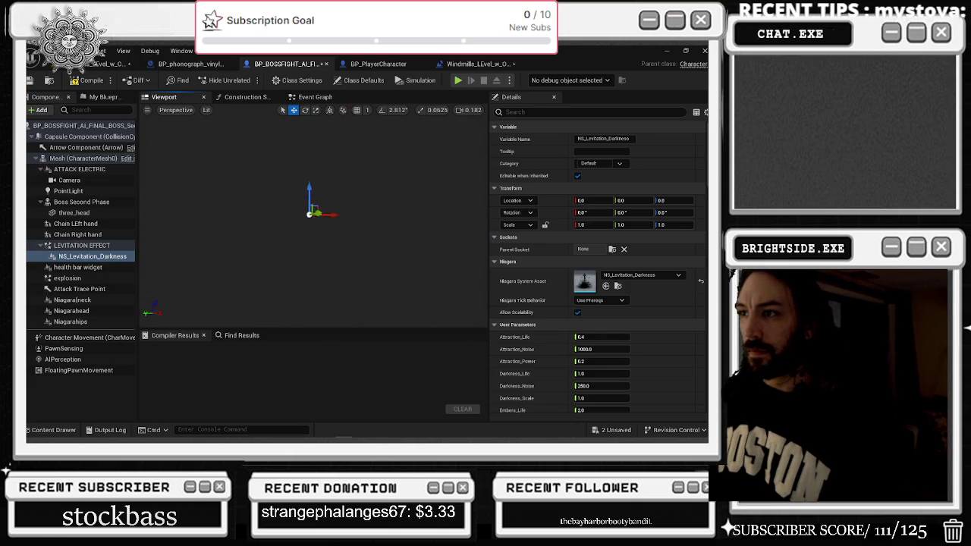
{"action": "scroll", "coordinate": [291, 158], "scroll_direction": "down", "scroll_amount": 5}
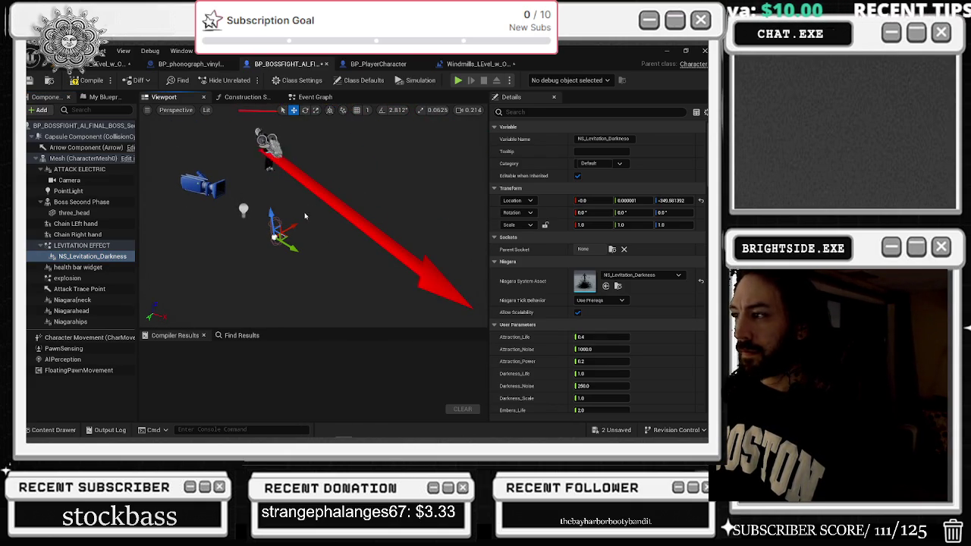
{"action": "key", "text": "f"}
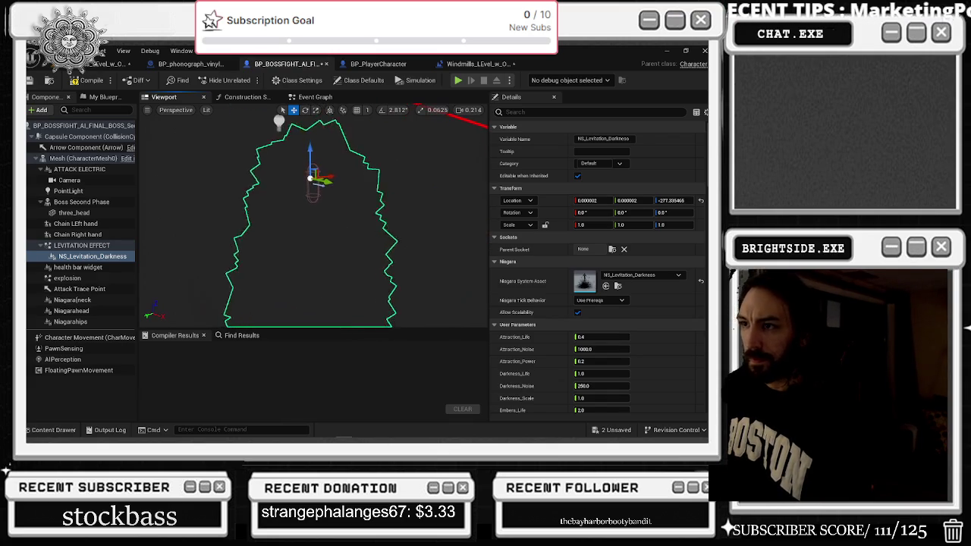
{"action": "key", "text": "grave"}
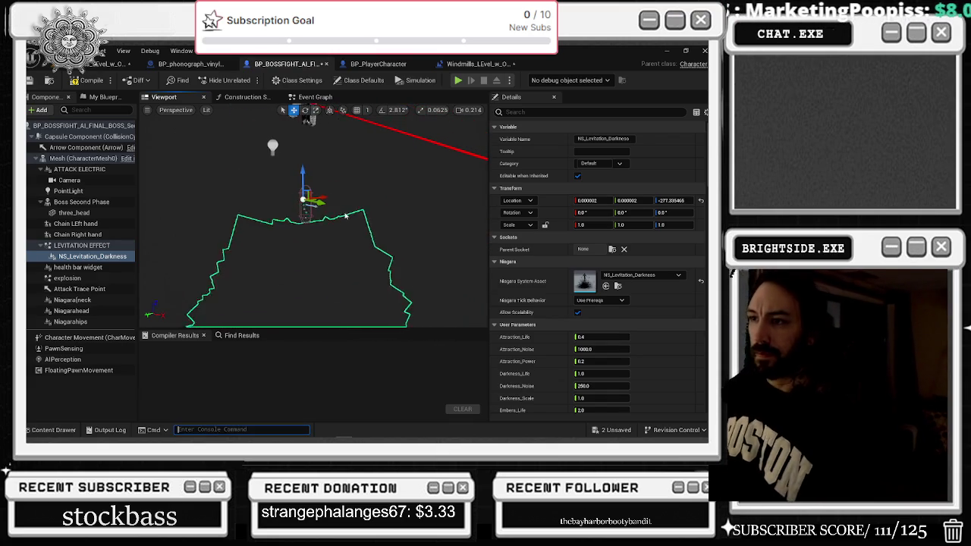
{"action": "type", "text": "STAT F"}
{"action": "key", "text": "Escape"}
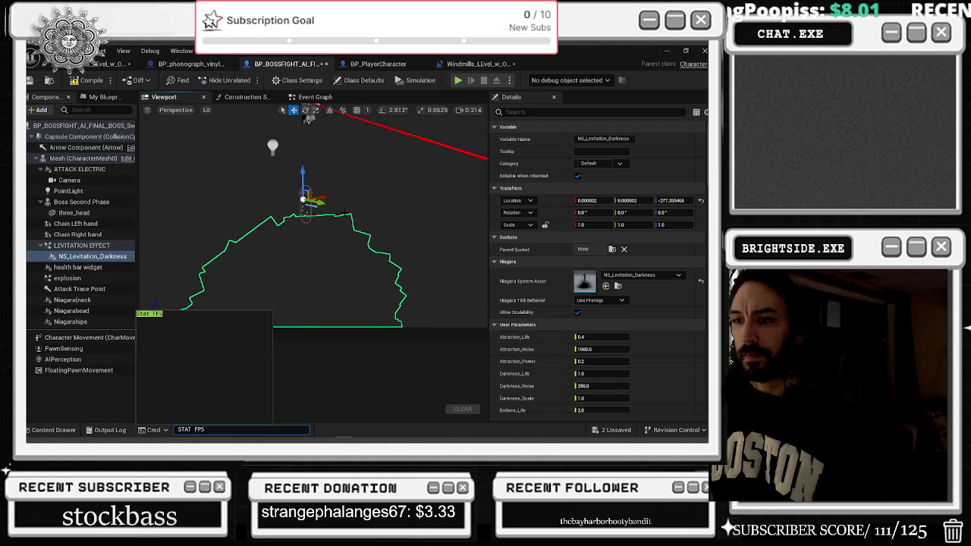
{"action": "scroll", "coordinate": [347, 213], "scroll_direction": "up", "scroll_amount": 2}
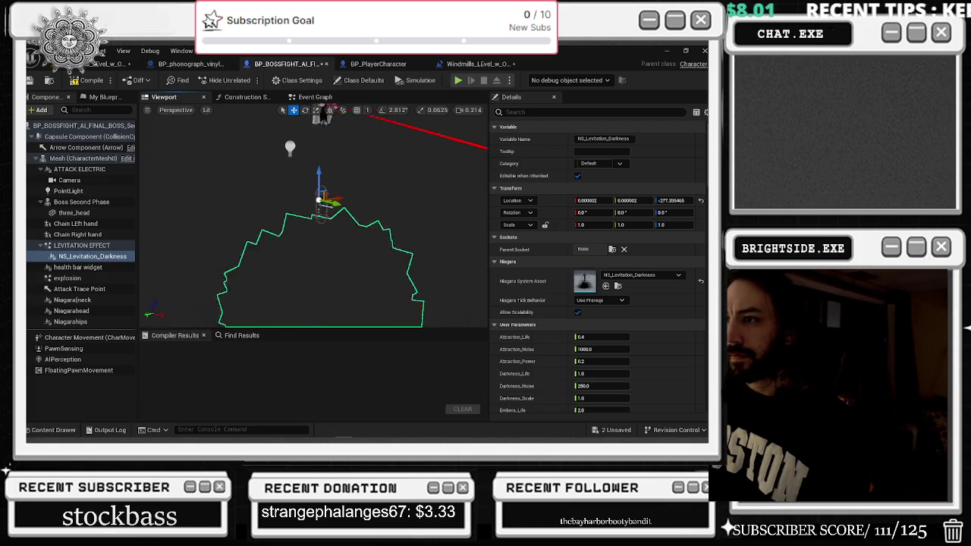
{"action": "left_click_drag", "start_coordinate": [346, 201], "coordinate": [347, 156]}
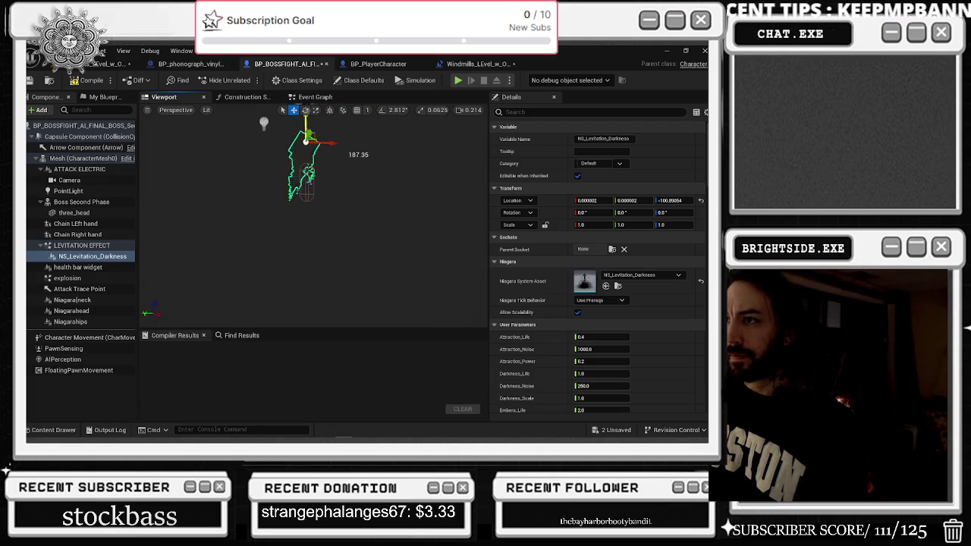
{"action": "scroll", "coordinate": [316, 168], "scroll_direction": "down", "scroll_amount": 2}
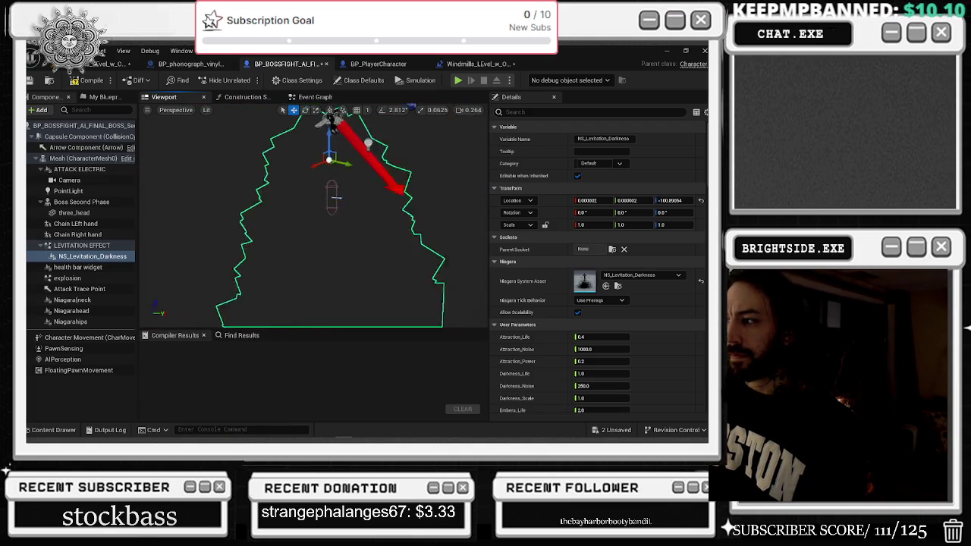
{"action": "mouse_move", "coordinate": [331, 161]}
{"action": "left_mouse_down"}
{"action": "mouse_move", "coordinate": [332, 129]}
{"action": "mouse_move", "coordinate": [261, 149]}
{"action": "left_mouse_up"}
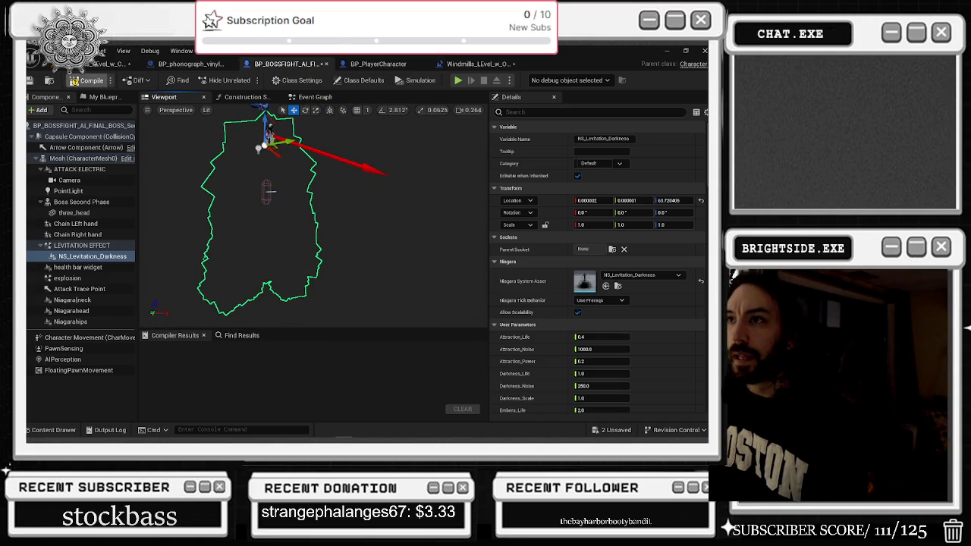
Check the level, Windmills Level Blueprint and player character graph, then return to the boss preview
{"action": "left_click", "coordinate": [110, 64]}
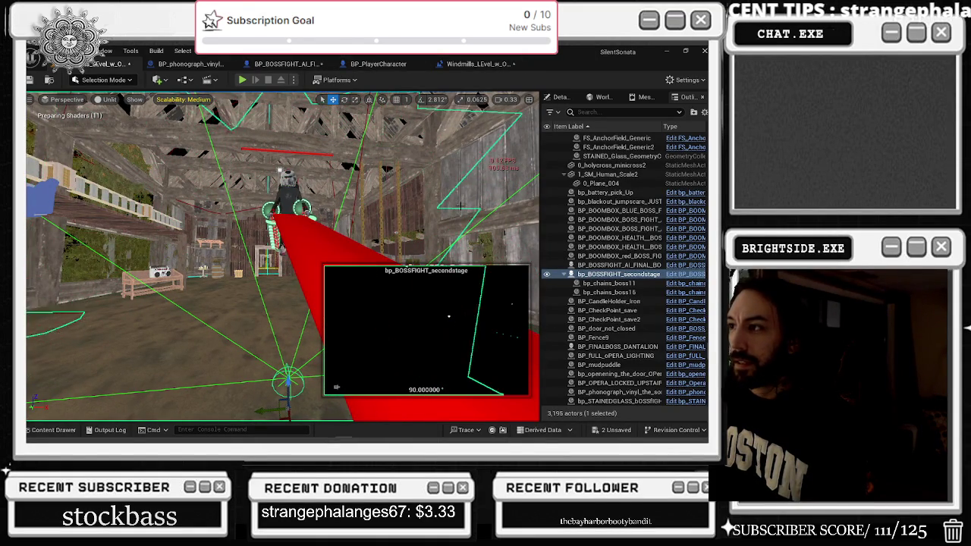
{"action": "left_click", "coordinate": [480, 65]}
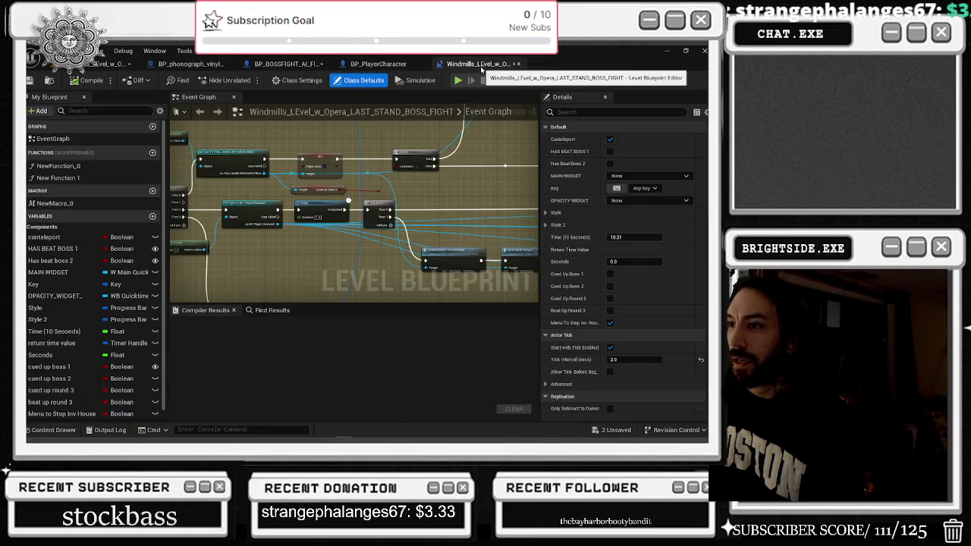
{"action": "left_click", "coordinate": [376, 66]}
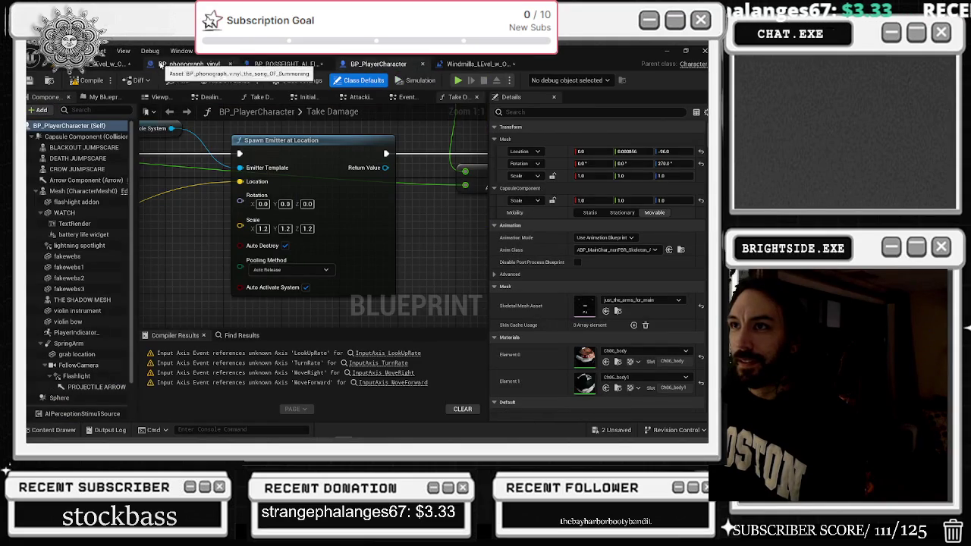
{"action": "left_click", "coordinate": [285, 63]}
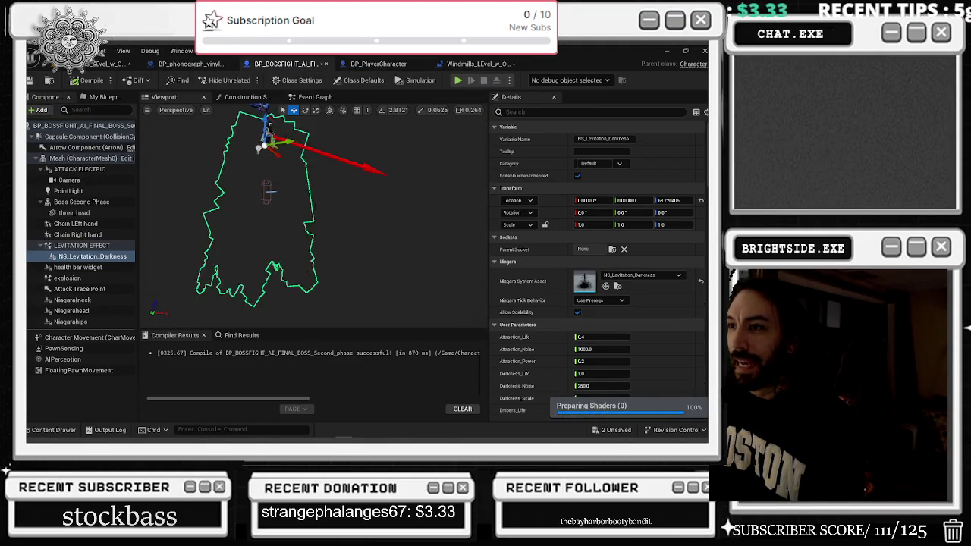
{"action": "mouse_move", "coordinate": [312, 206]}
{"action": "left_mouse_down"}
{"action": "mouse_move", "coordinate": [368, 228]}
{"action": "mouse_move", "coordinate": [419, 311]}
{"action": "mouse_move", "coordinate": [391, 243]}
{"action": "left_mouse_up"}
Set Attraction_Noise to 9000, save the boss blueprint, and view the boss in the level
{"action": "double_click", "coordinate": [600, 349]}
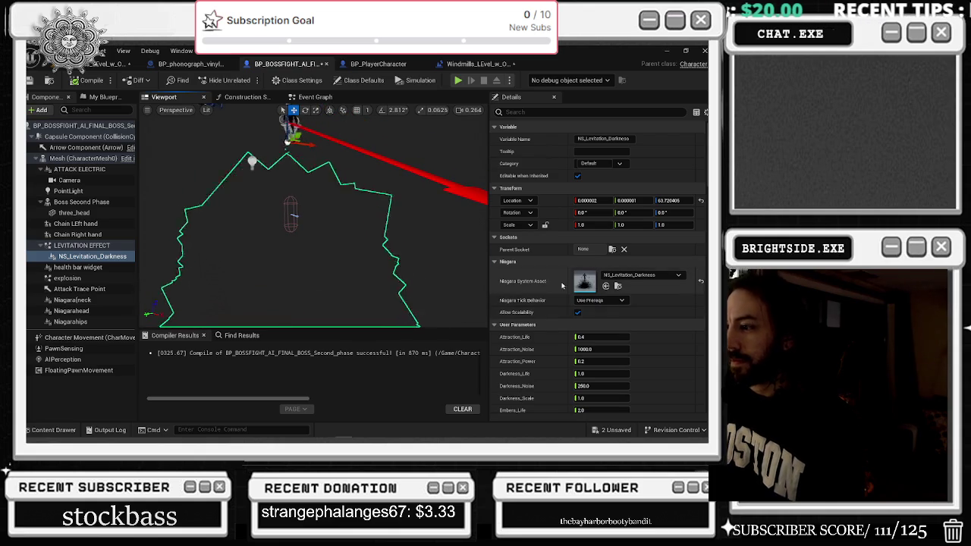
{"action": "type", "text": "9000"}
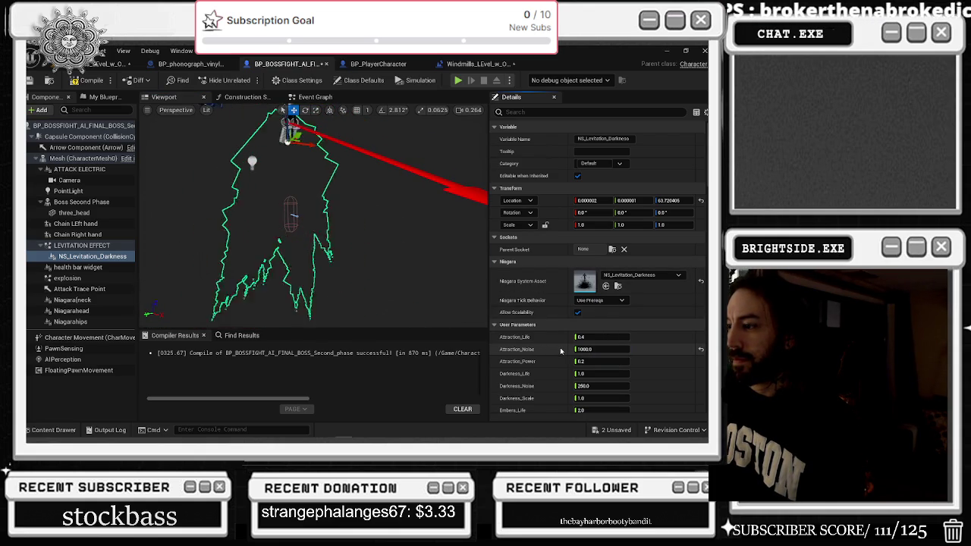
{"action": "scroll", "coordinate": [560, 351], "scroll_direction": "down", "scroll_amount": 2}
{"action": "scroll", "coordinate": [564, 356], "scroll_direction": "down", "scroll_amount": 1}
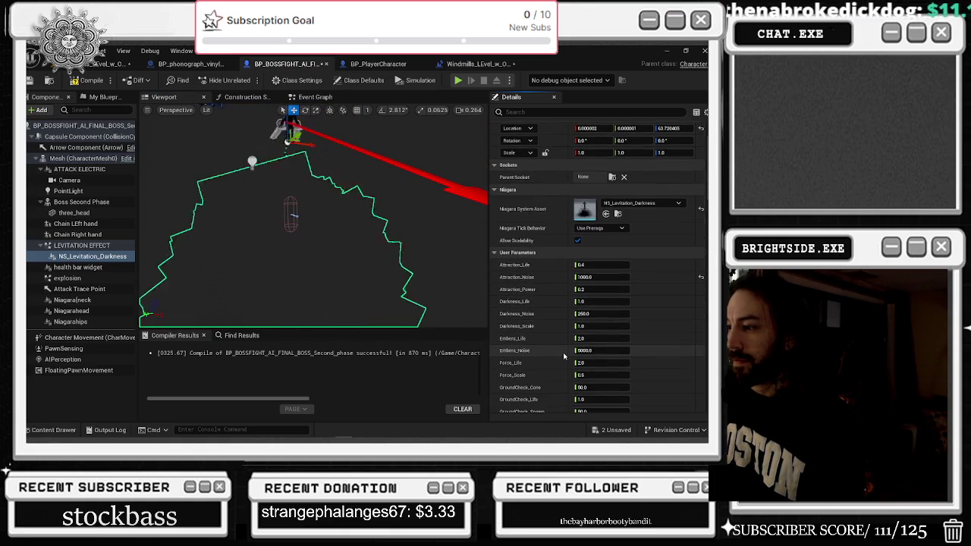
{"action": "scroll", "coordinate": [564, 356], "scroll_direction": "down", "scroll_amount": 2}
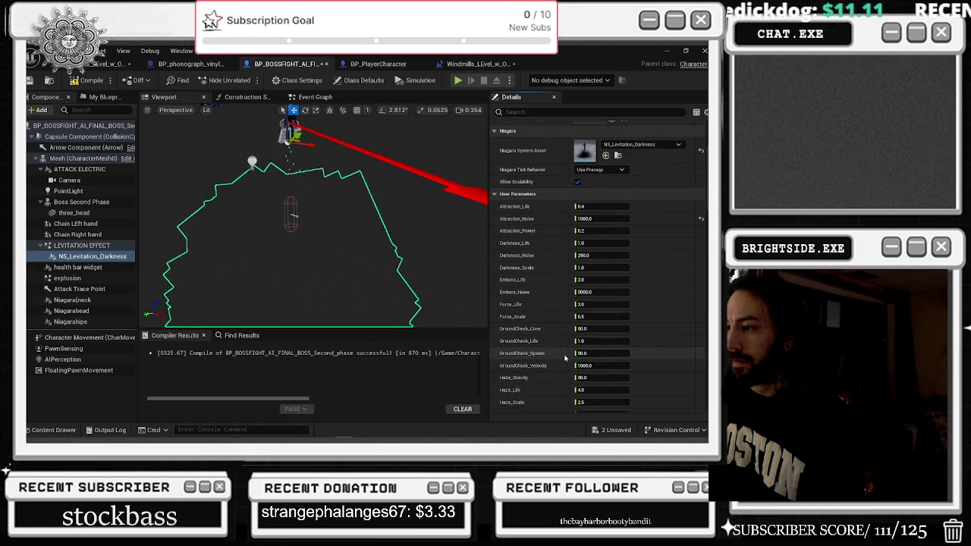
{"action": "scroll", "coordinate": [565, 357], "scroll_direction": "down", "scroll_amount": 2}
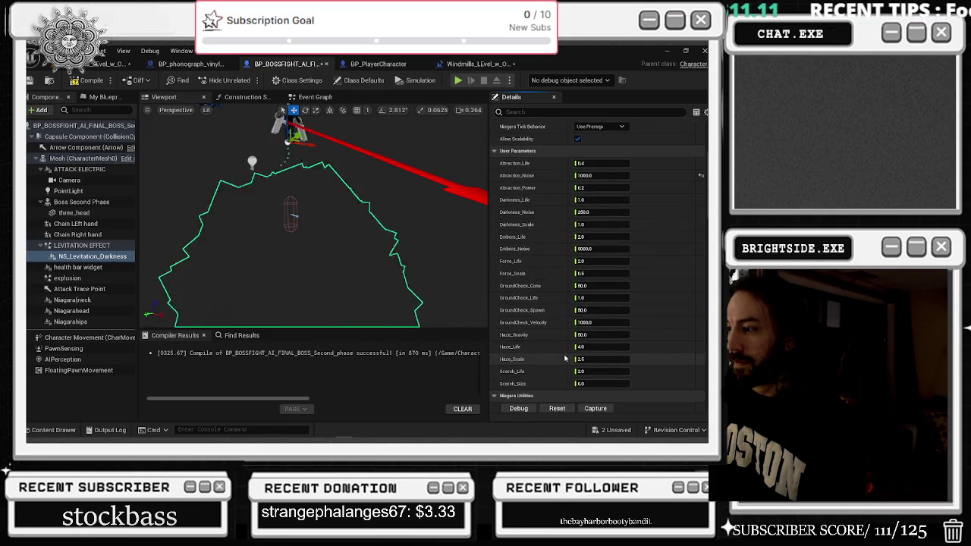
{"action": "scroll", "coordinate": [566, 358], "scroll_direction": "down", "scroll_amount": 3}
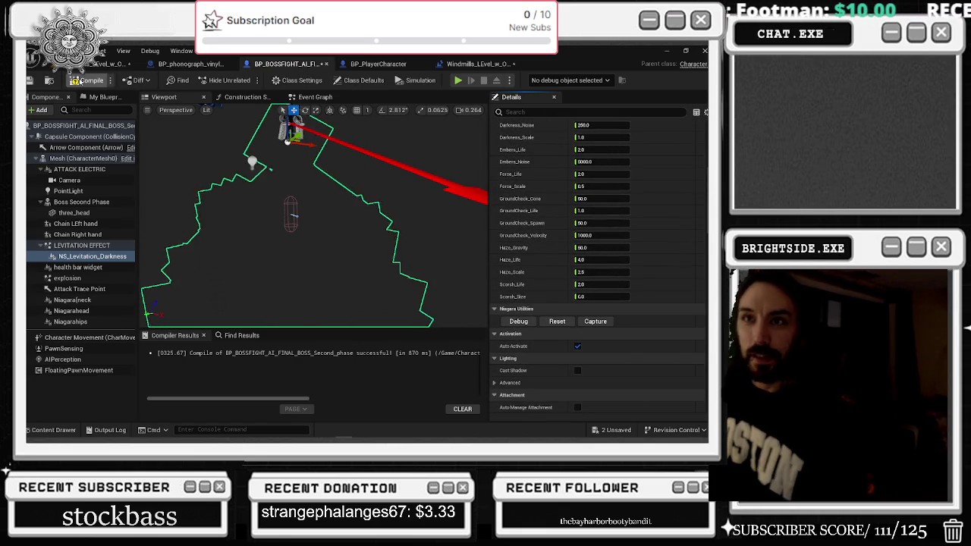
{"action": "key", "text": "ctrl+s"}
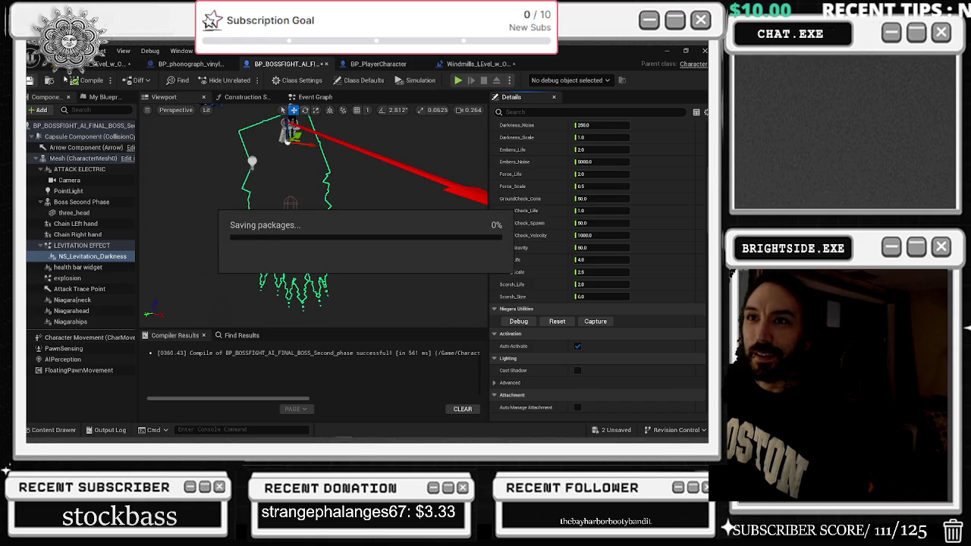
{"action": "left_click", "coordinate": [106, 64]}
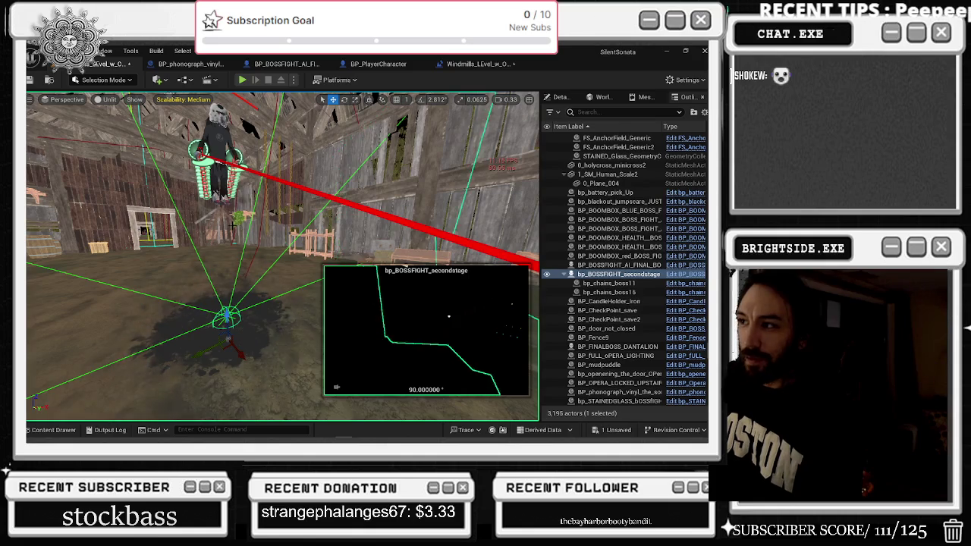
Set Attraction_Noise to 5.0 and preview the levitating boss in the level
{"action": "key", "text": "ctrl+e"}
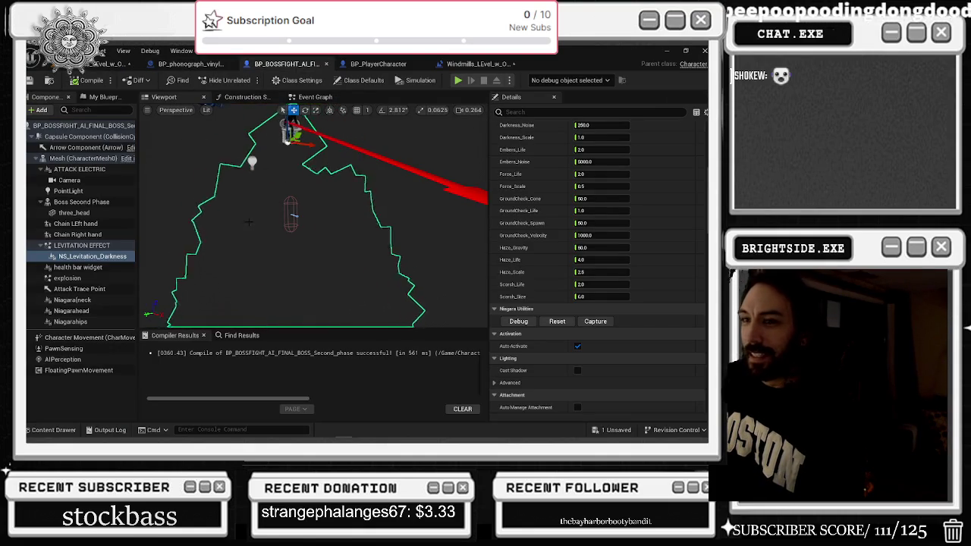
{"action": "scroll", "coordinate": [592, 163], "scroll_direction": "up", "scroll_amount": 5}
{"action": "type", "text": "0"}
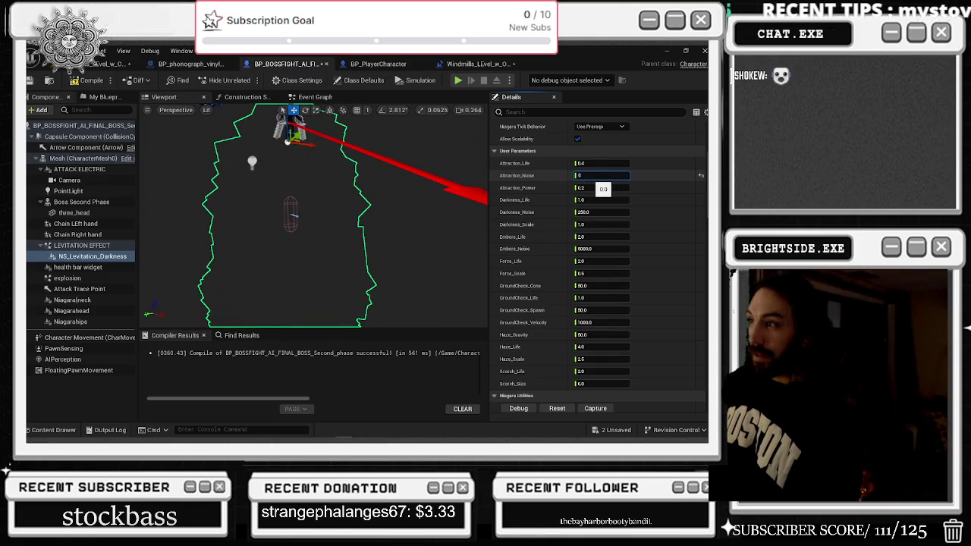
{"action": "key", "text": "Return"}
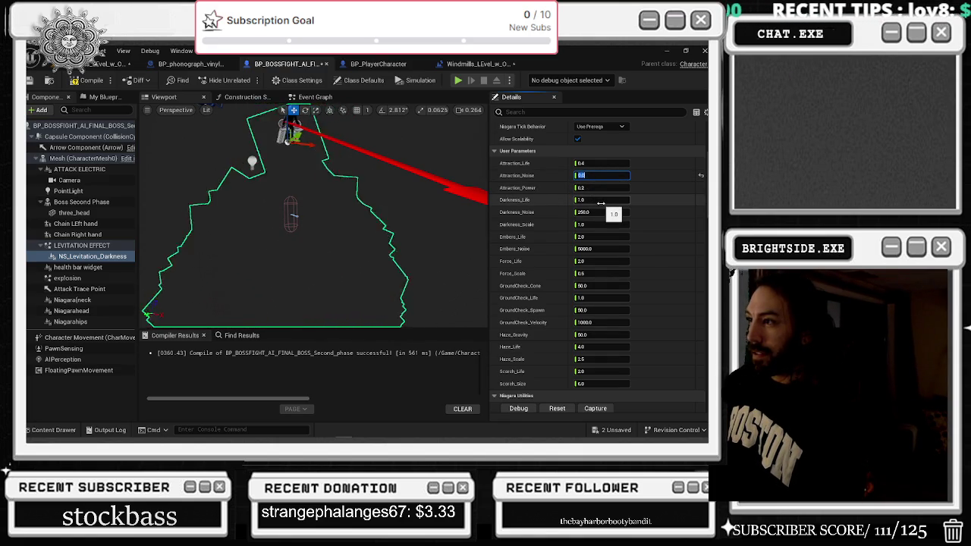
{"action": "key", "text": "Return"}
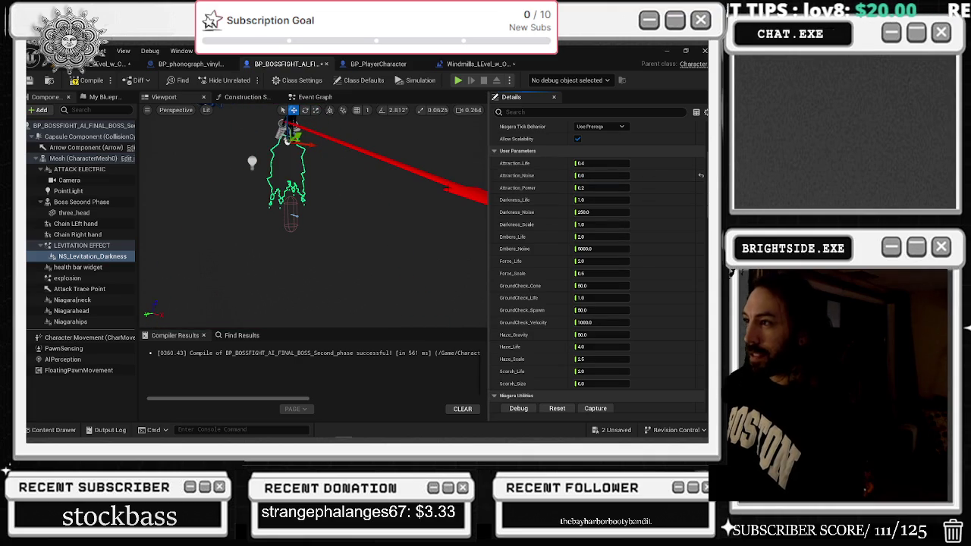
{"action": "key", "text": "ctrl+z"}
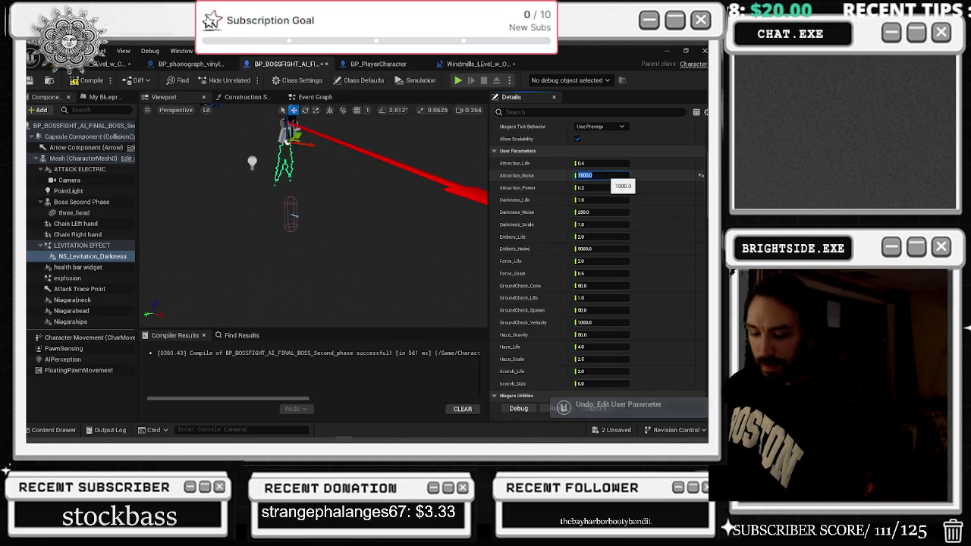
{"action": "type", "text": "5"}
{"action": "key", "text": "Return"}
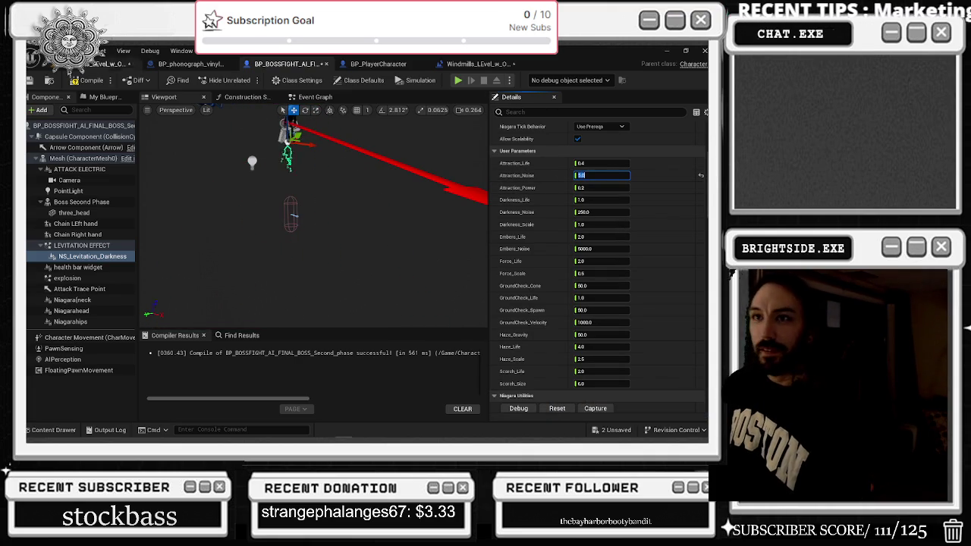
{"action": "left_click", "coordinate": [89, 66]}
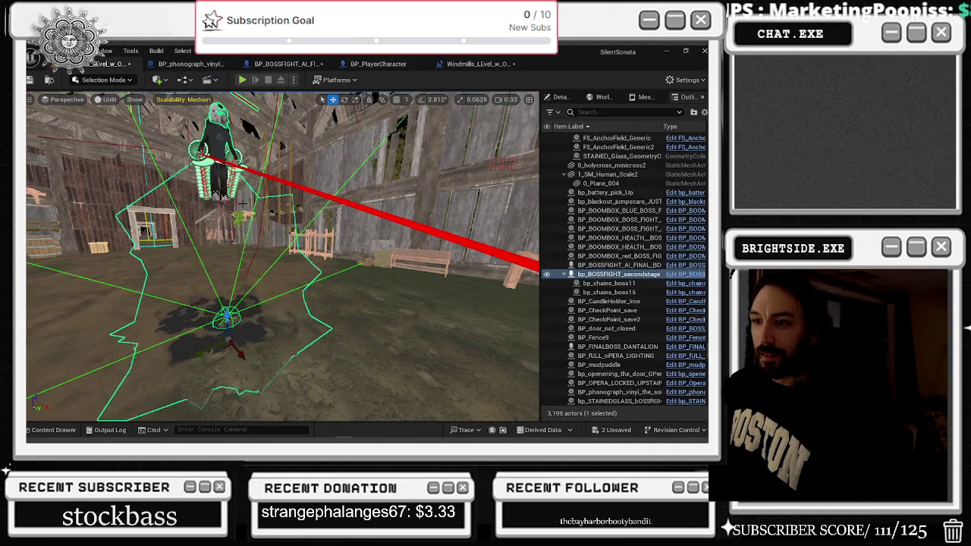
{"action": "left_click_drag", "start_coordinate": [342, 203], "coordinate": [326, 205]}
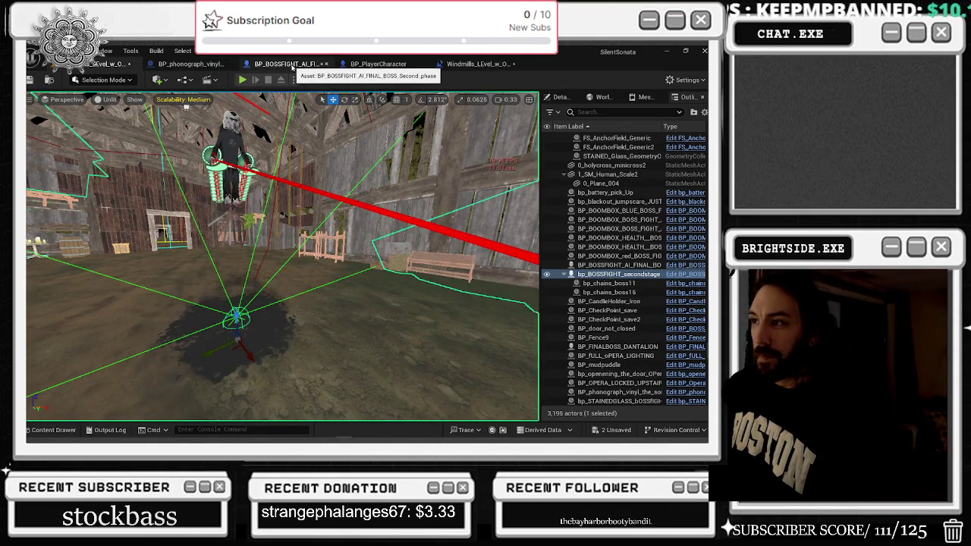
Set Darkness_Noise 6.0, Embers_Noise 1.0 and GroundCheck_Velocity 1.0, then compile the boss blueprint
{"action": "left_click", "coordinate": [292, 65]}
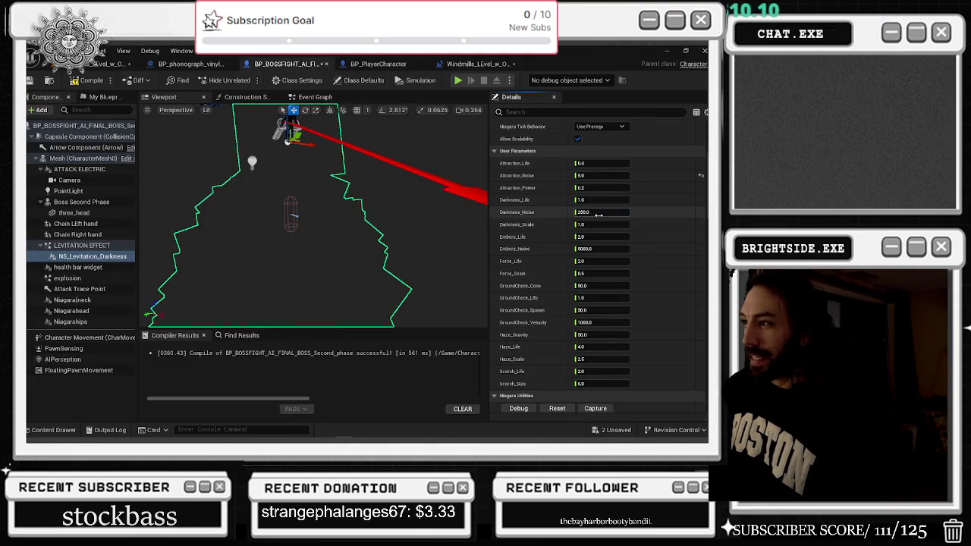
{"action": "left_click", "coordinate": [599, 212]}
{"action": "type", "text": "4"}
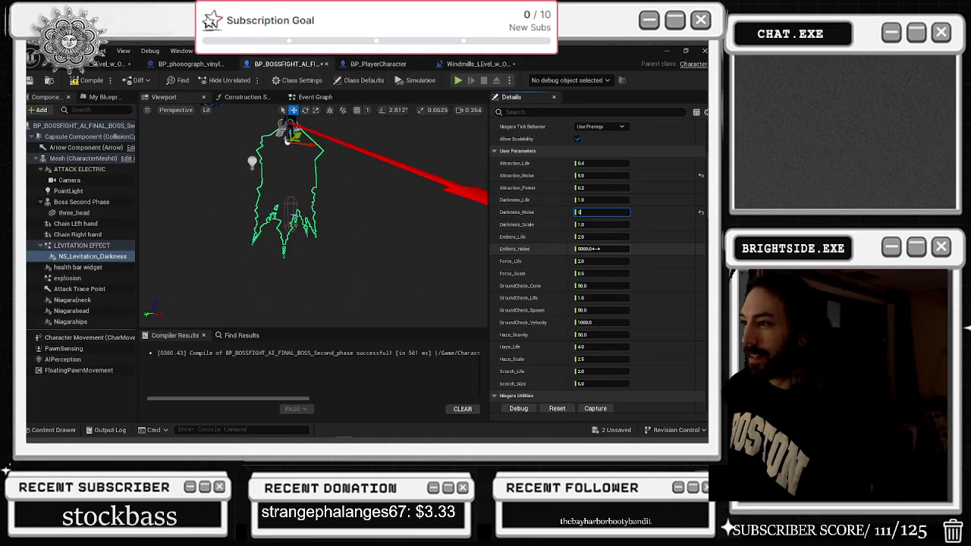
{"action": "type", "text": "1"}
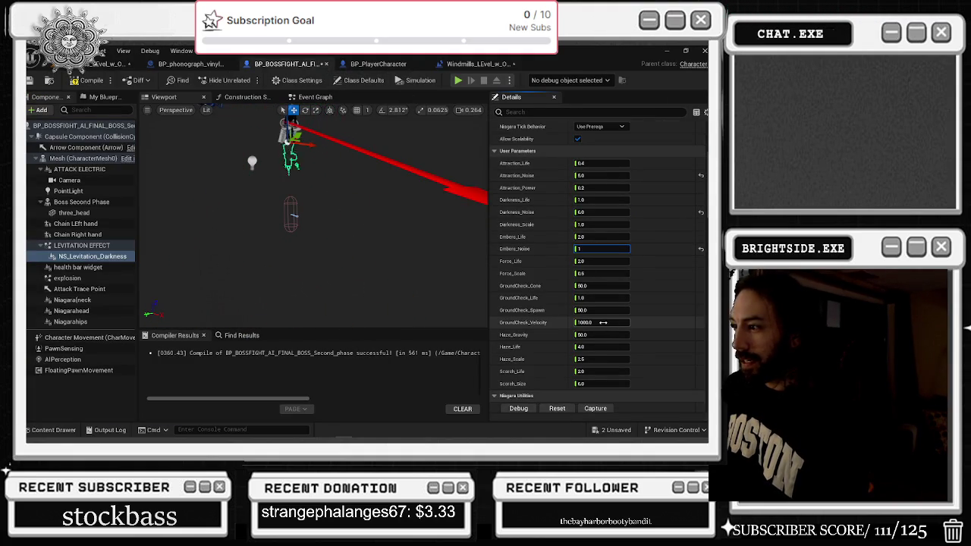
{"action": "type", "text": "1"}
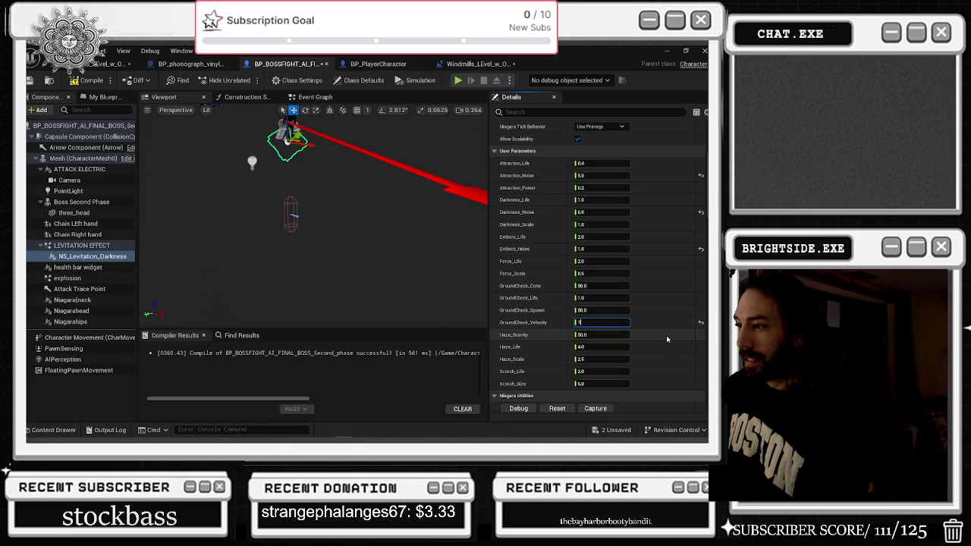
{"action": "key", "text": "Return"}
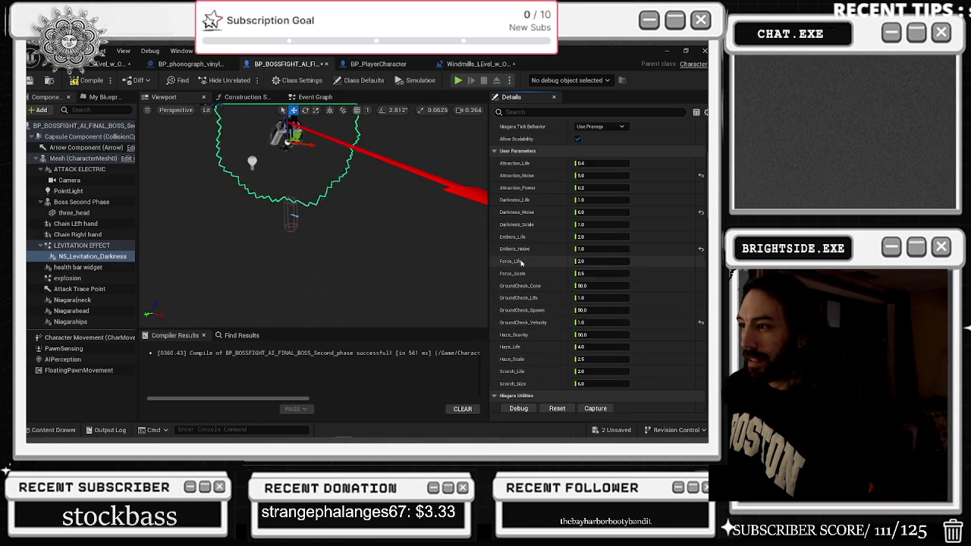
{"action": "left_click", "coordinate": [90, 79]}
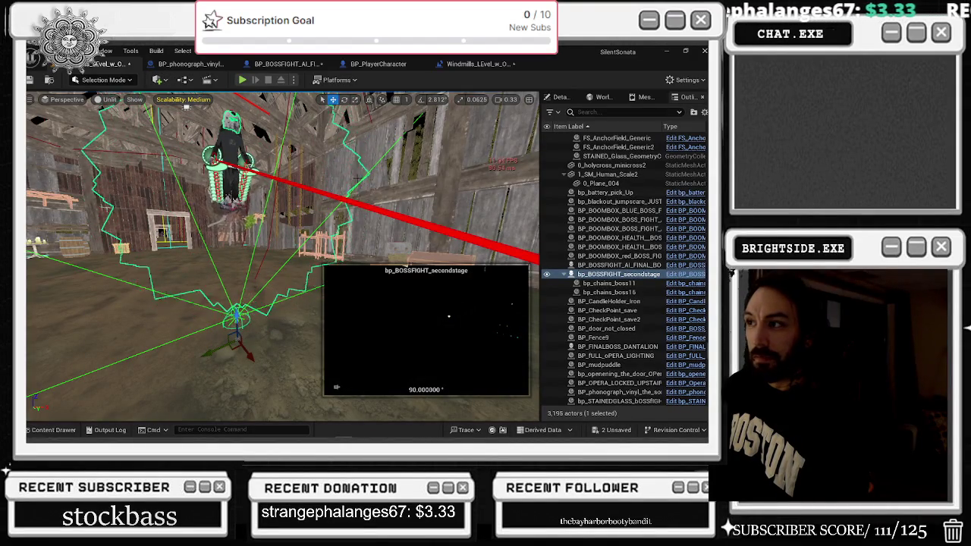
Orbit around the boss in the level and blueprint preview, ending on the effect's settings
{"action": "mouse_move", "coordinate": [187, 106]}
{"action": "left_mouse_down"}
{"action": "mouse_move", "coordinate": [258, 129]}
{"action": "mouse_move", "coordinate": [212, 114]}
{"action": "mouse_move", "coordinate": [225, 183]}
{"action": "left_mouse_up"}
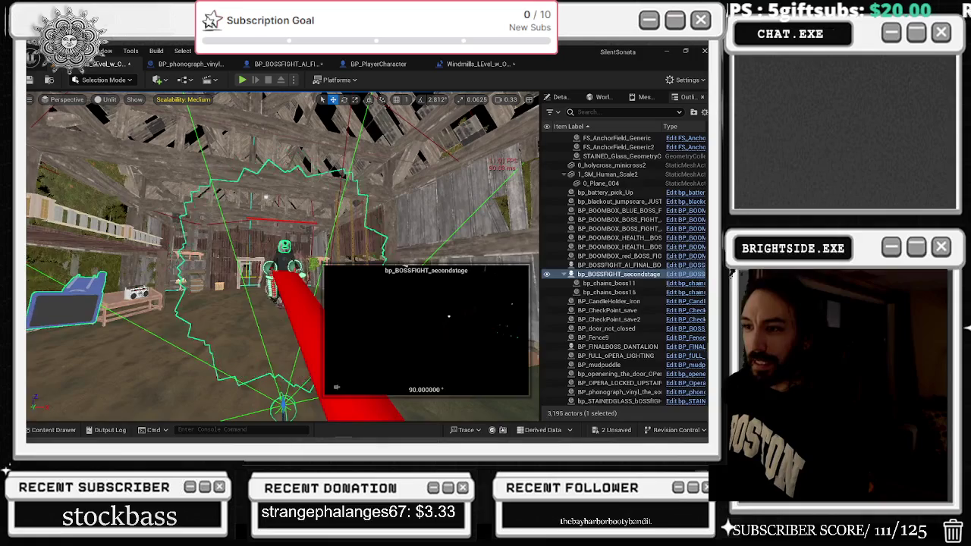
{"action": "left_click", "coordinate": [286, 64]}
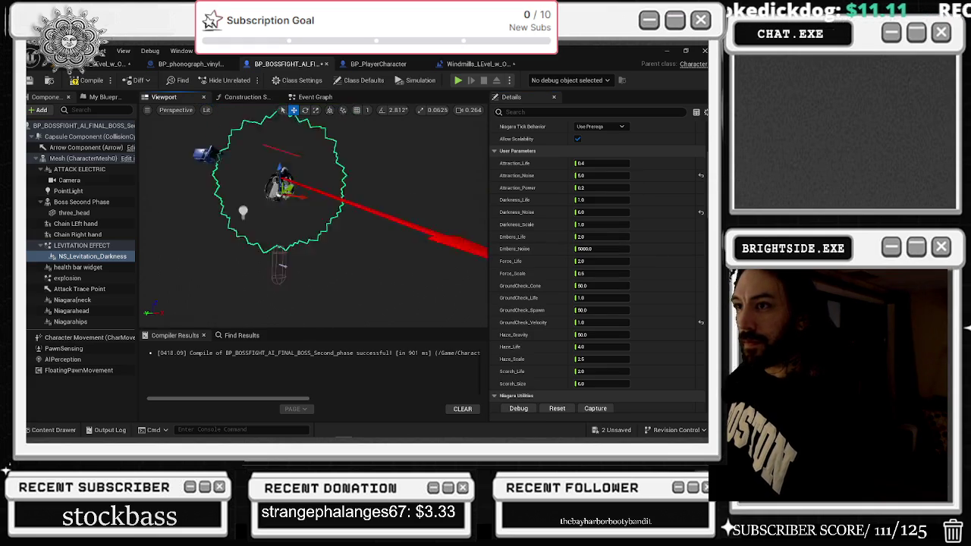
{"action": "left_click_drag", "start_coordinate": [311, 220], "coordinate": [311, 175]}
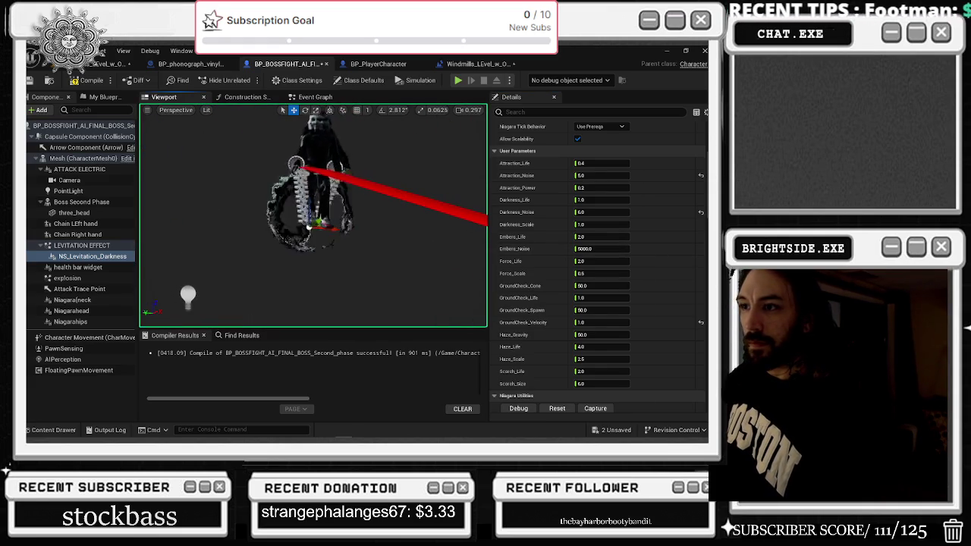
{"action": "scroll", "coordinate": [312, 216], "scroll_direction": "down", "scroll_amount": 5}
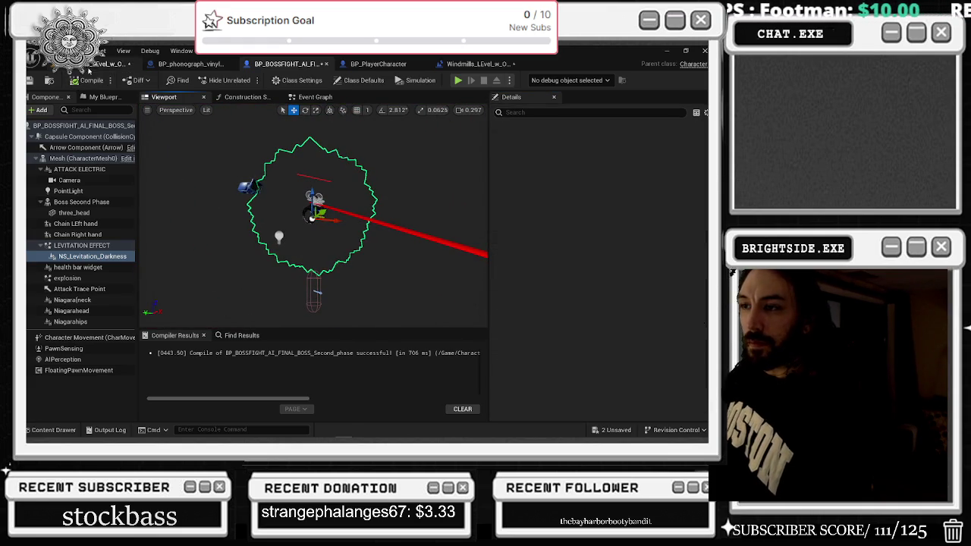
{"action": "left_click", "coordinate": [114, 64]}
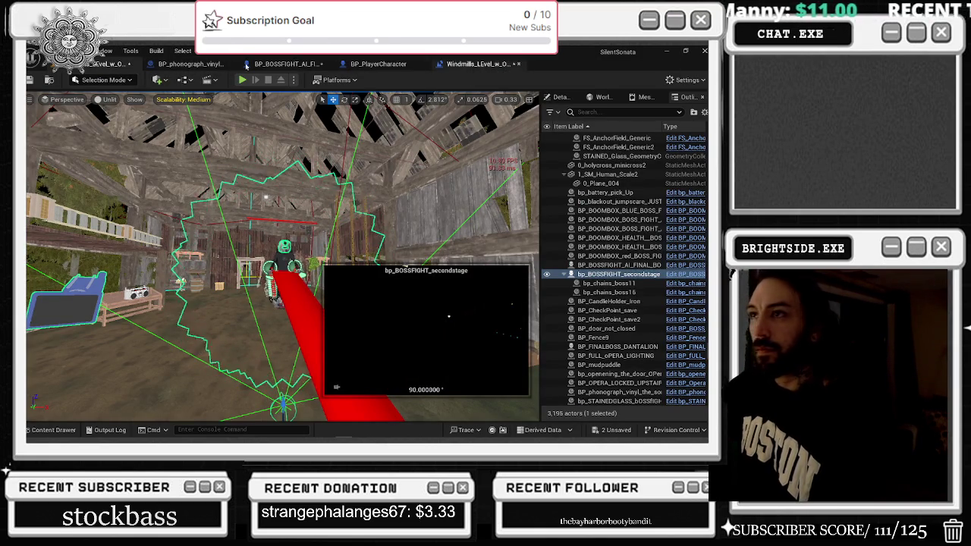
{"action": "left_click", "coordinate": [288, 63]}
{"action": "scroll", "coordinate": [575, 163], "scroll_direction": "up", "scroll_amount": 5}
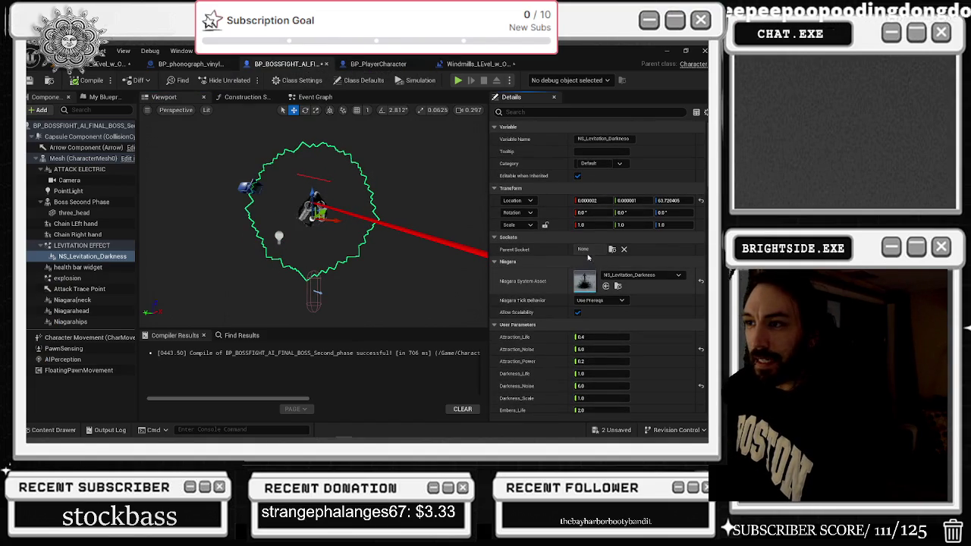
Maximize the NS_Levitation_Darkness editor and review NE_Lead_Down's emitter settings
{"action": "left_click", "coordinate": [410, 202]}
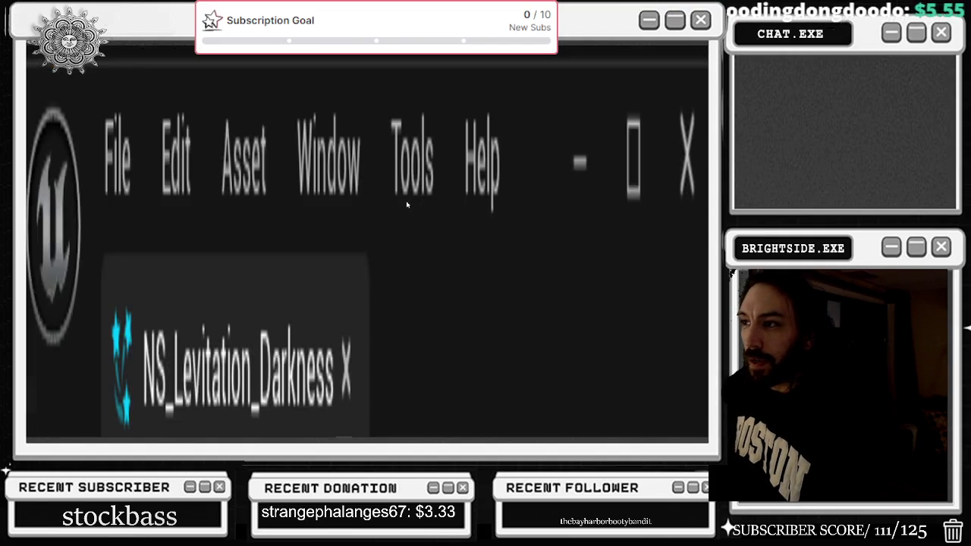
{"action": "scroll", "coordinate": [236, 179], "scroll_direction": "up", "scroll_amount": 5}
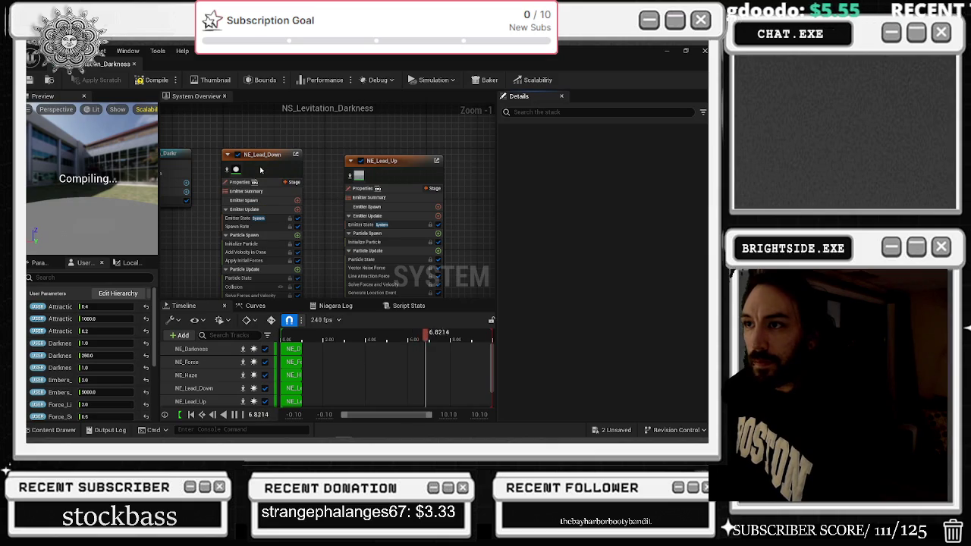
{"action": "left_click", "coordinate": [260, 170]}
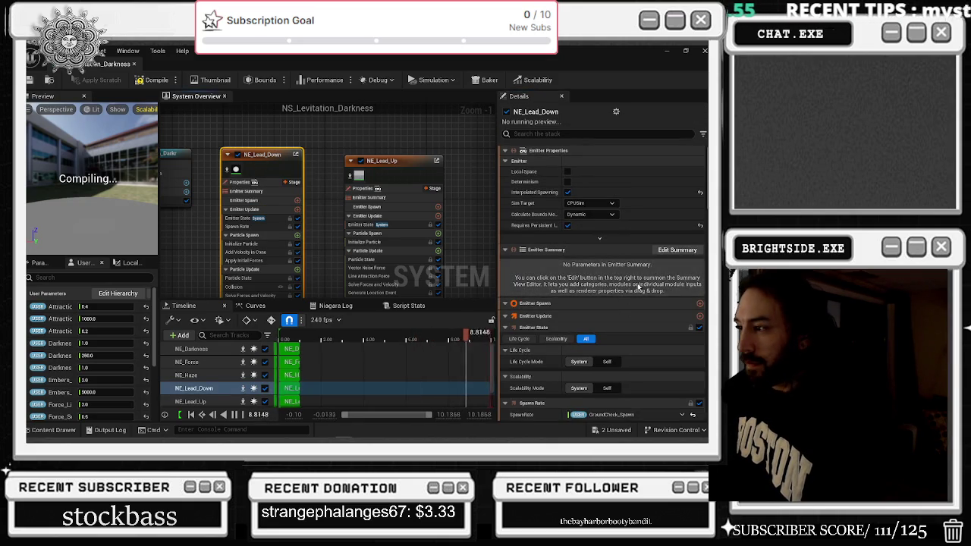
{"action": "scroll", "coordinate": [639, 289], "scroll_direction": "down", "scroll_amount": 8}
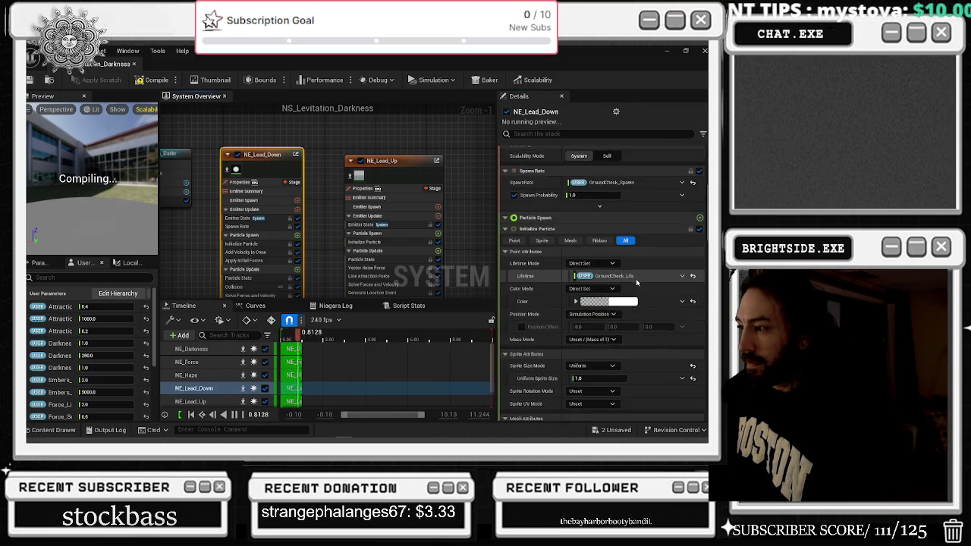
{"action": "scroll", "coordinate": [637, 282], "scroll_direction": "down", "scroll_amount": 5}
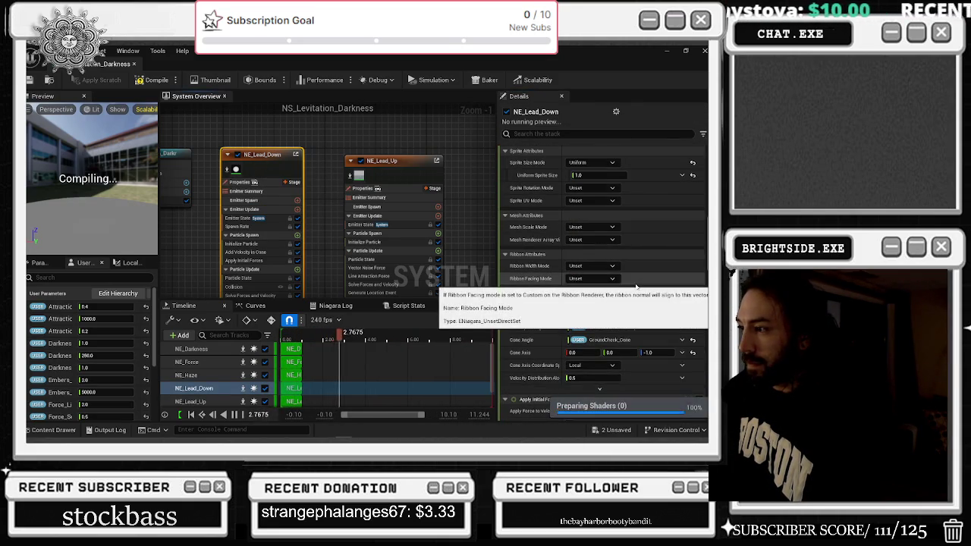
{"action": "scroll", "coordinate": [637, 287], "scroll_direction": "down", "scroll_amount": 6}
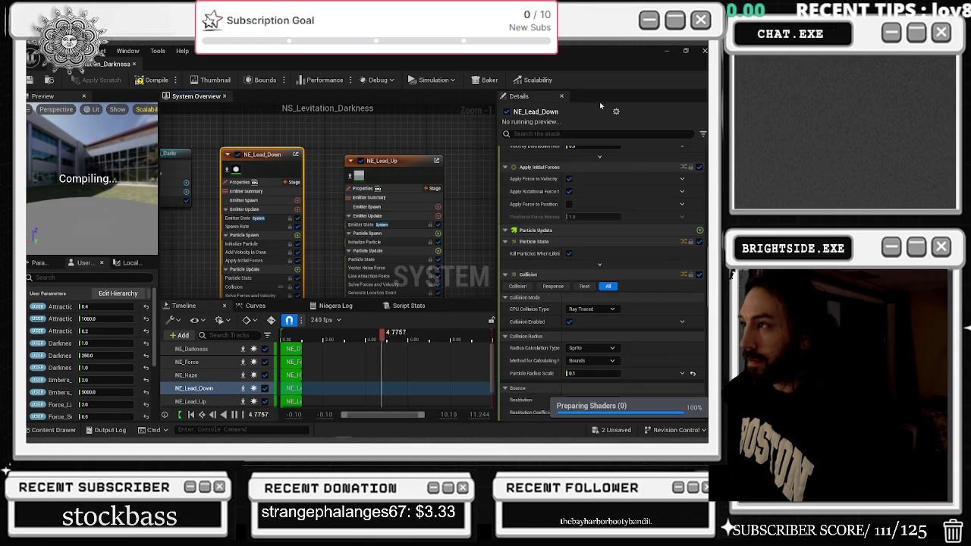
{"action": "left_click", "coordinate": [561, 134]}
{"action": "type", "text": "SPAWN"}
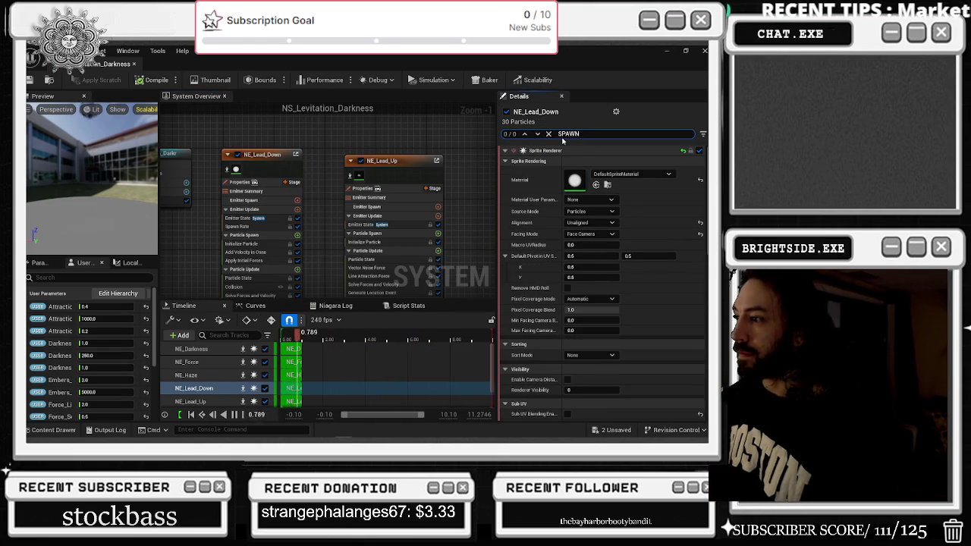
{"action": "scroll", "coordinate": [546, 151], "scroll_direction": "down", "scroll_amount": 2}
Set NE_Lead_Up's Event Send Rate to 2.0, comparing it against NE_Lead_Down
{"action": "left_click", "coordinate": [256, 168]}
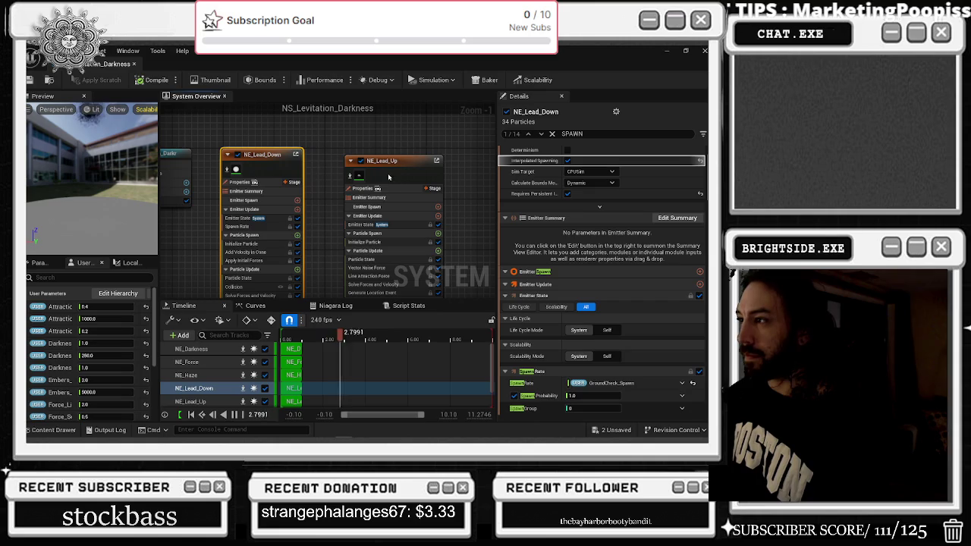
{"action": "scroll", "coordinate": [638, 275], "scroll_direction": "down", "scroll_amount": 5}
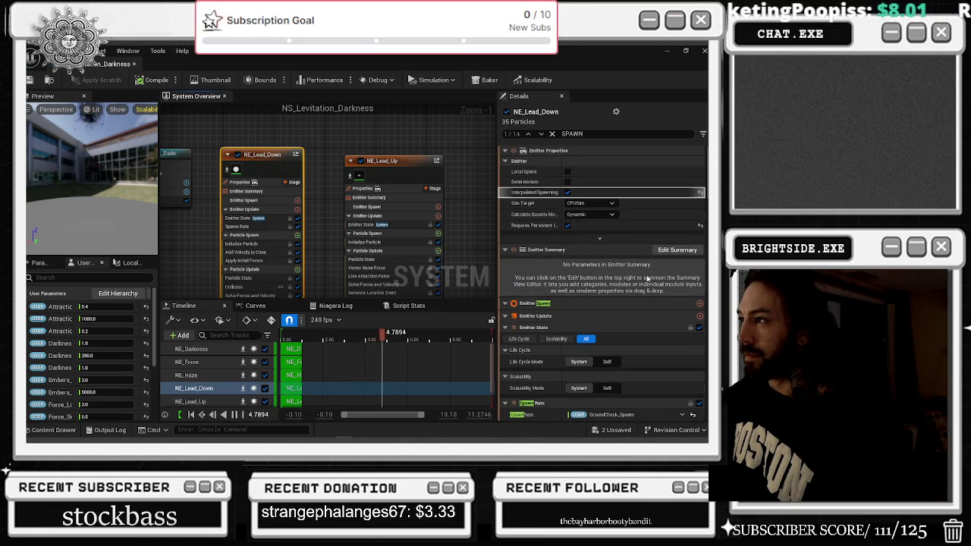
{"action": "scroll", "coordinate": [649, 281], "scroll_direction": "down", "scroll_amount": 5}
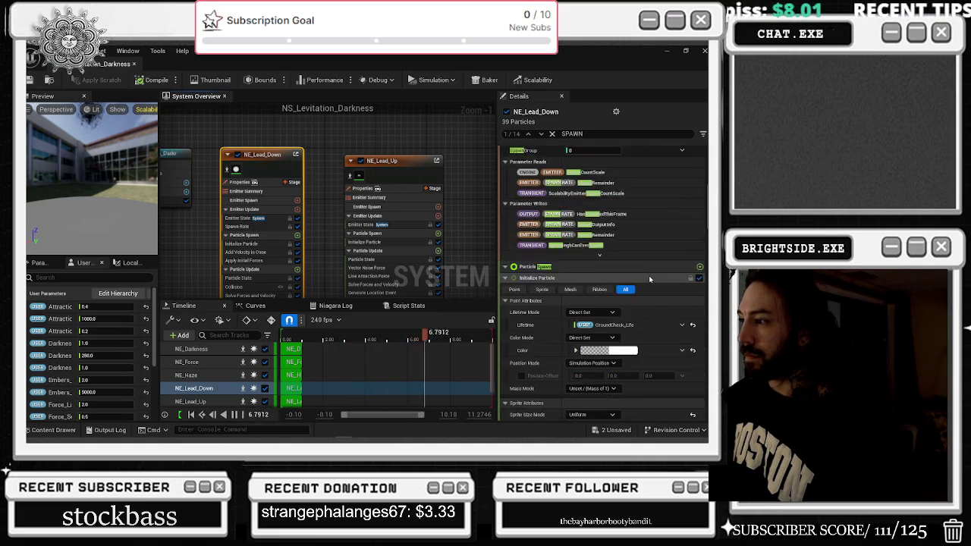
{"action": "scroll", "coordinate": [654, 282], "scroll_direction": "down", "scroll_amount": 8}
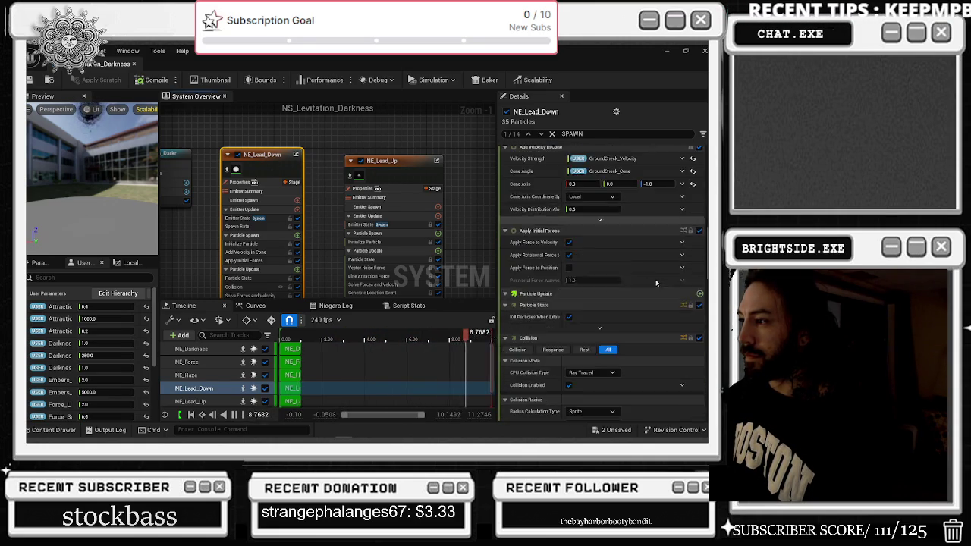
{"action": "scroll", "coordinate": [652, 304], "scroll_direction": "down", "scroll_amount": 8}
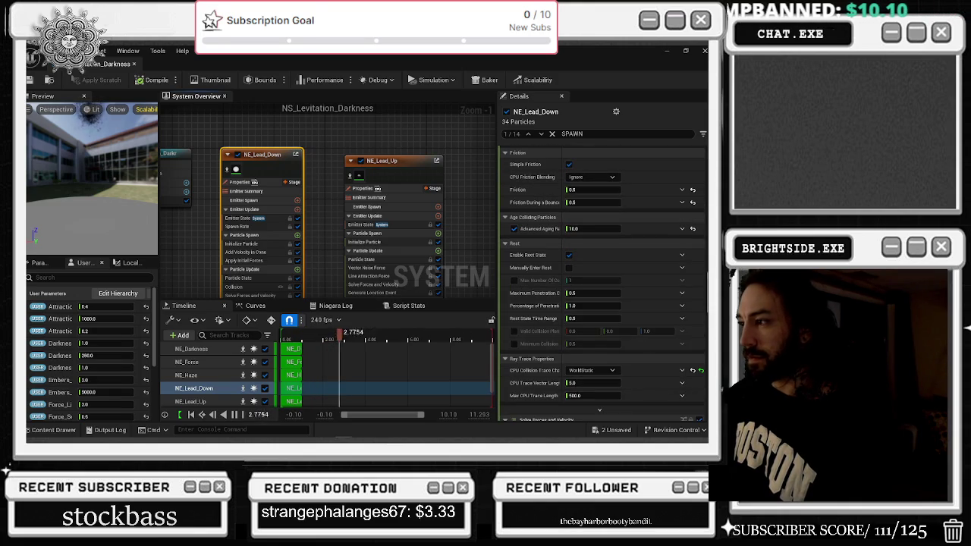
{"action": "left_click", "coordinate": [396, 168]}
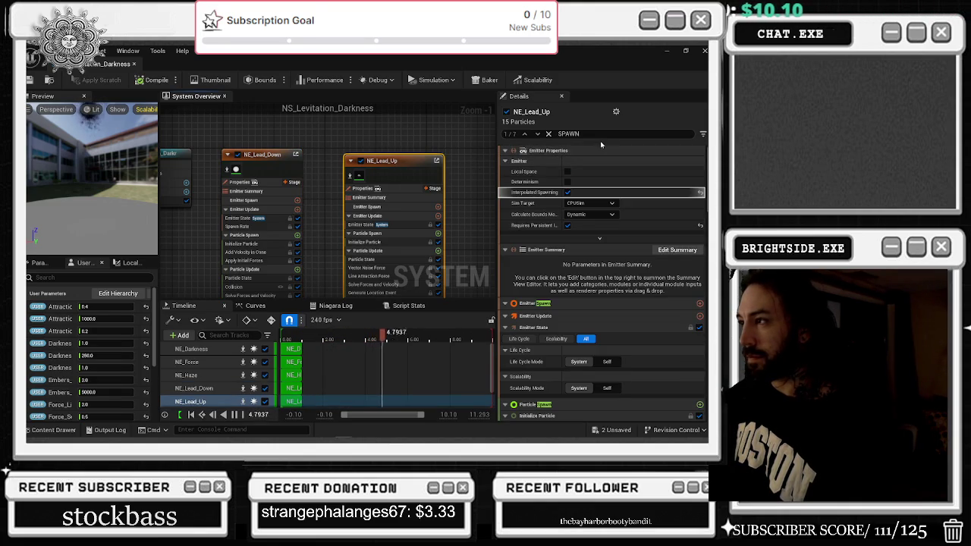
{"action": "type", "text": "R"}
{"action": "type", "text": "ATE"}
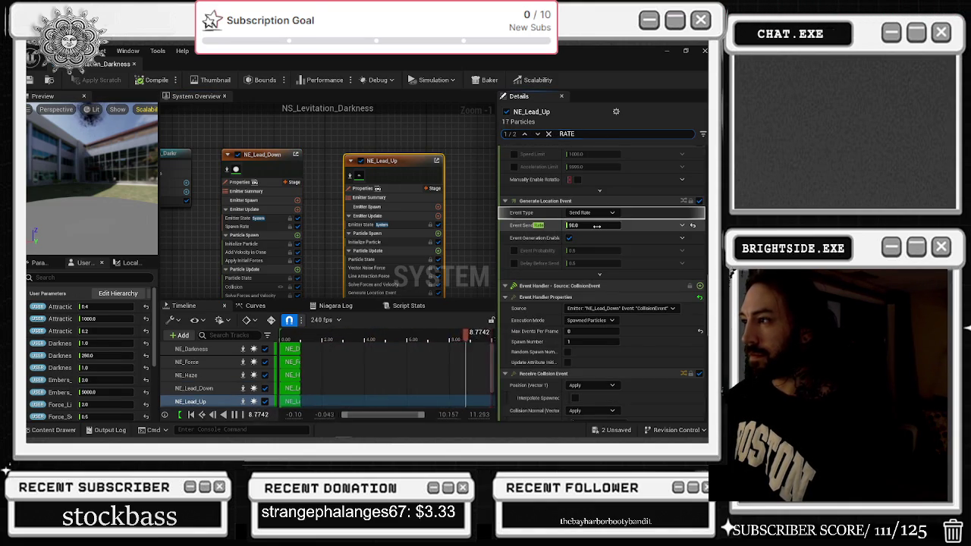
{"action": "type", "text": "2"}
{"action": "key", "text": "Return"}
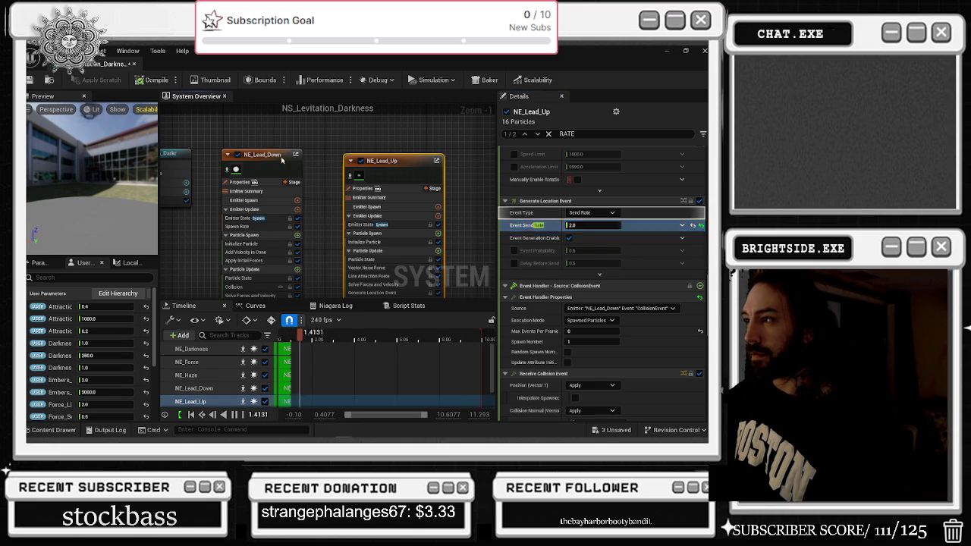
{"action": "left_click", "coordinate": [281, 160]}
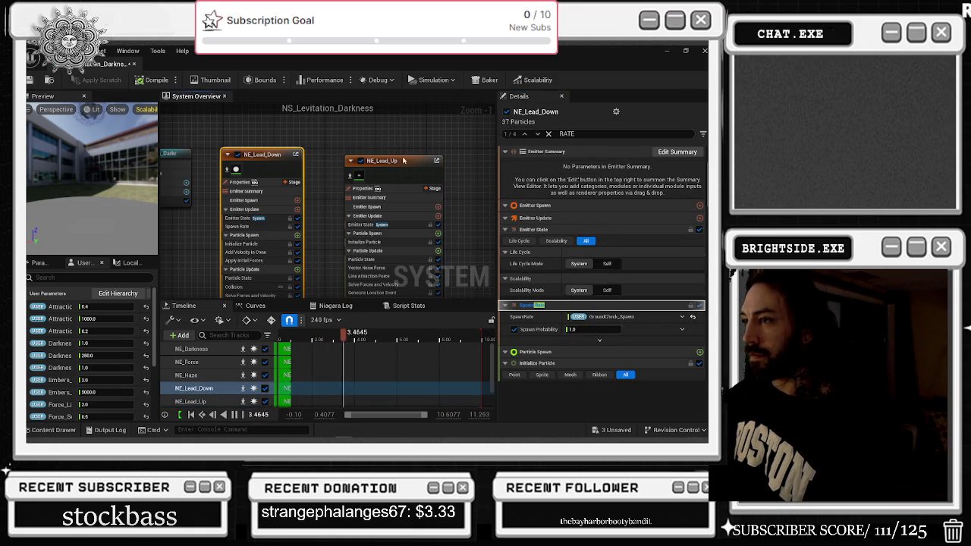
{"action": "left_click", "coordinate": [403, 160]}
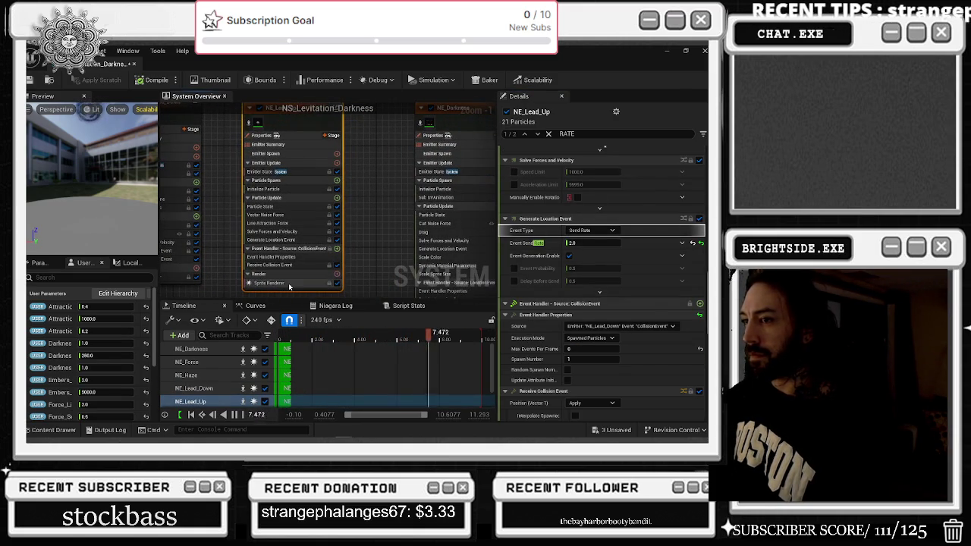
{"action": "left_click", "coordinate": [289, 285]}
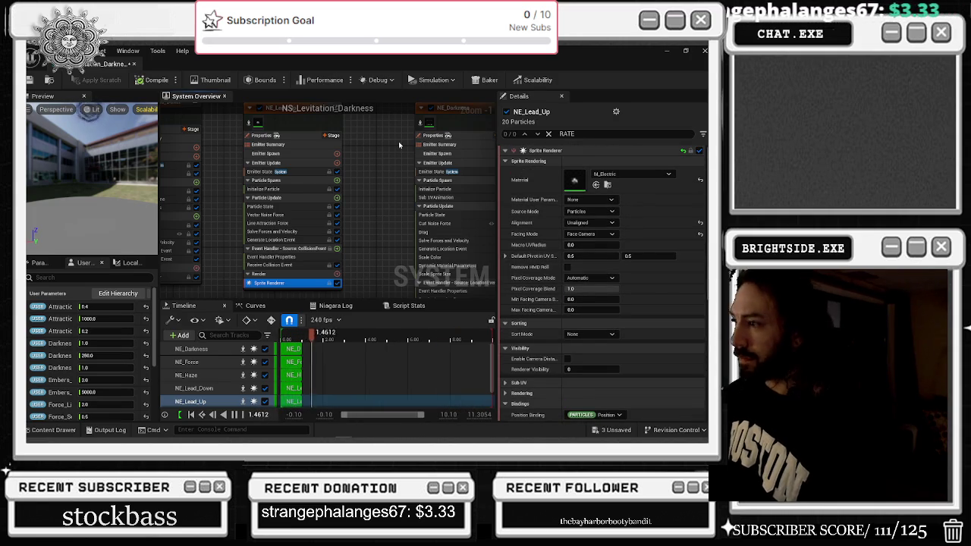
Set NE_Darkness's Event Send Rate to 2.0
{"action": "left_click_drag", "start_coordinate": [386, 159], "coordinate": [393, 215]}
{"action": "left_click", "coordinate": [466, 178]}
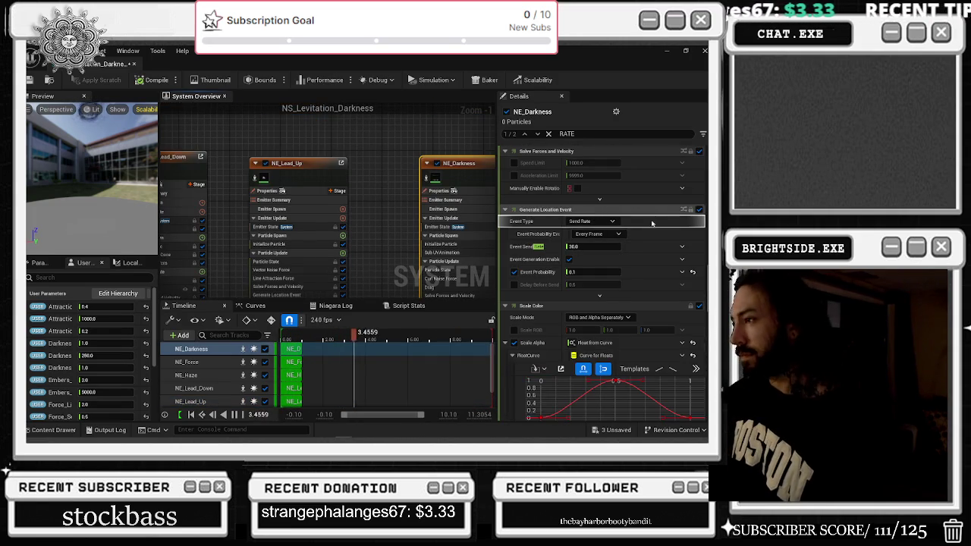
{"action": "left_click", "coordinate": [595, 246]}
{"action": "type", "text": "2.0"}
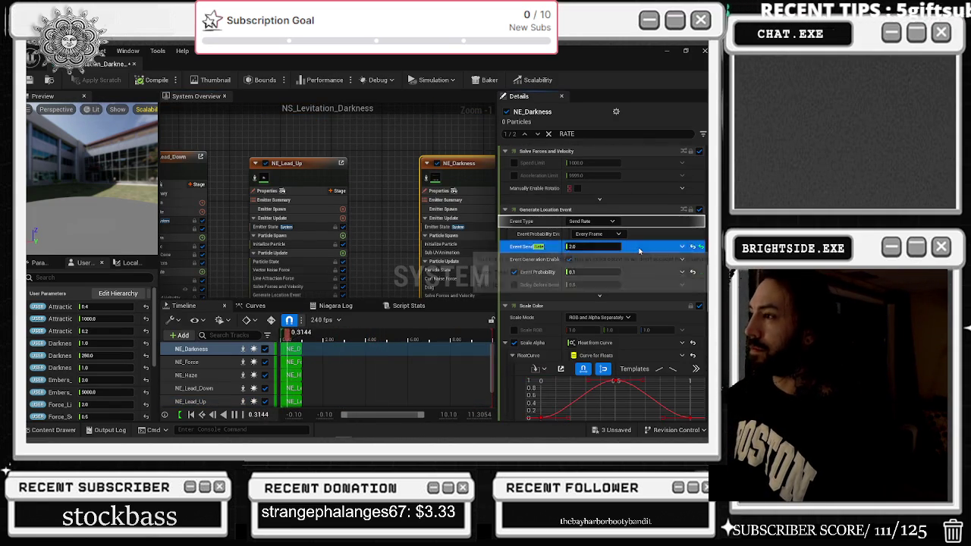
{"action": "scroll", "coordinate": [641, 254], "scroll_direction": "down", "scroll_amount": 3}
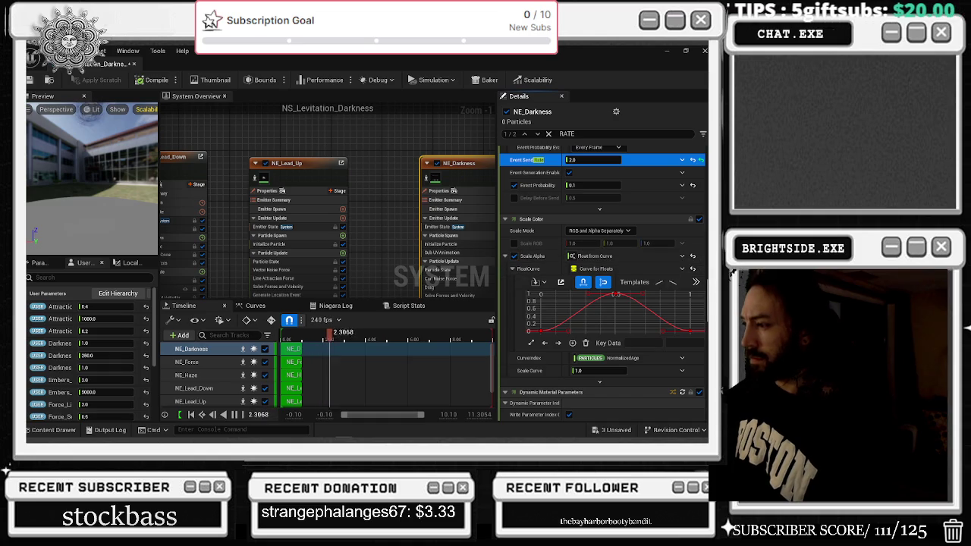
{"action": "scroll", "coordinate": [657, 350], "scroll_direction": "up", "scroll_amount": 1}
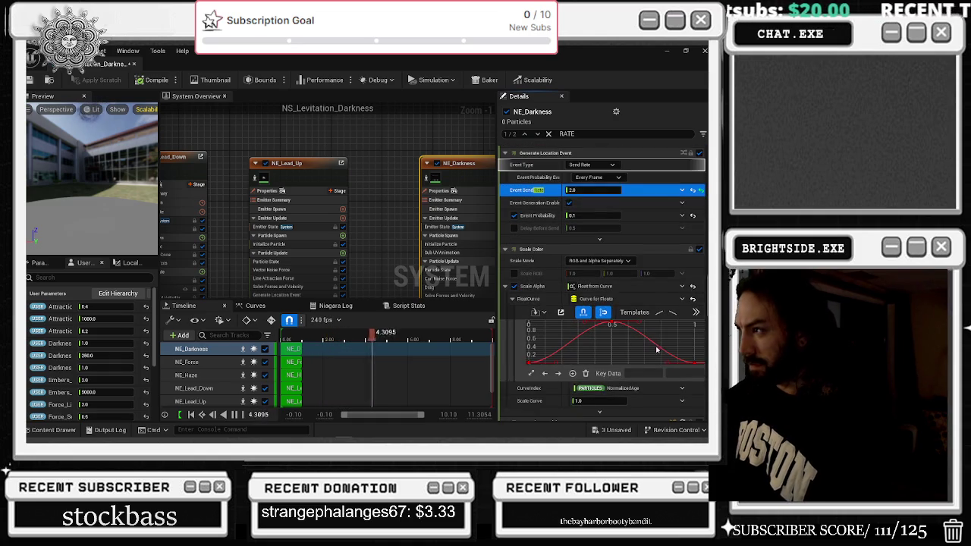
{"action": "scroll", "coordinate": [657, 350], "scroll_direction": "up", "scroll_amount": 5}
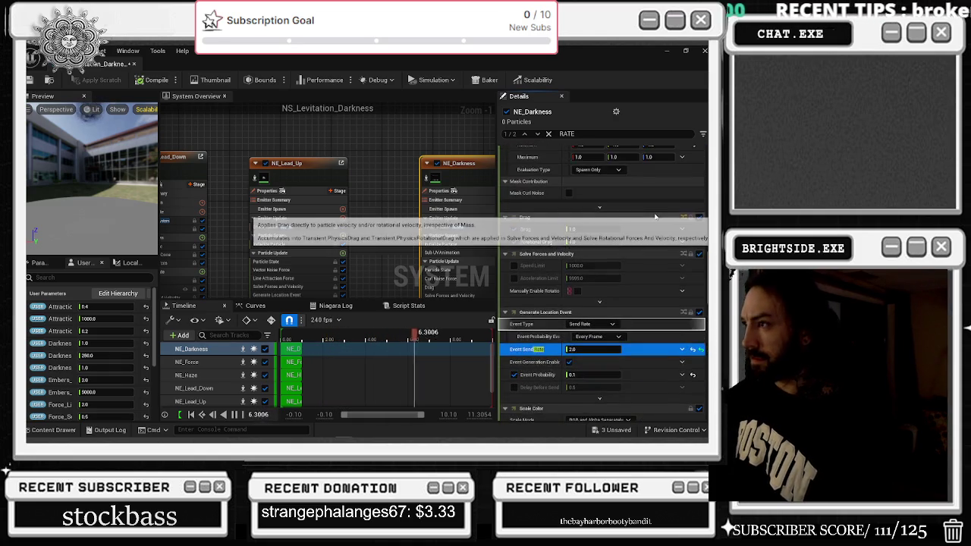
{"action": "scroll", "coordinate": [656, 217], "scroll_direction": "up", "scroll_amount": 7}
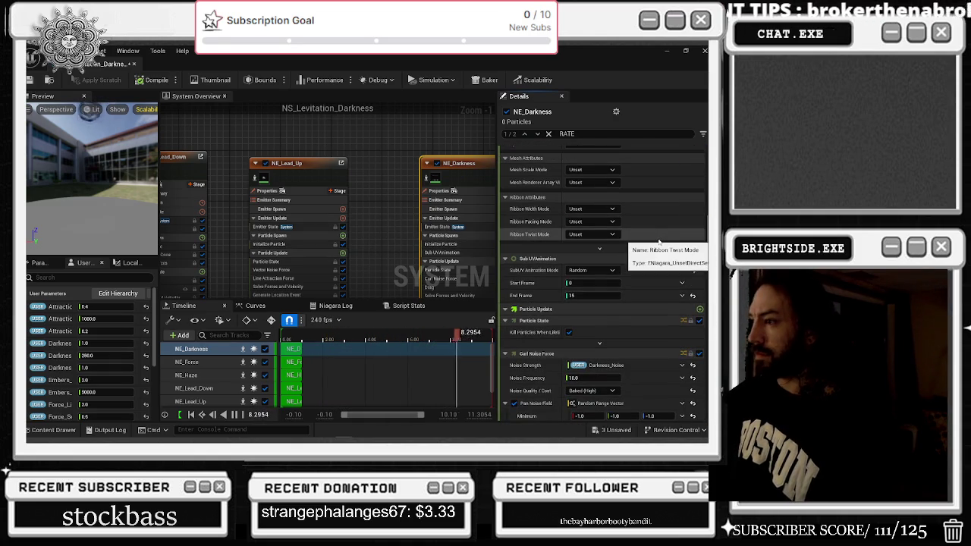
Bring NE_Haze into view and review its emitter properties
{"action": "left_click_drag", "start_coordinate": [492, 175], "coordinate": [336, 135]}
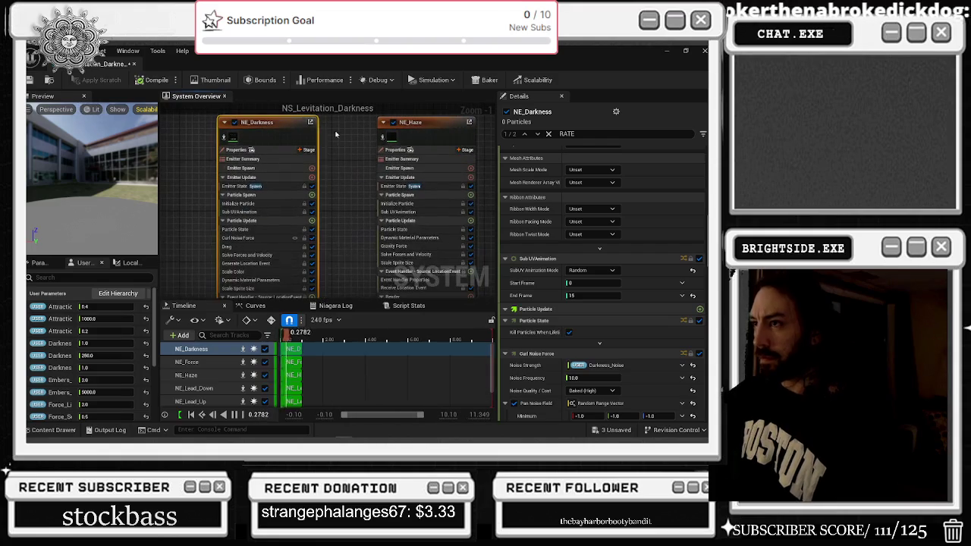
{"action": "left_click", "coordinate": [412, 134]}
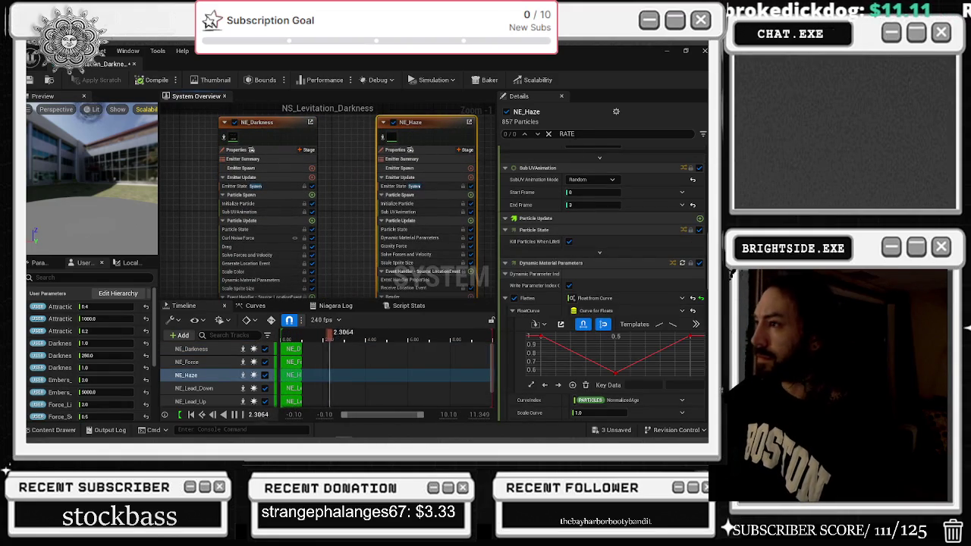
{"action": "scroll", "coordinate": [614, 230], "scroll_direction": "up", "scroll_amount": 5}
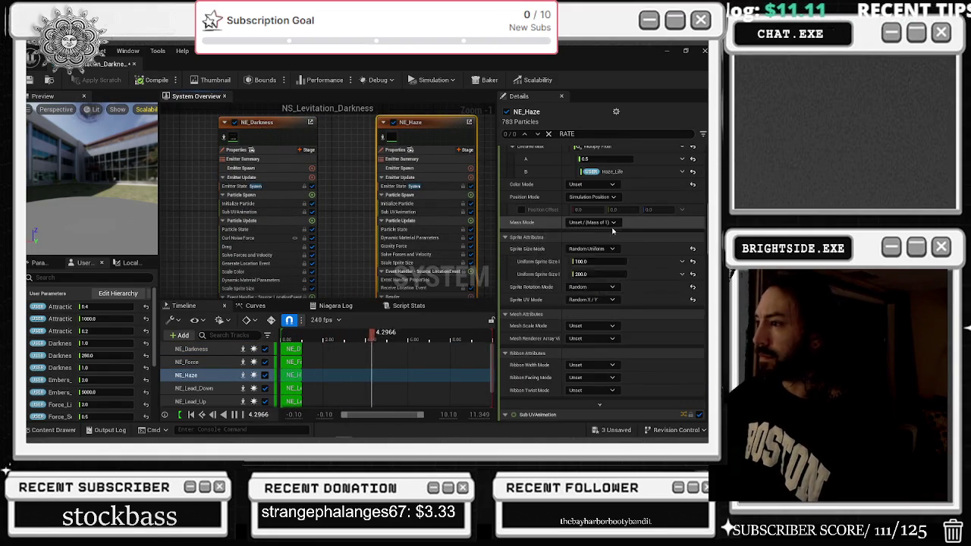
{"action": "scroll", "coordinate": [613, 230], "scroll_direction": "up", "scroll_amount": 3}
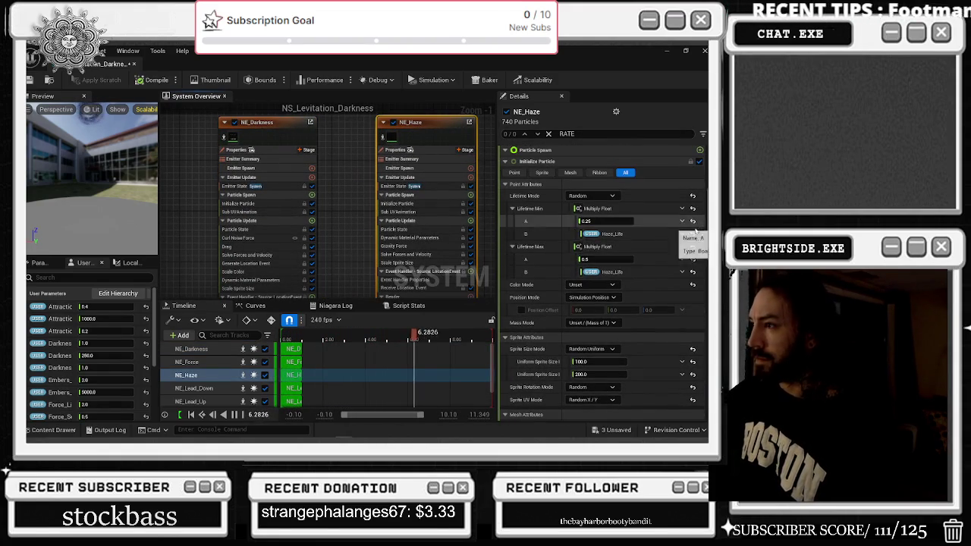
{"action": "scroll", "coordinate": [695, 231], "scroll_direction": "up", "scroll_amount": 6}
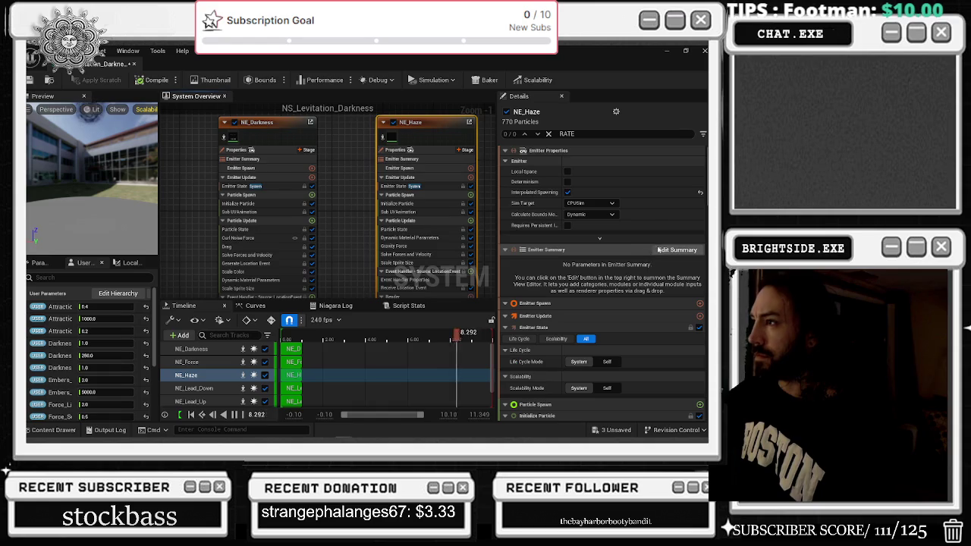
Filter for shadow settings, enable Cast Shadows on NE_Haze and disable it on NE_Darkness
{"action": "type", "text": "S"}
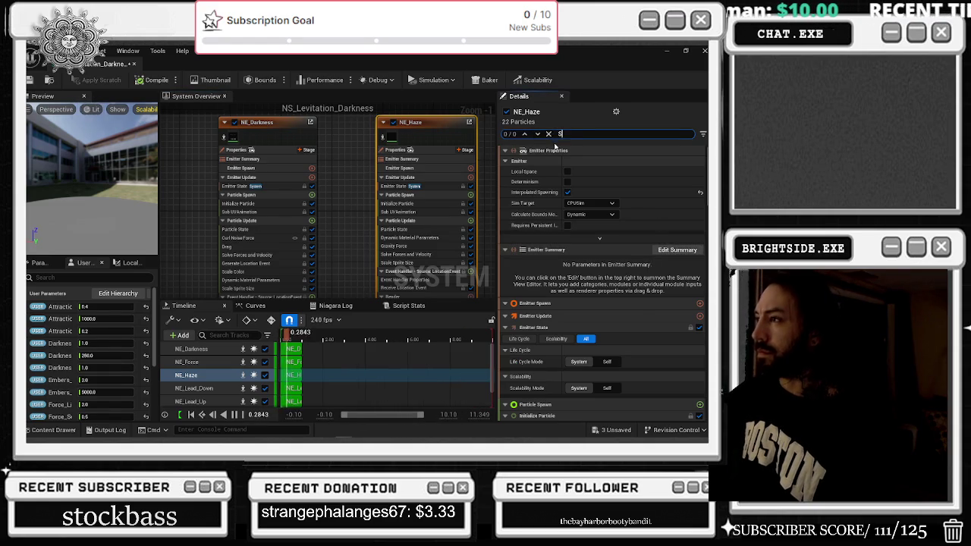
{"action": "type", "text": "HAD"}
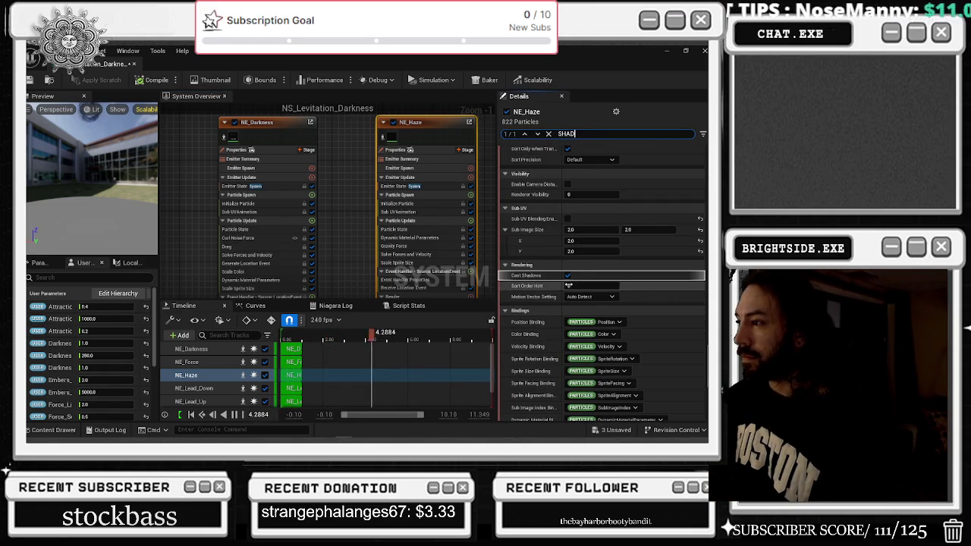
{"action": "left_click", "coordinate": [567, 276]}
{"action": "left_click", "coordinate": [308, 140]}
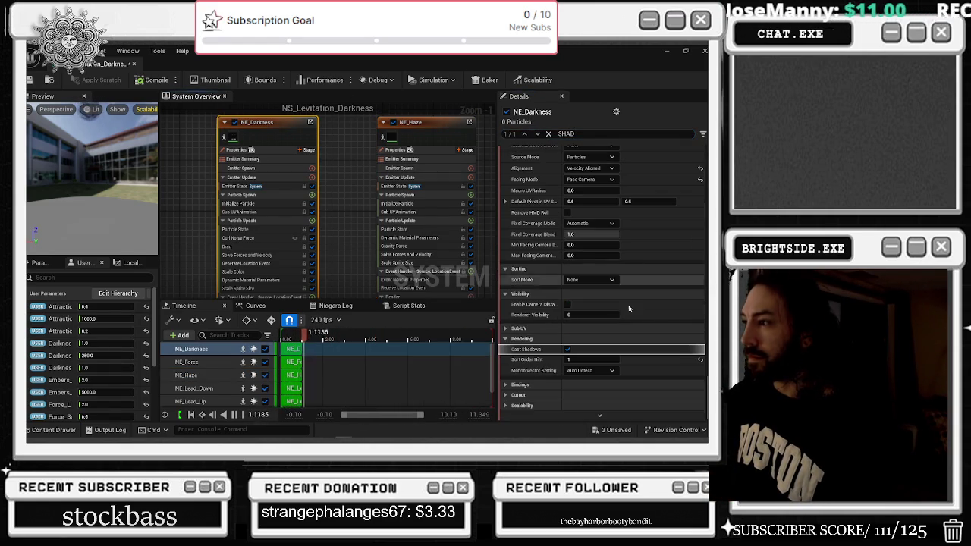
{"action": "left_click", "coordinate": [569, 349]}
{"action": "scroll", "coordinate": [413, 240], "scroll_direction": "down", "scroll_amount": 3}
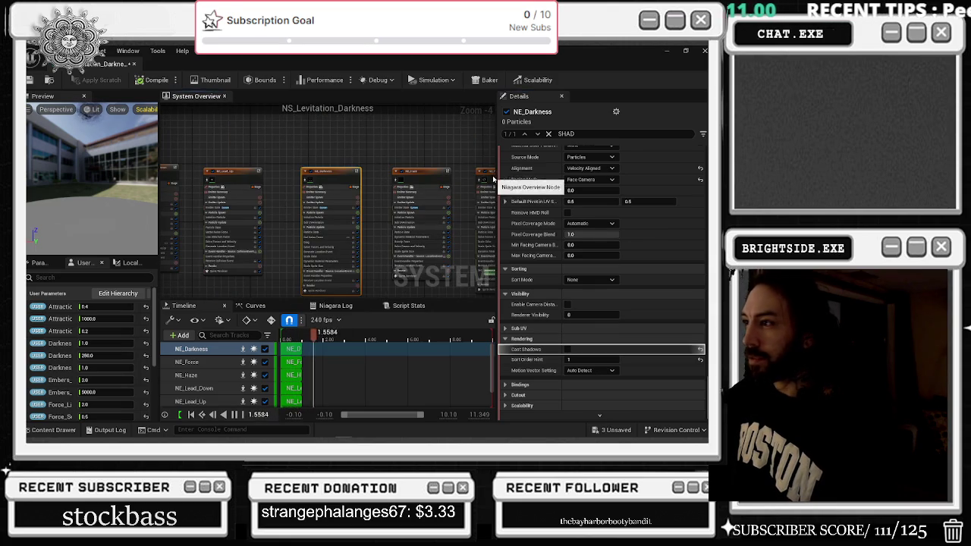
Enable Cast Shadows on NE_Lead_Up, then inspect NE_Scorch and NE_Lead_Down
{"action": "left_click", "coordinate": [232, 172]}
{"action": "left_click", "coordinate": [568, 284]}
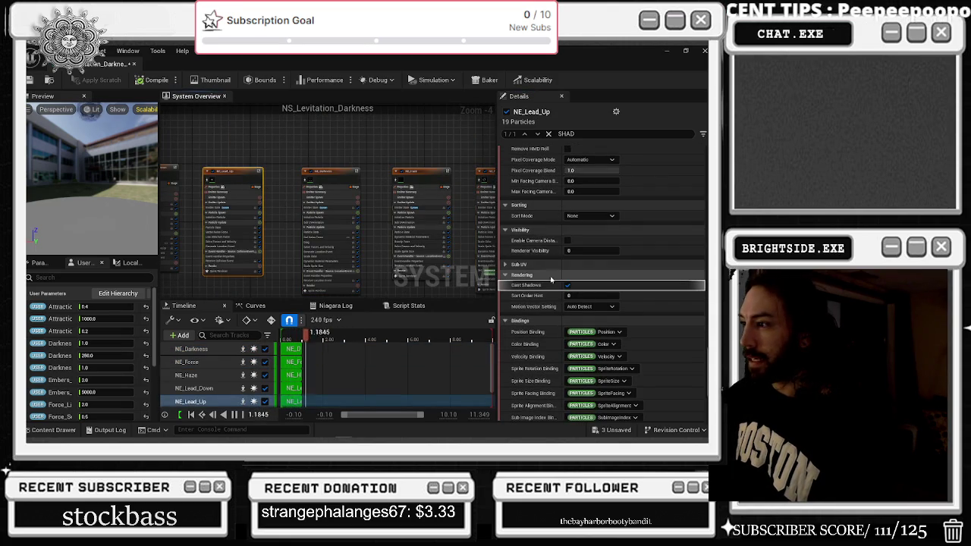
{"action": "left_click", "coordinate": [484, 220]}
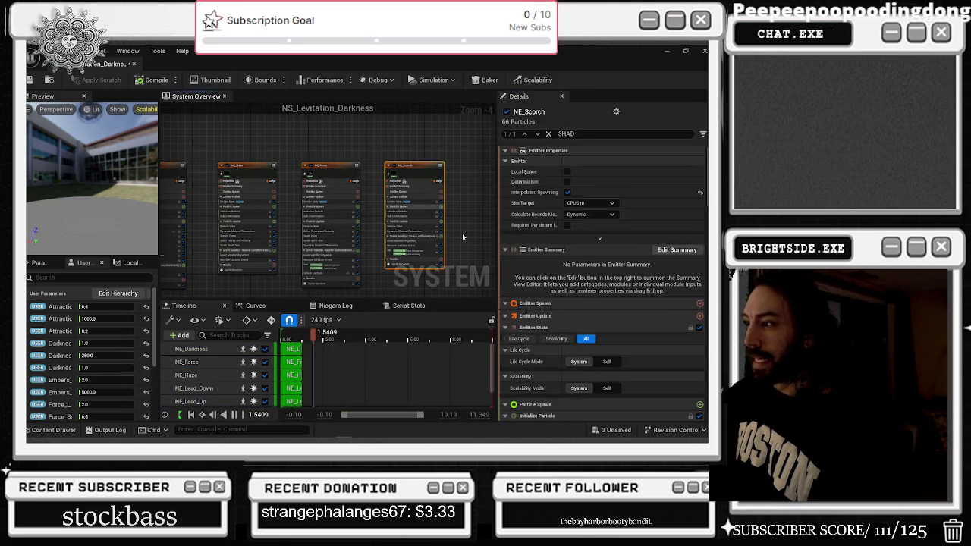
{"action": "scroll", "coordinate": [458, 270], "scroll_direction": "up", "scroll_amount": 5}
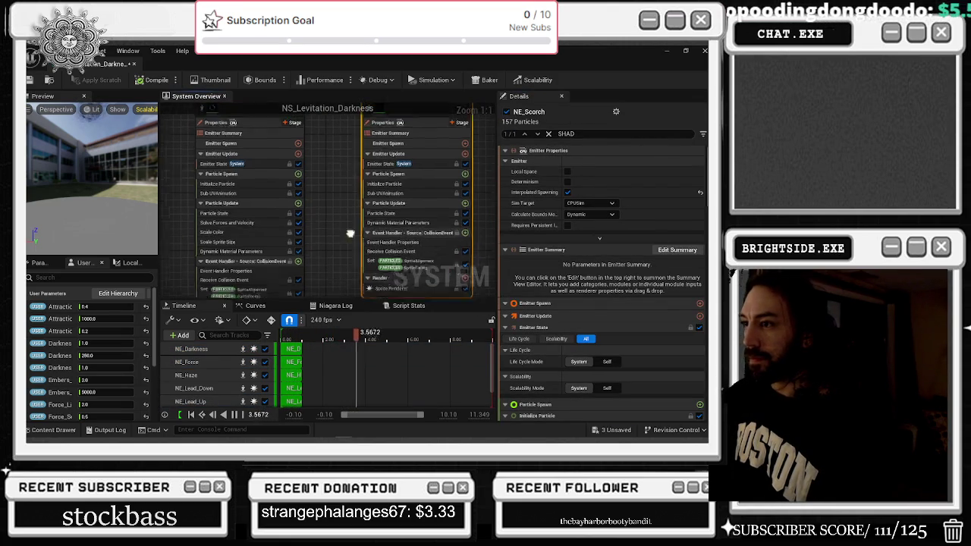
{"action": "mouse_move", "coordinate": [459, 269]}
{"action": "left_mouse_down"}
{"action": "mouse_move", "coordinate": [373, 271]}
{"action": "mouse_move", "coordinate": [367, 214]}
{"action": "left_mouse_up"}
{"action": "left_click", "coordinate": [297, 230]}
{"action": "type", "text": "RA"}
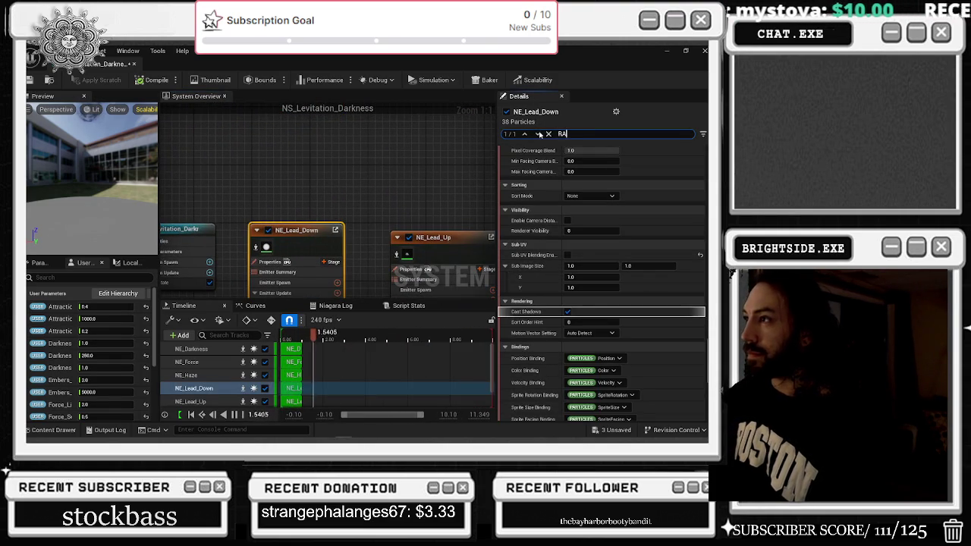
Filter the emitter properties to 'RATE' and review NE_Lead_Down's rate settings
{"action": "type", "text": "TE"}
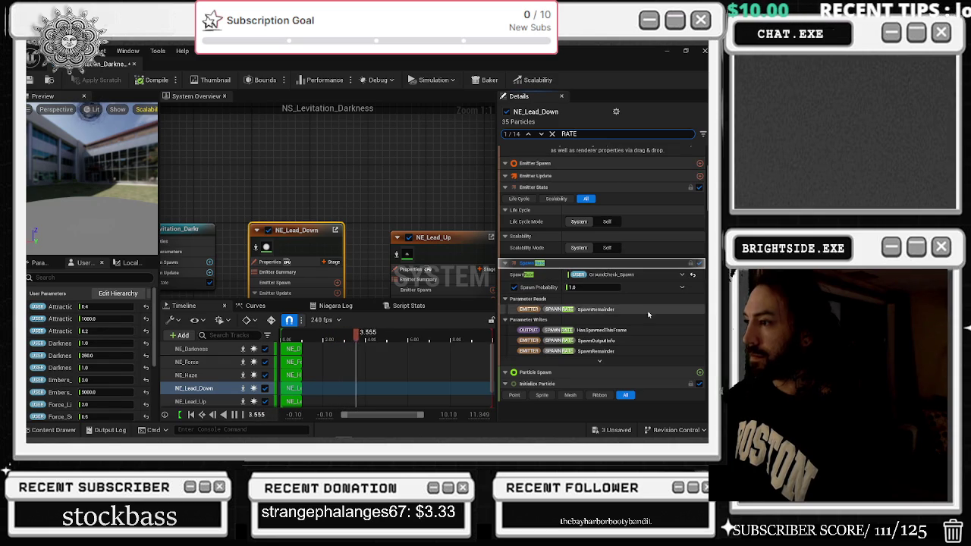
{"action": "scroll", "coordinate": [667, 321], "scroll_direction": "down", "scroll_amount": 2}
{"action": "scroll", "coordinate": [669, 325], "scroll_direction": "down", "scroll_amount": 2}
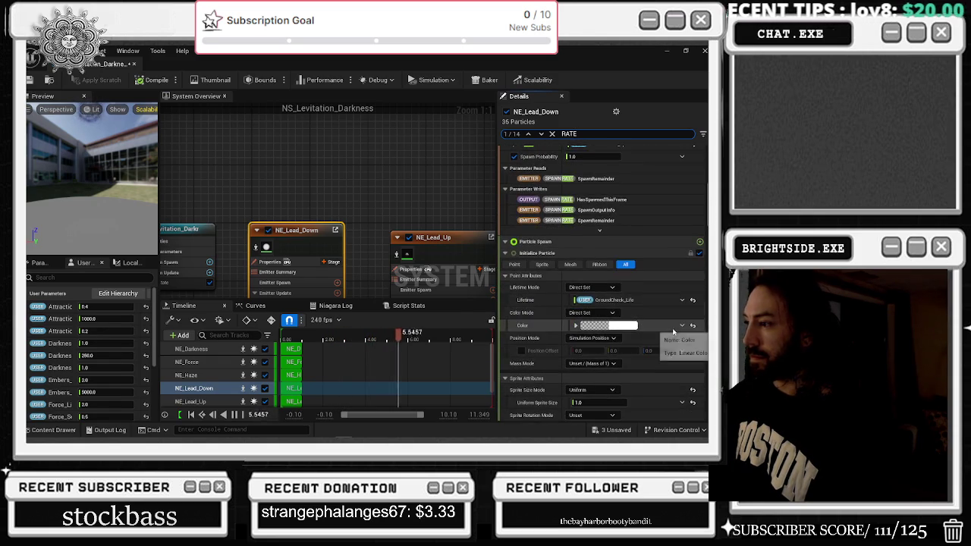
{"action": "scroll", "coordinate": [683, 304], "scroll_direction": "down", "scroll_amount": 3}
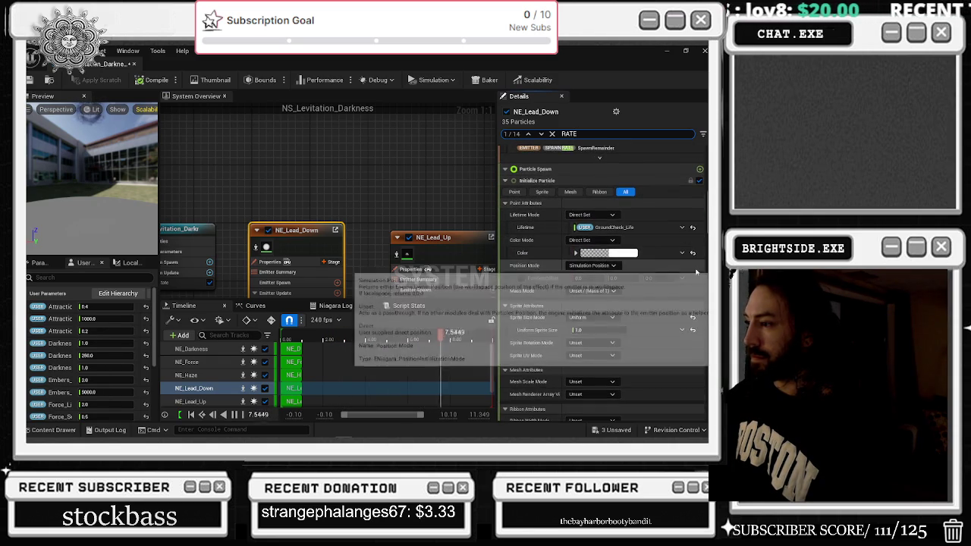
{"action": "scroll", "coordinate": [696, 271], "scroll_direction": "down", "scroll_amount": 5}
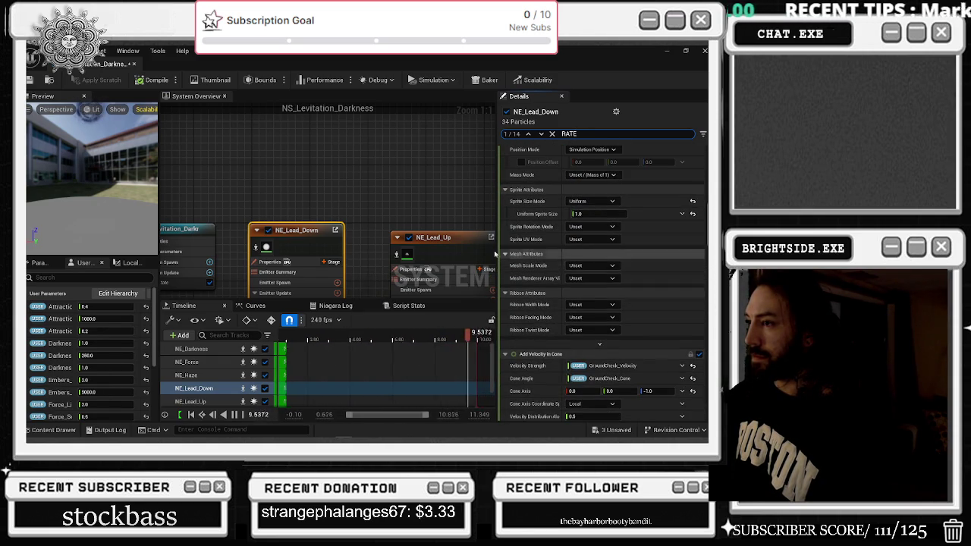
Review rate settings for NE_Lead_Up and NE_Darkness, which sends at 2.0 with 0.1 probability
{"action": "left_click", "coordinate": [444, 238]}
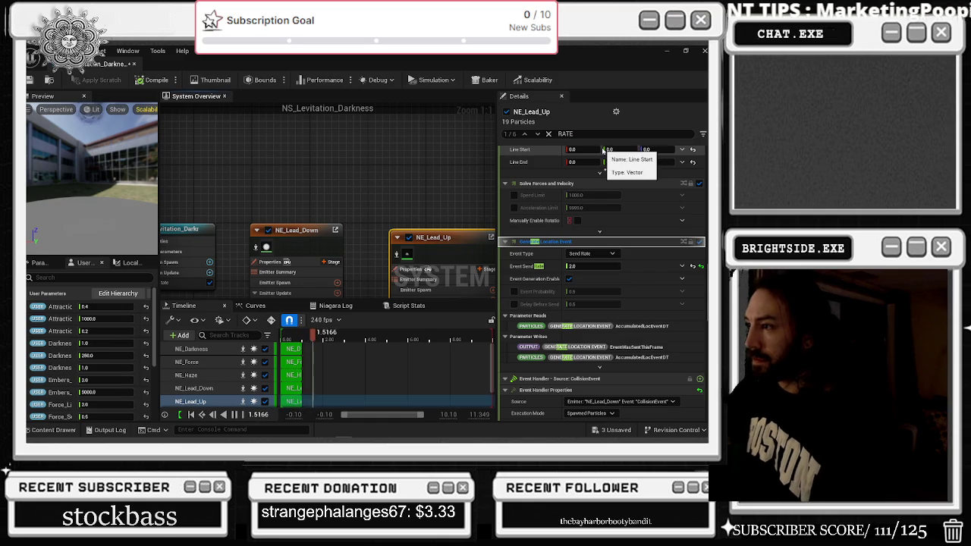
{"action": "key", "text": "f"}
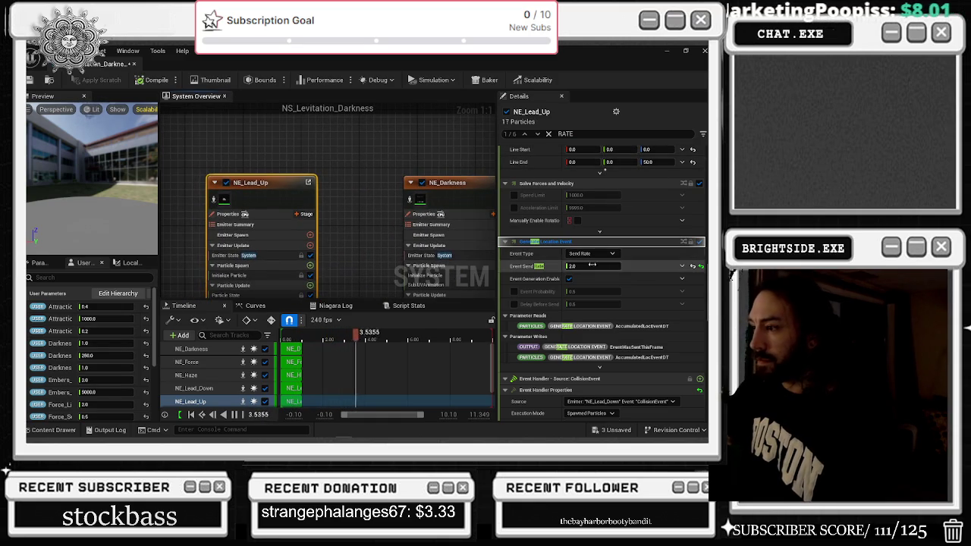
{"action": "left_click", "coordinate": [465, 199]}
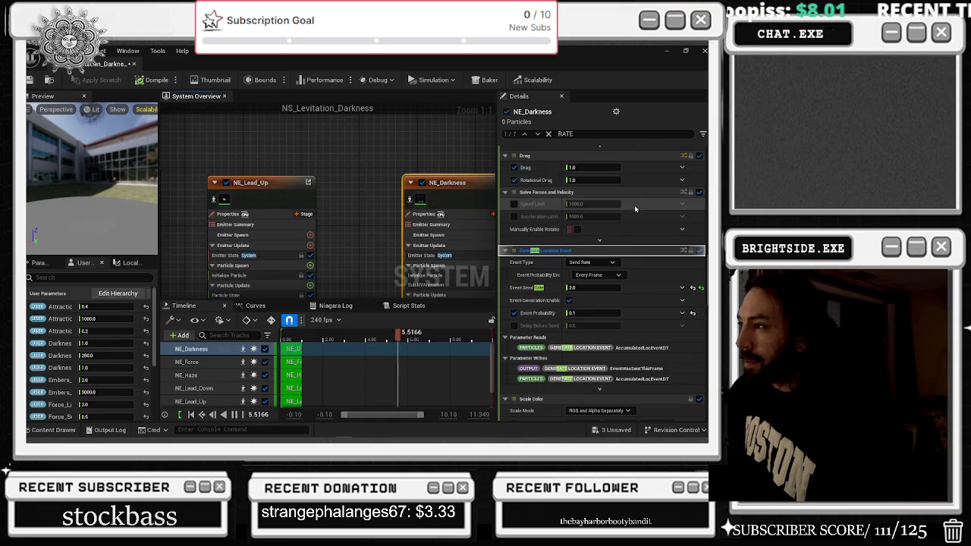
{"action": "scroll", "coordinate": [640, 205], "scroll_direction": "down", "scroll_amount": 3}
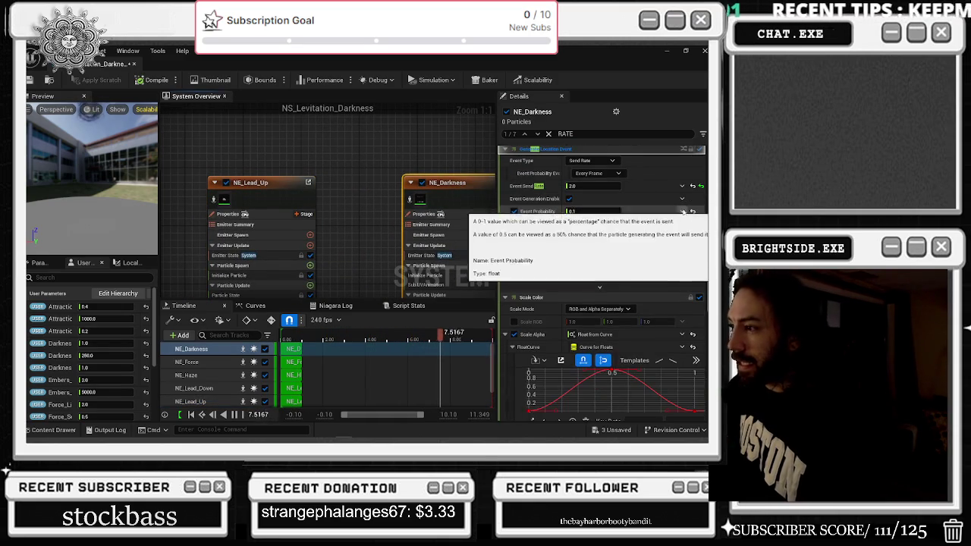
{"action": "scroll", "coordinate": [660, 364], "scroll_direction": "down", "scroll_amount": 5}
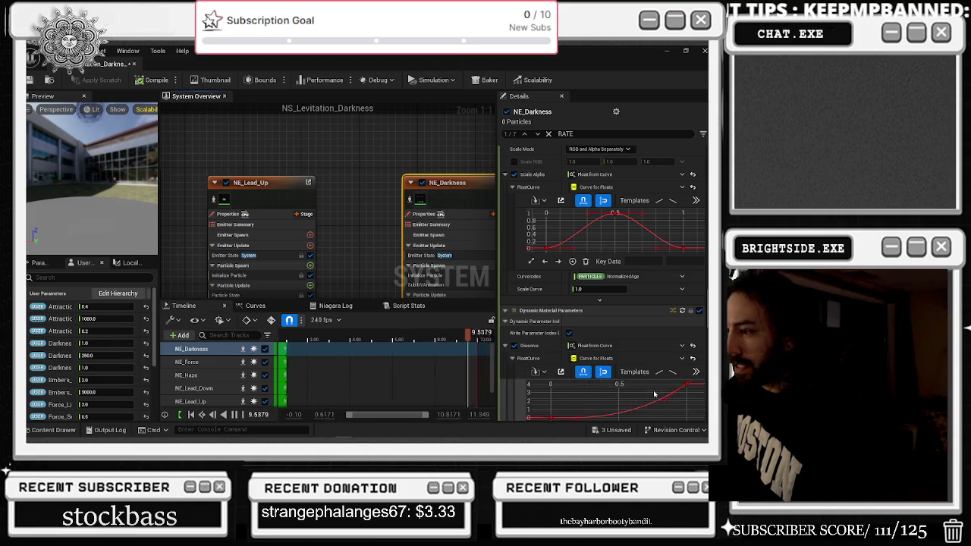
{"action": "scroll", "coordinate": [660, 380], "scroll_direction": "down", "scroll_amount": 5}
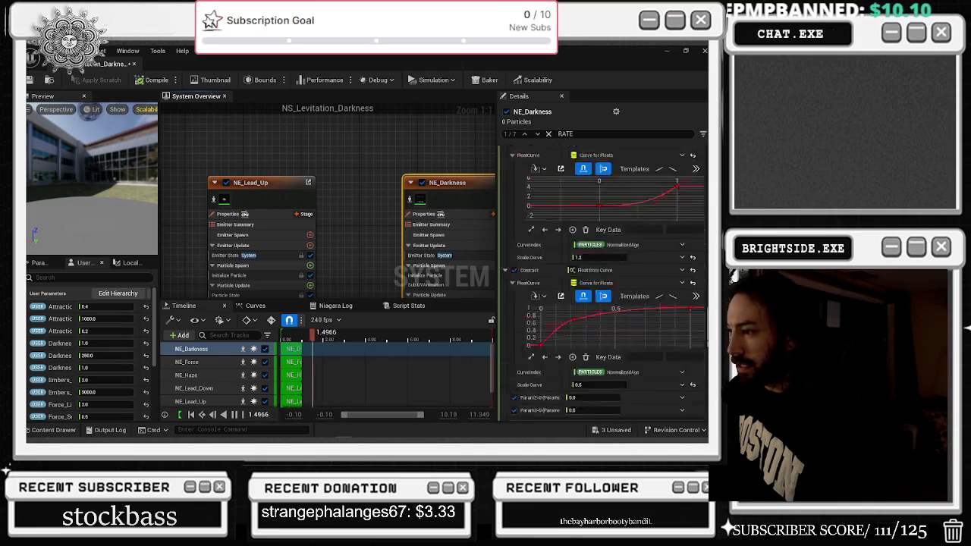
{"action": "scroll", "coordinate": [703, 368], "scroll_direction": "down", "scroll_amount": 8}
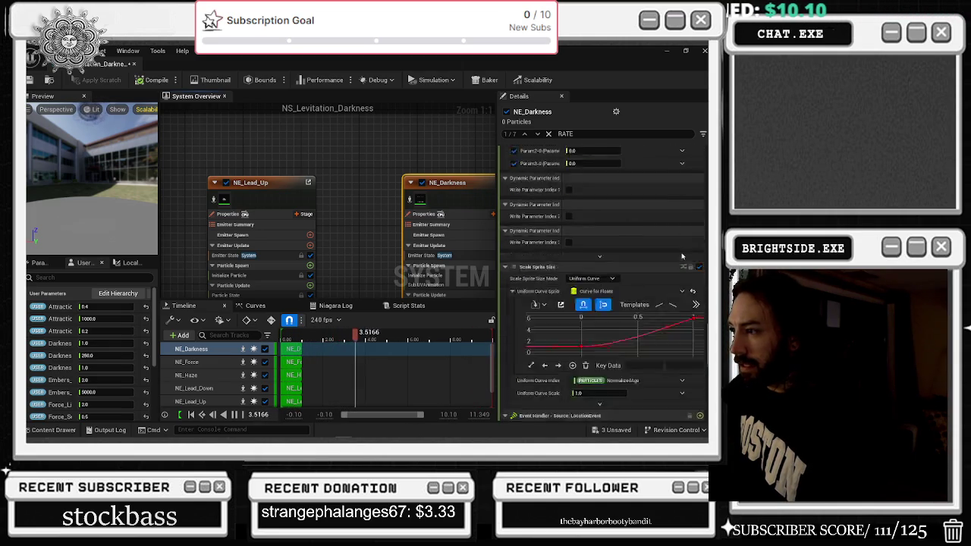
{"action": "scroll", "coordinate": [693, 252], "scroll_direction": "down", "scroll_amount": 2}
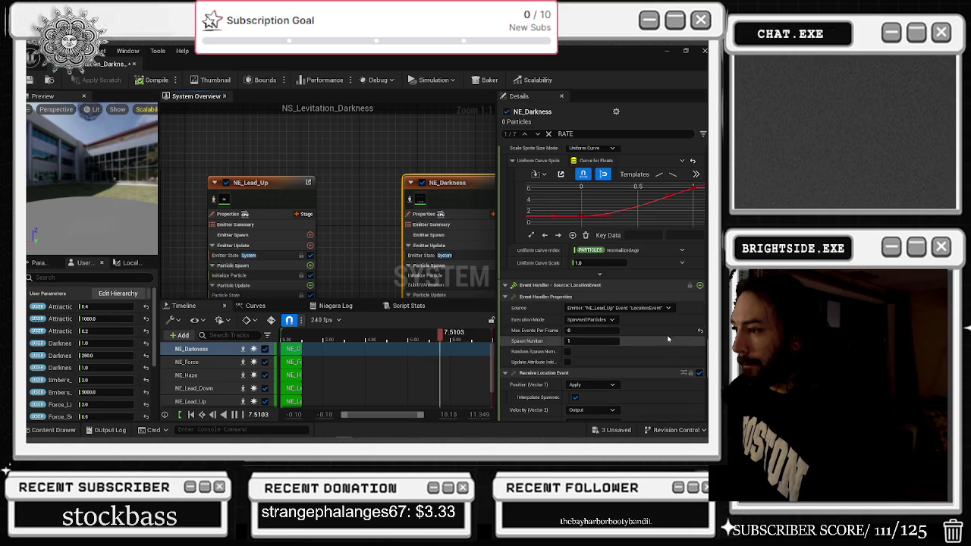
{"action": "scroll", "coordinate": [672, 335], "scroll_direction": "down", "scroll_amount": 10}
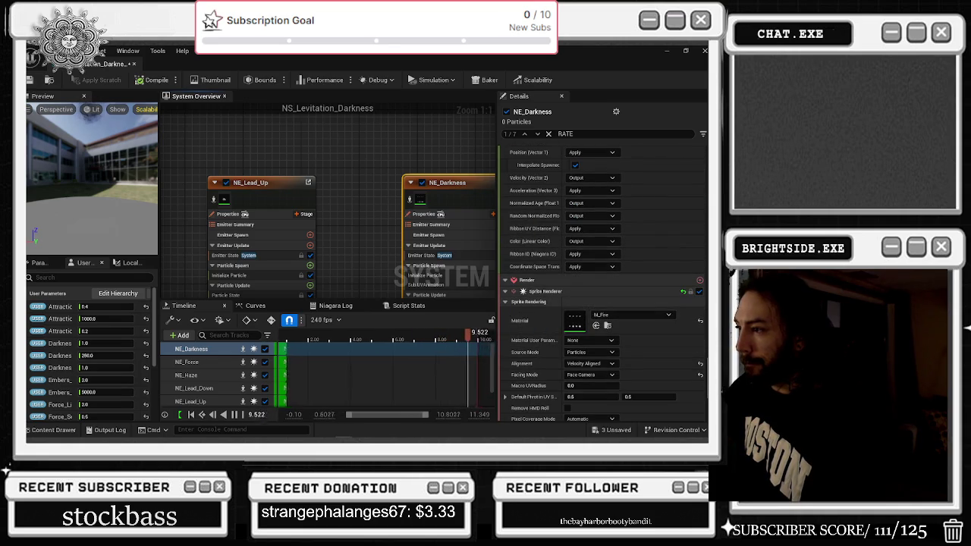
{"action": "scroll", "coordinate": [694, 347], "scroll_direction": "down", "scroll_amount": 8}
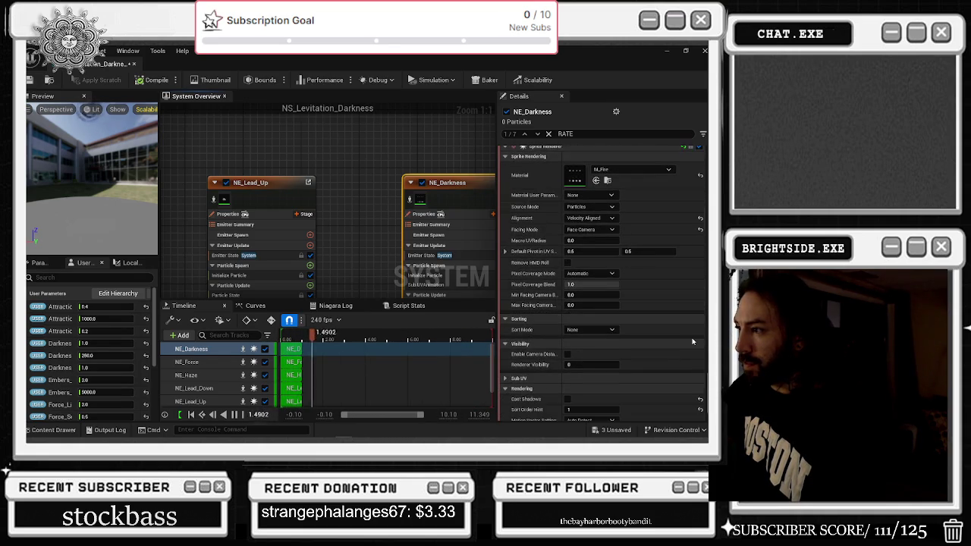
Select NE_Haze and reveal the lower modules of the emitter nodes
{"action": "left_click_drag", "start_coordinate": [488, 175], "coordinate": [247, 162]}
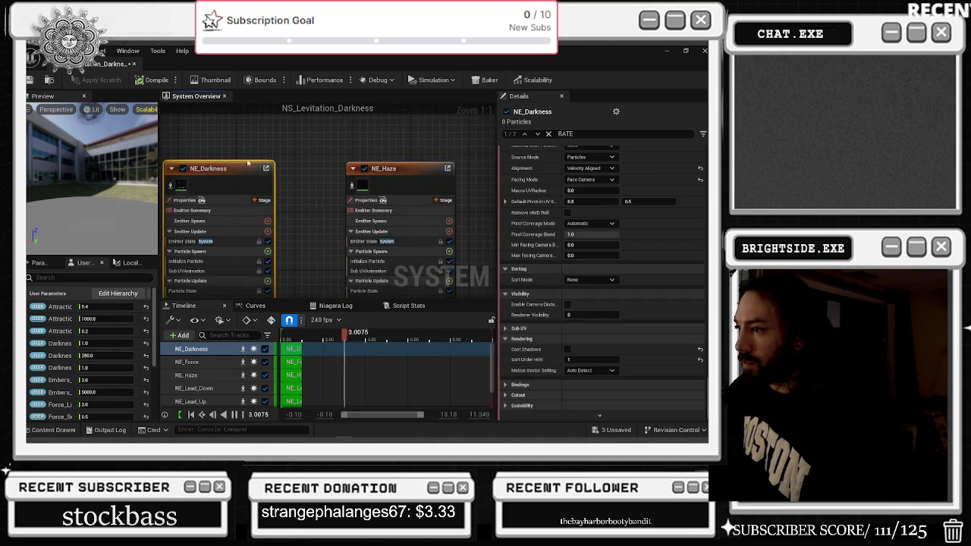
{"action": "left_click", "coordinate": [394, 179]}
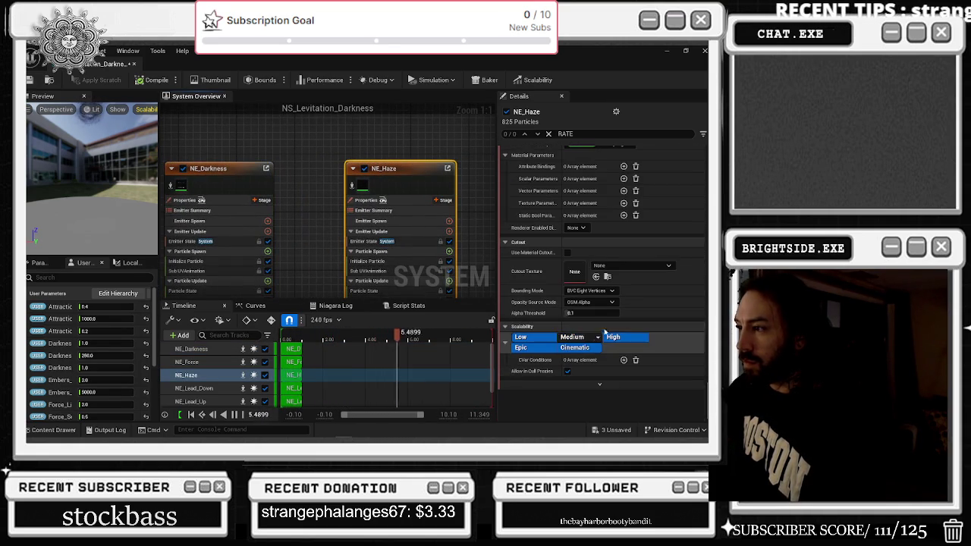
{"action": "scroll", "coordinate": [615, 326], "scroll_direction": "up", "scroll_amount": 10}
{"action": "scroll", "coordinate": [622, 324], "scroll_direction": "up", "scroll_amount": 4}
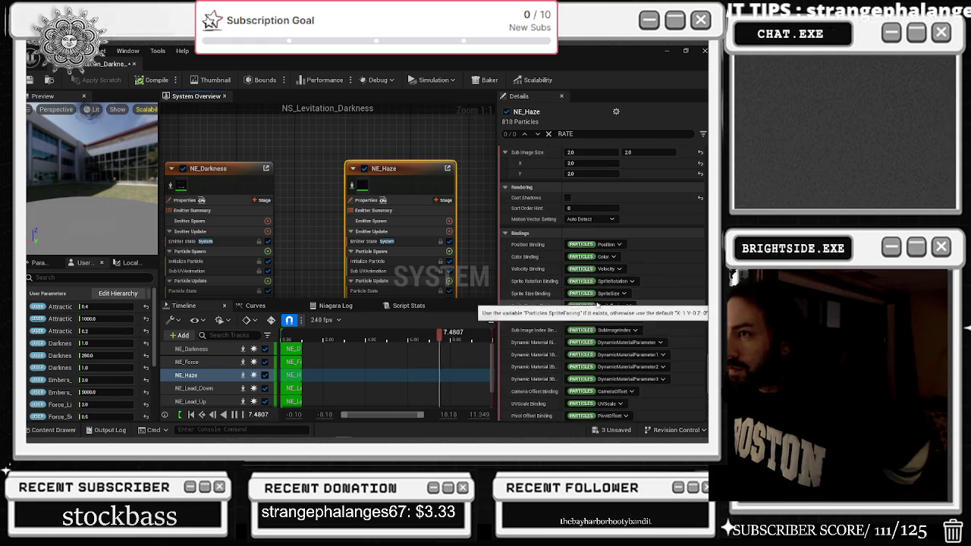
{"action": "left_click_drag", "start_coordinate": [317, 233], "coordinate": [305, 148]}
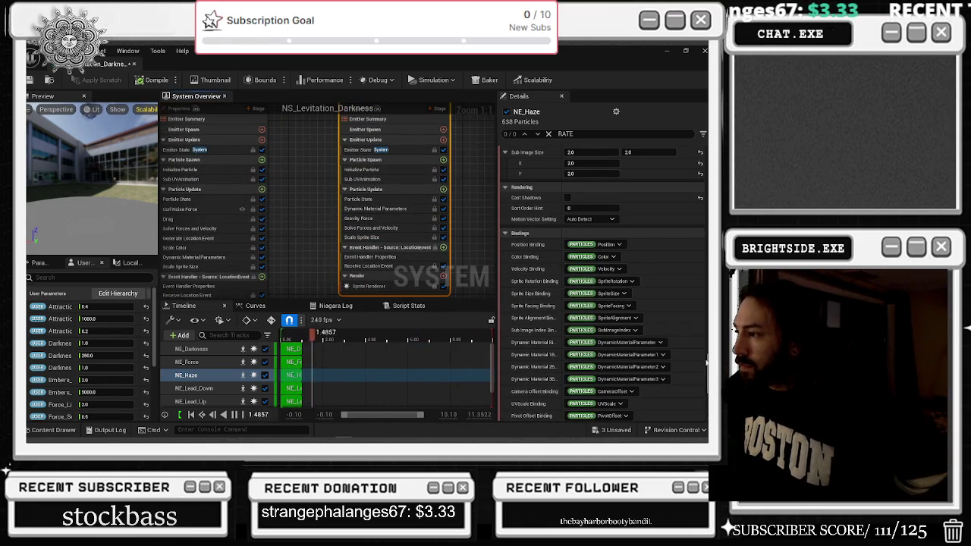
{"action": "scroll", "coordinate": [607, 341], "scroll_direction": "down", "scroll_amount": 12}
{"action": "mouse_move", "coordinate": [441, 228]}
{"action": "left_mouse_down"}
{"action": "mouse_move", "coordinate": [175, 267]}
{"action": "mouse_move", "coordinate": [257, 265]}
{"action": "left_mouse_up"}
Add then remove a Windows scalability override, and select NE_Lead_Down
{"action": "left_click", "coordinate": [590, 379]}
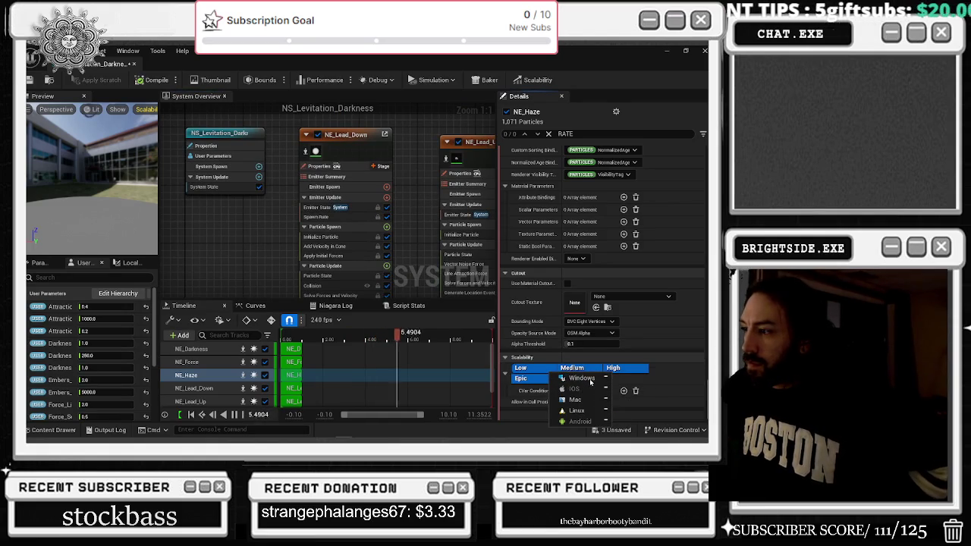
{"action": "left_click", "coordinate": [590, 379]}
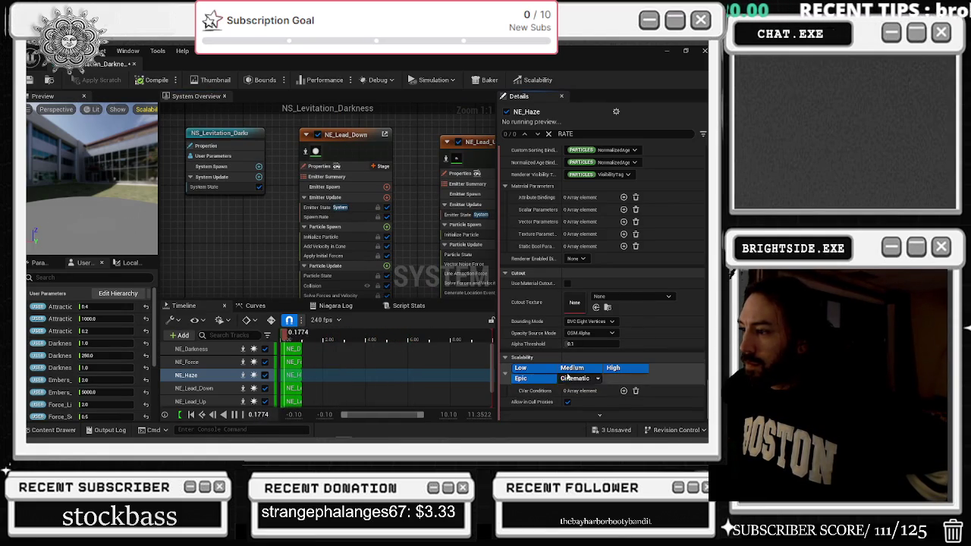
{"action": "left_click", "coordinate": [551, 378]}
{"action": "left_click", "coordinate": [524, 369]}
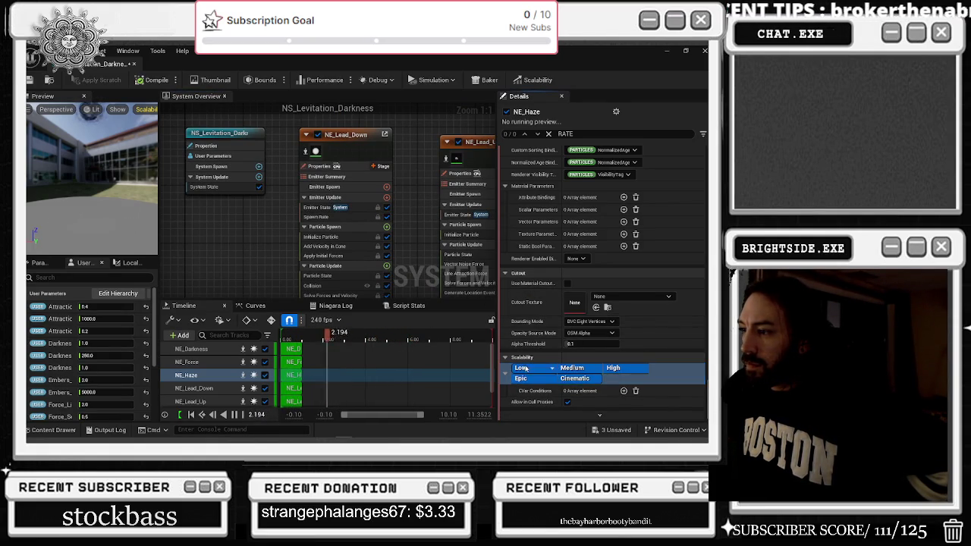
{"action": "left_click_drag", "start_coordinate": [367, 139], "coordinate": [394, 175]}
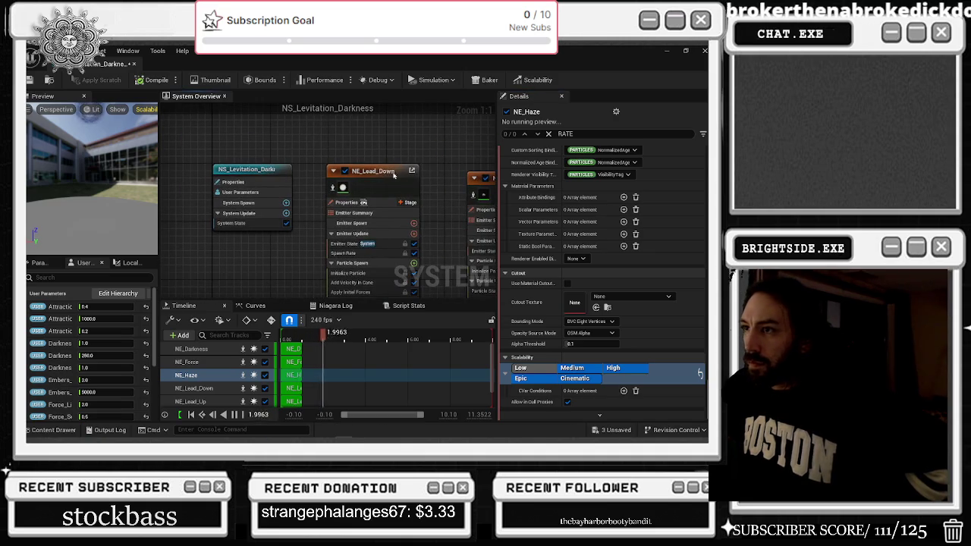
{"action": "left_click", "coordinate": [381, 173]}
{"action": "scroll", "coordinate": [357, 186], "scroll_direction": "down", "scroll_amount": 2}
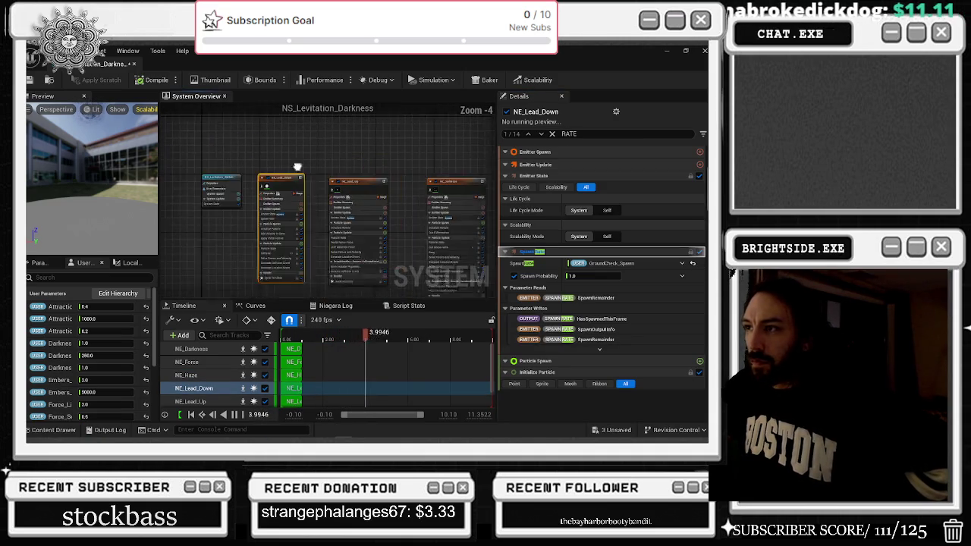
{"action": "scroll", "coordinate": [353, 190], "scroll_direction": "up", "scroll_amount": 1}
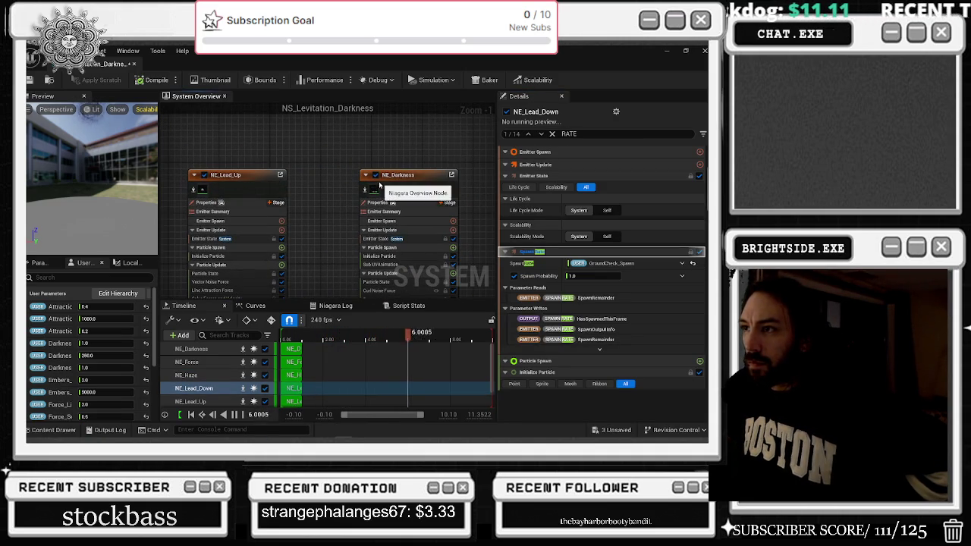
Disable the NE_Darkness emitter and compile the NS_Levitation_Darkness system
{"action": "left_click", "coordinate": [375, 176]}
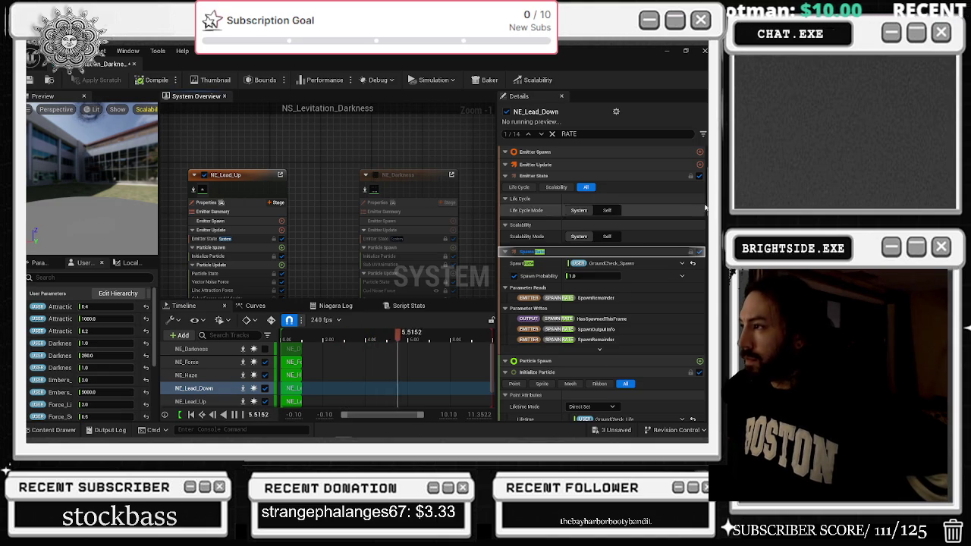
{"action": "scroll", "coordinate": [702, 343], "scroll_direction": "down", "scroll_amount": 10}
{"action": "scroll", "coordinate": [702, 343], "scroll_direction": "down", "scroll_amount": 15}
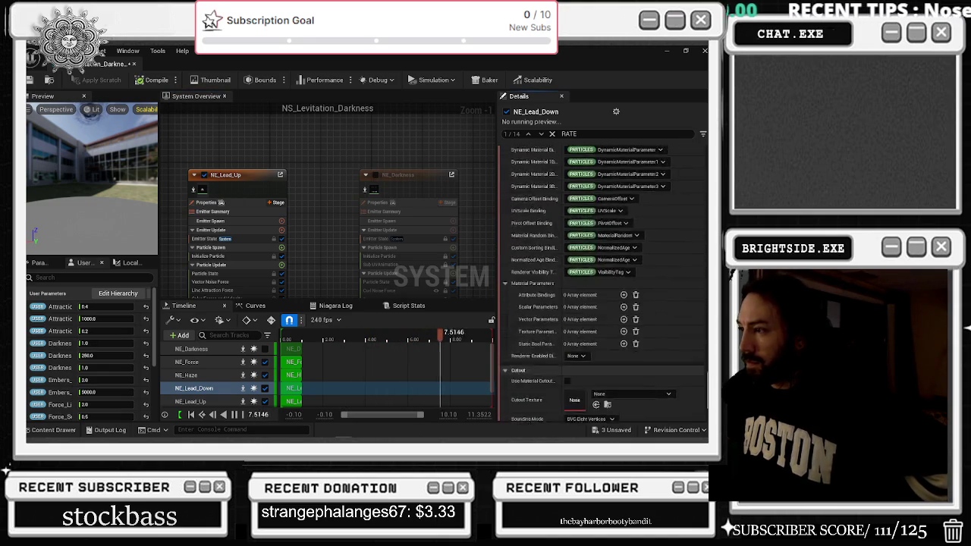
{"action": "scroll", "coordinate": [576, 365], "scroll_direction": "up", "scroll_amount": 15}
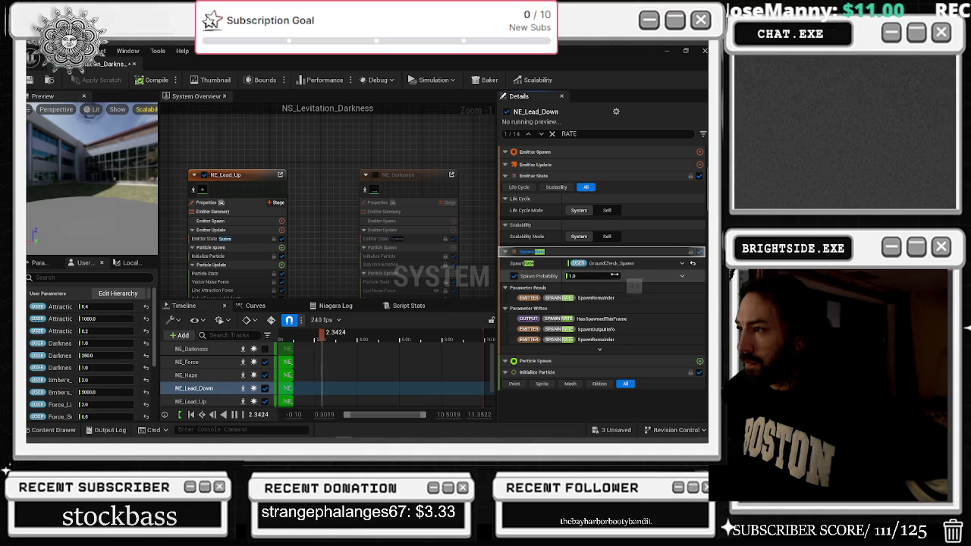
{"action": "mouse_move", "coordinate": [431, 158]}
{"action": "left_mouse_down"}
{"action": "mouse_move", "coordinate": [325, 116]}
{"action": "mouse_move", "coordinate": [261, 127]}
{"action": "left_mouse_up"}
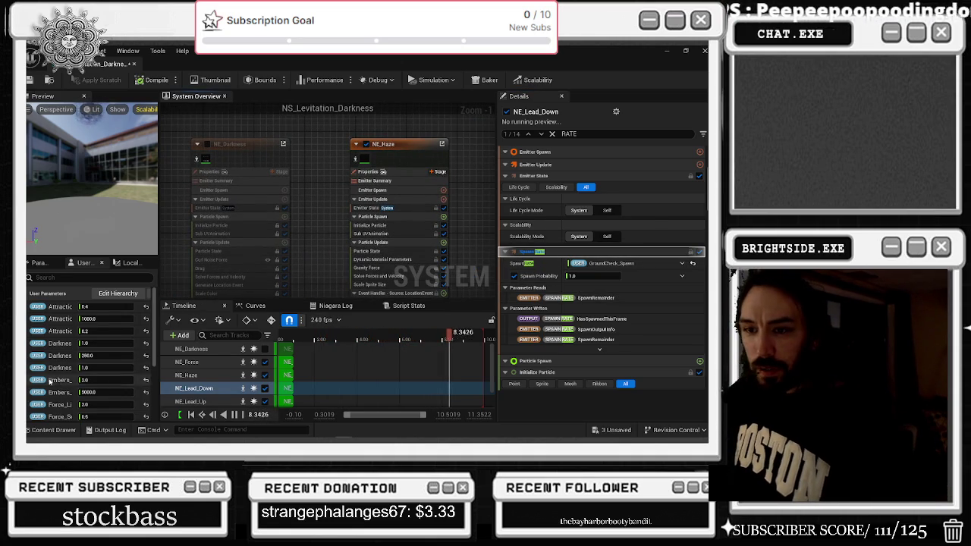
{"action": "scroll", "coordinate": [68, 387], "scroll_direction": "down", "scroll_amount": 3}
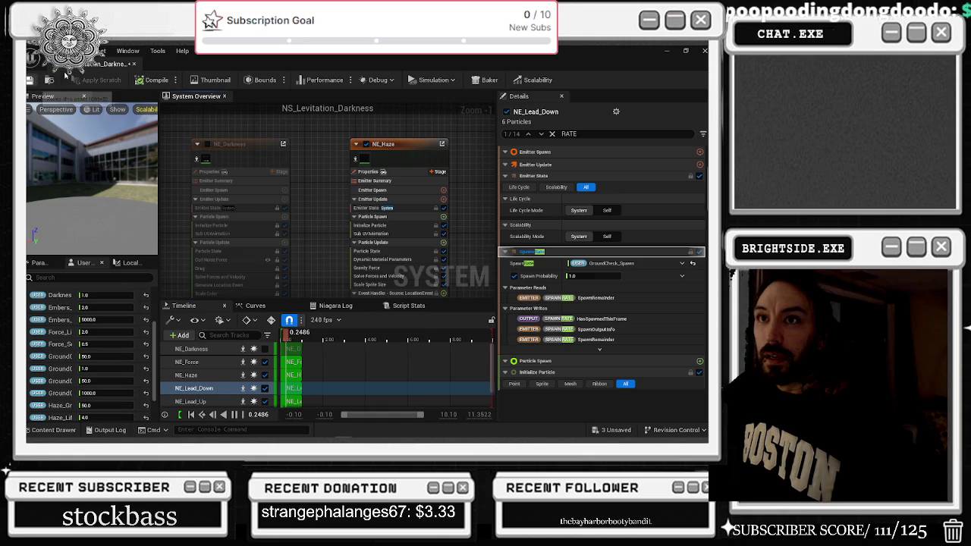
{"action": "left_click", "coordinate": [136, 80]}
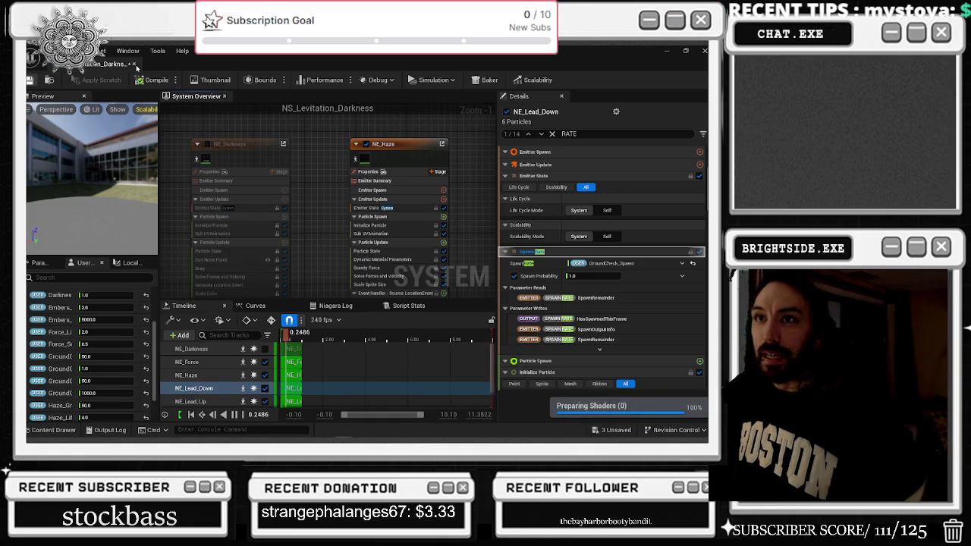
Close the Niagara editor, set the component's GroundCheck_Spawn to 2.0, and save the boss blueprint
{"action": "left_click", "coordinate": [134, 64]}
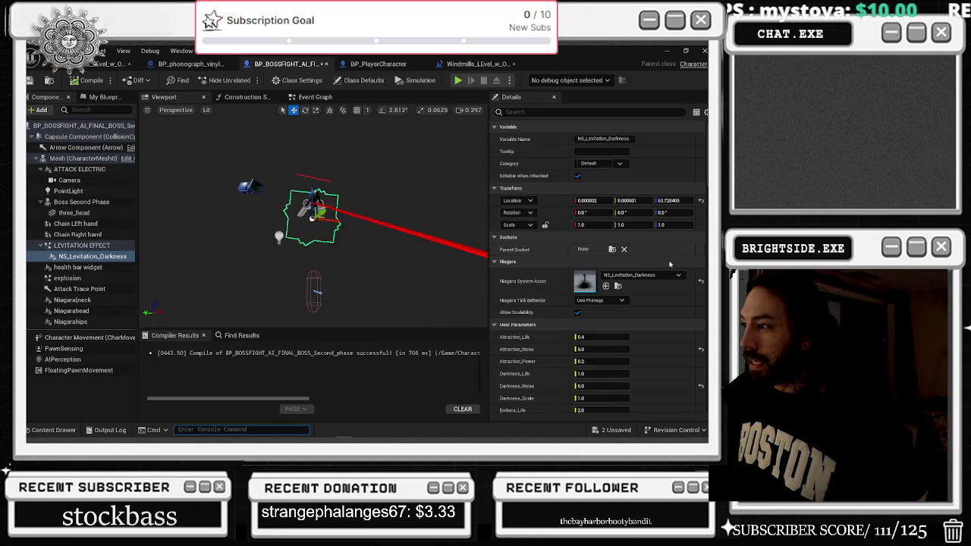
{"action": "scroll", "coordinate": [665, 309], "scroll_direction": "down", "scroll_amount": 3}
{"action": "scroll", "coordinate": [668, 314], "scroll_direction": "down", "scroll_amount": 1}
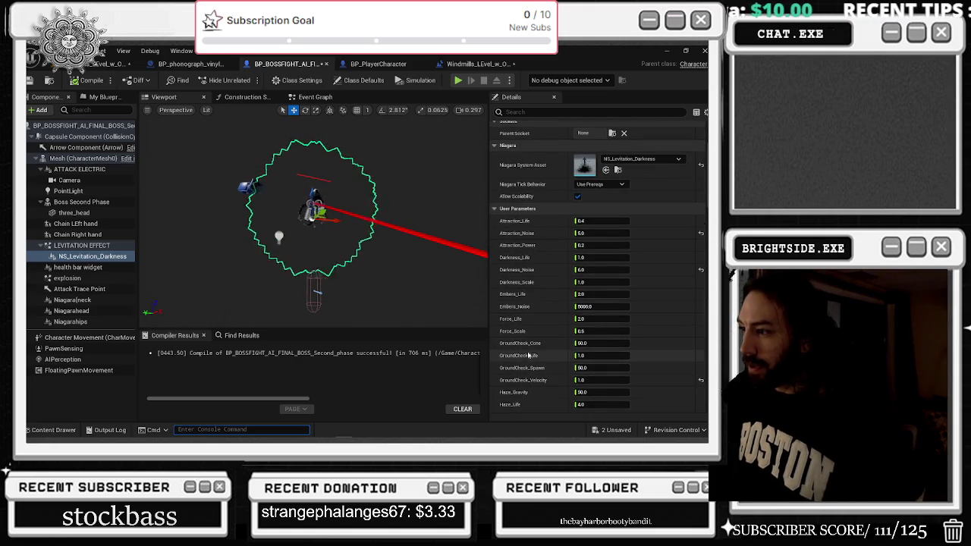
{"action": "left_click", "coordinate": [582, 368]}
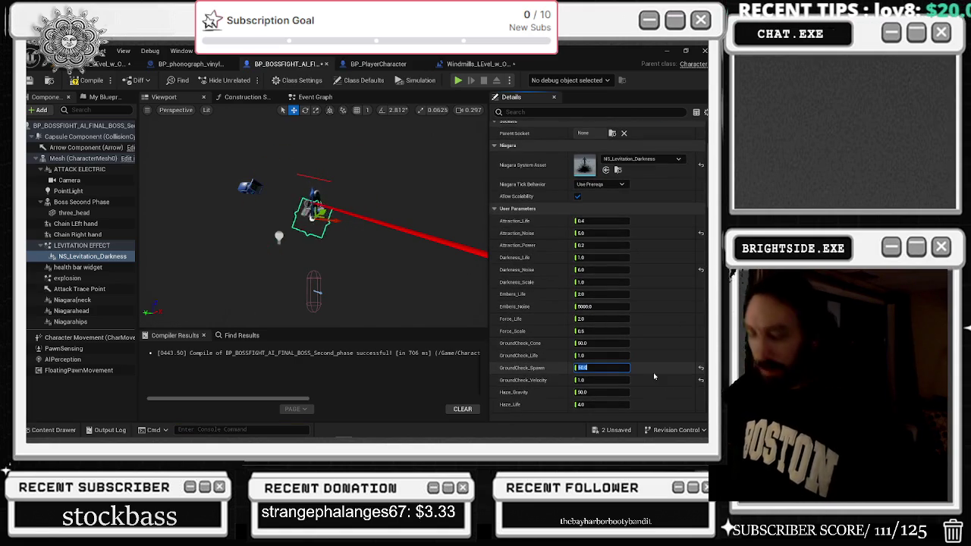
{"action": "type", "text": "2"}
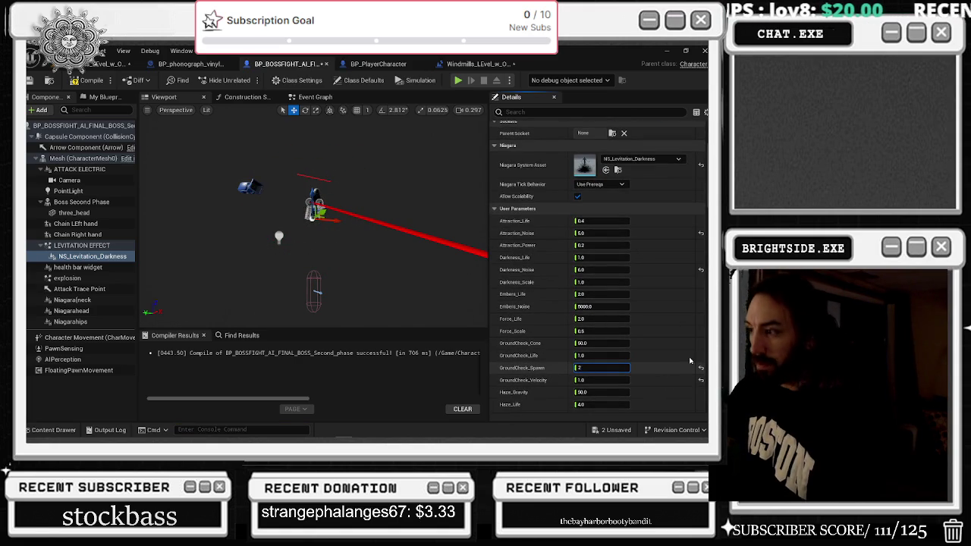
{"action": "key", "text": "Return"}
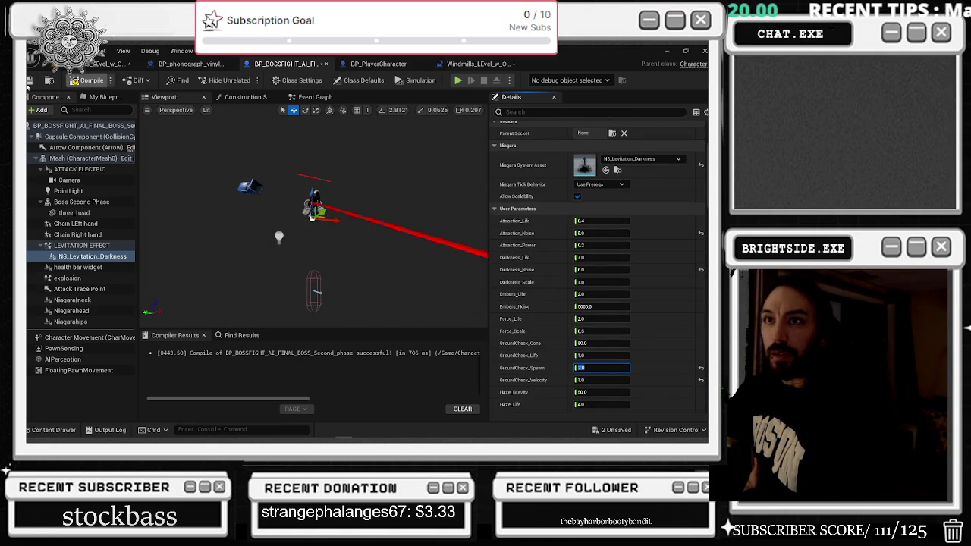
{"action": "left_click", "coordinate": [29, 81]}
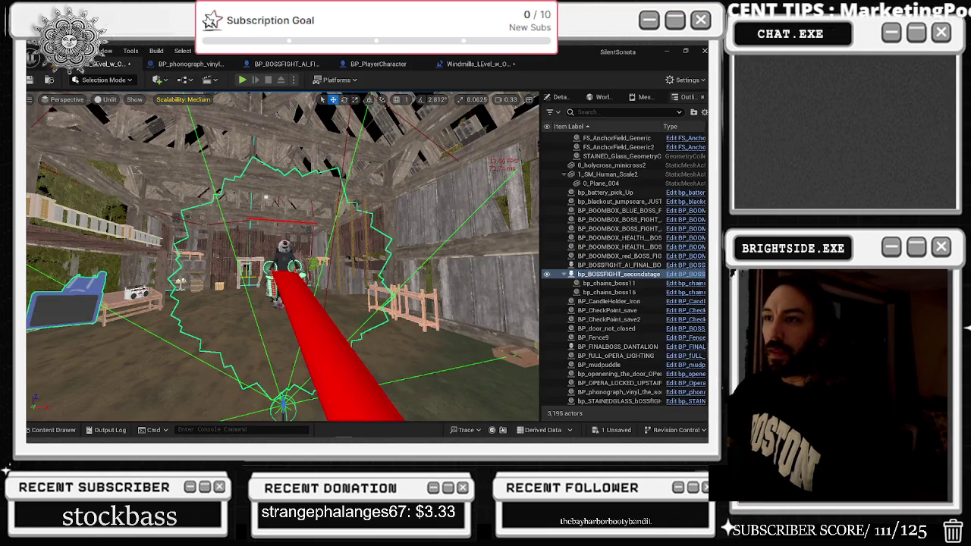
Orbit the level camera around the boss, then bring up the phonograph vinyl blueprint's Event Graph
{"action": "left_click_drag", "start_coordinate": [222, 174], "coordinate": [206, 130]}
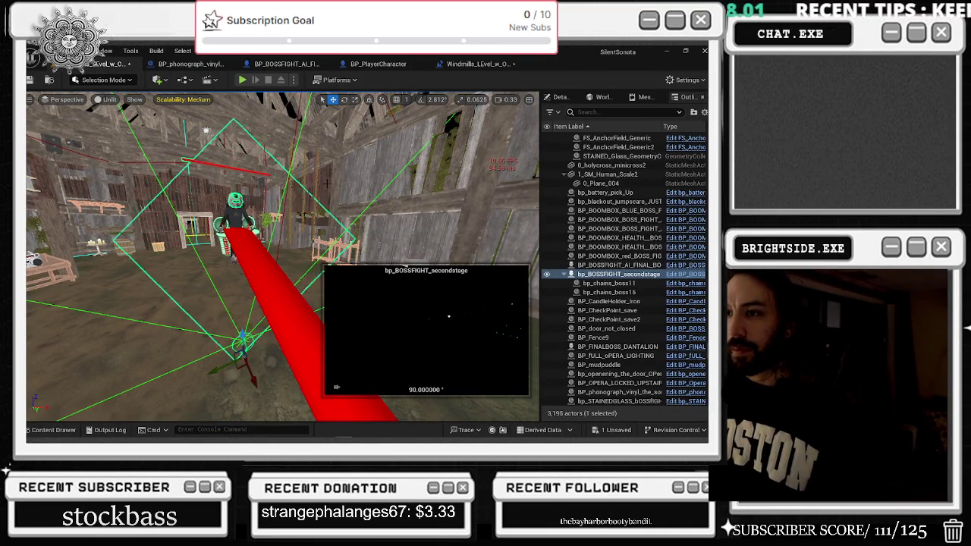
{"action": "left_click_drag", "start_coordinate": [317, 180], "coordinate": [304, 179]}
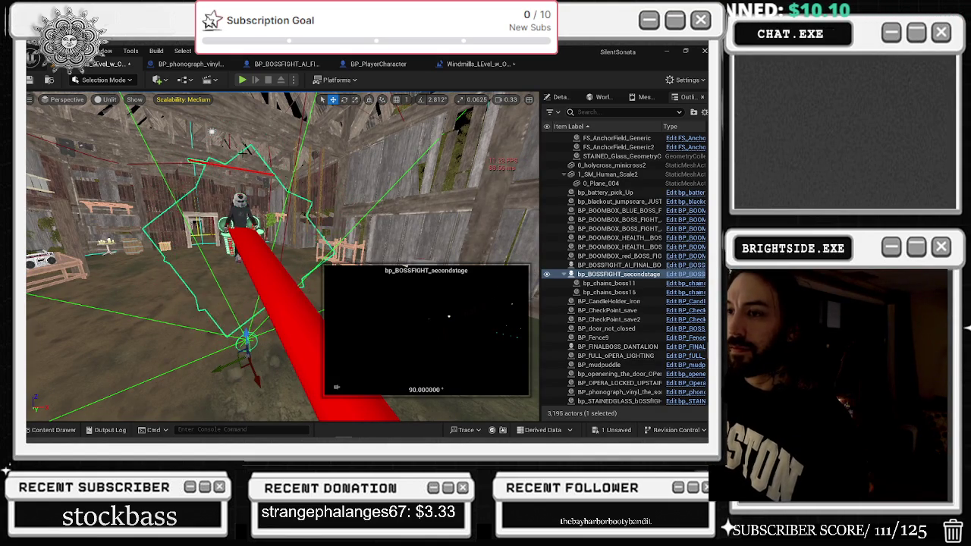
{"action": "left_click", "coordinate": [188, 66]}
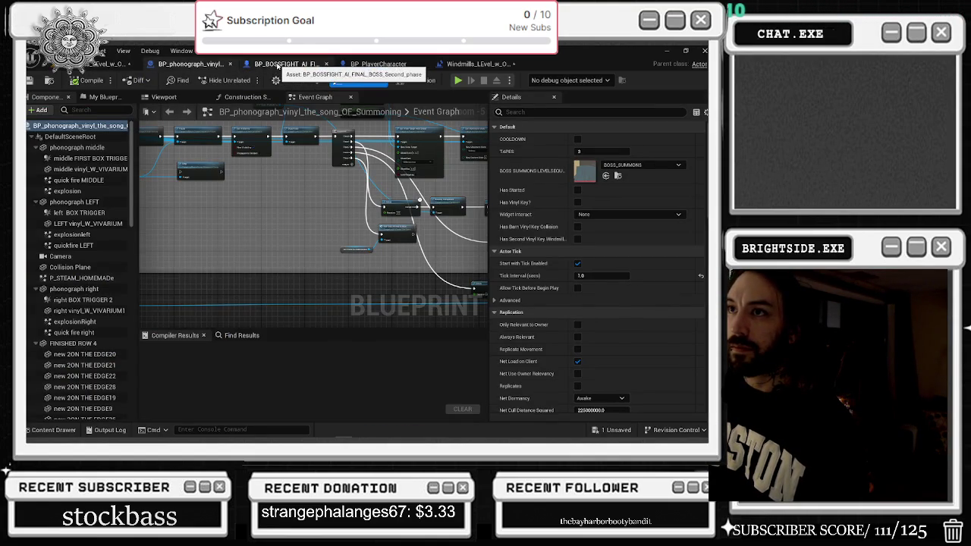
In the boss fight blueprint, reset Attraction_Noise and set it to 4
{"action": "left_click", "coordinate": [277, 67]}
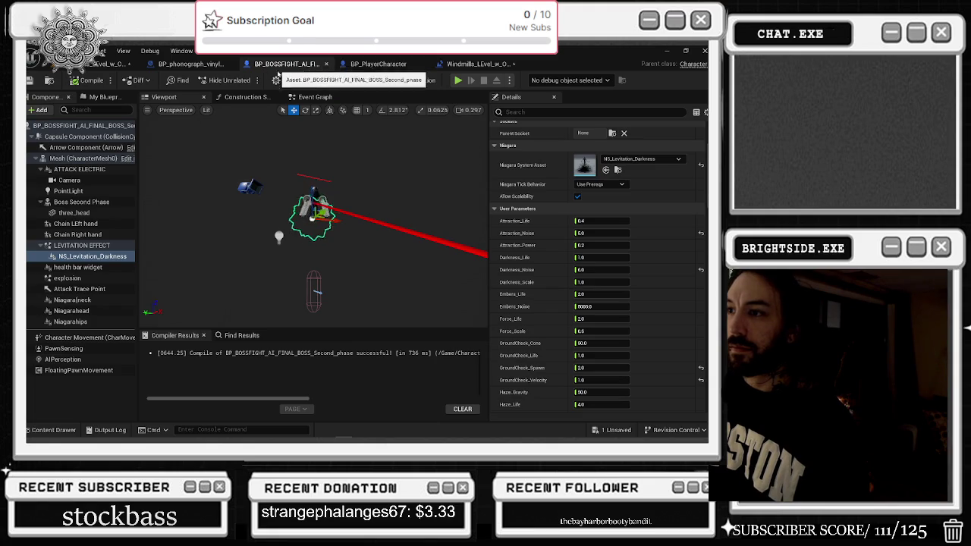
{"action": "left_click", "coordinate": [700, 235]}
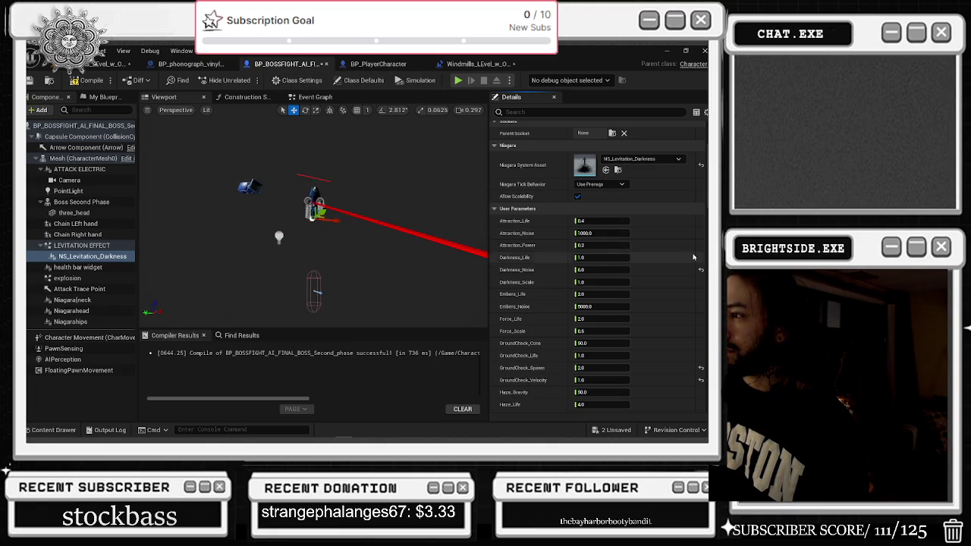
{"action": "left_click", "coordinate": [606, 233]}
{"action": "type", "text": "4"}
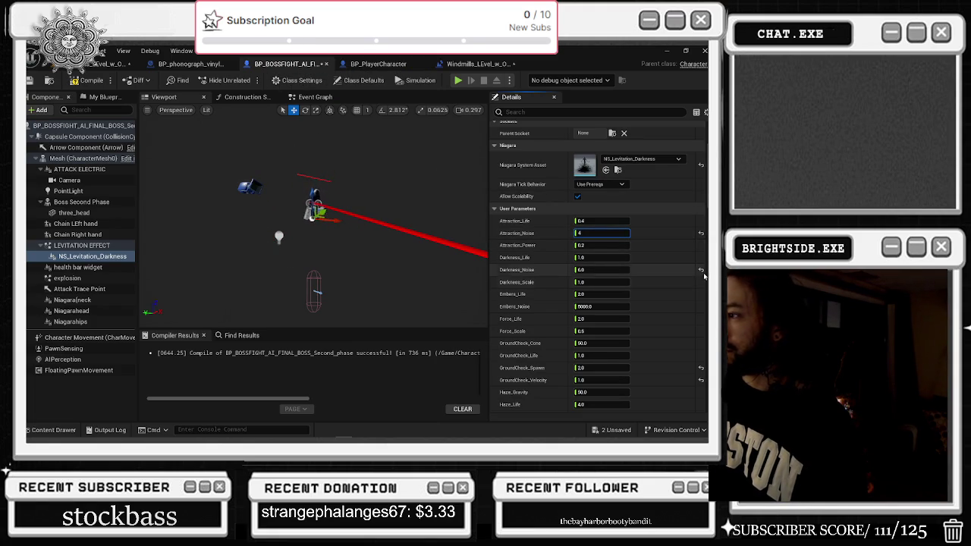
{"action": "left_click", "coordinate": [701, 269]}
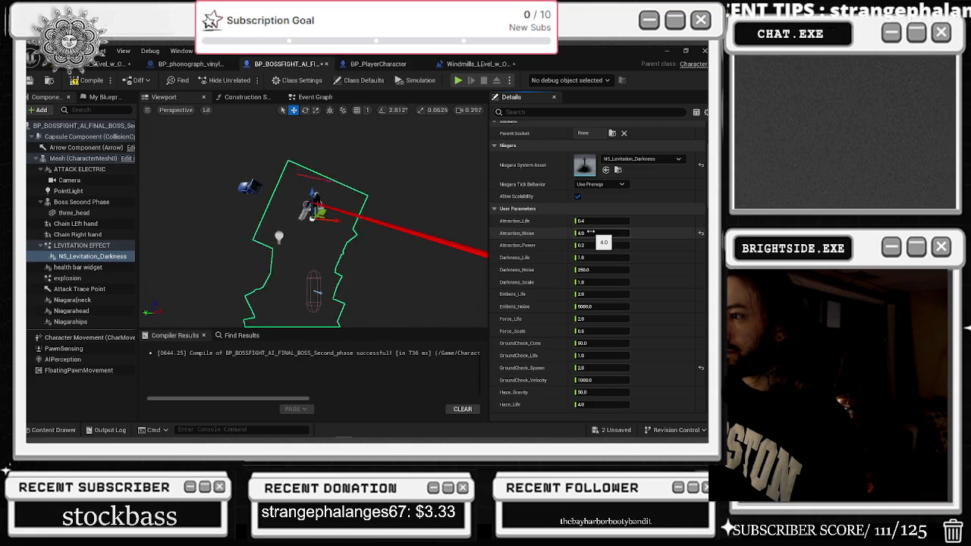
Set Darkness_Noise and Embers_Noise to 4.0, then return to the barn level
{"action": "left_click", "coordinate": [601, 307]}
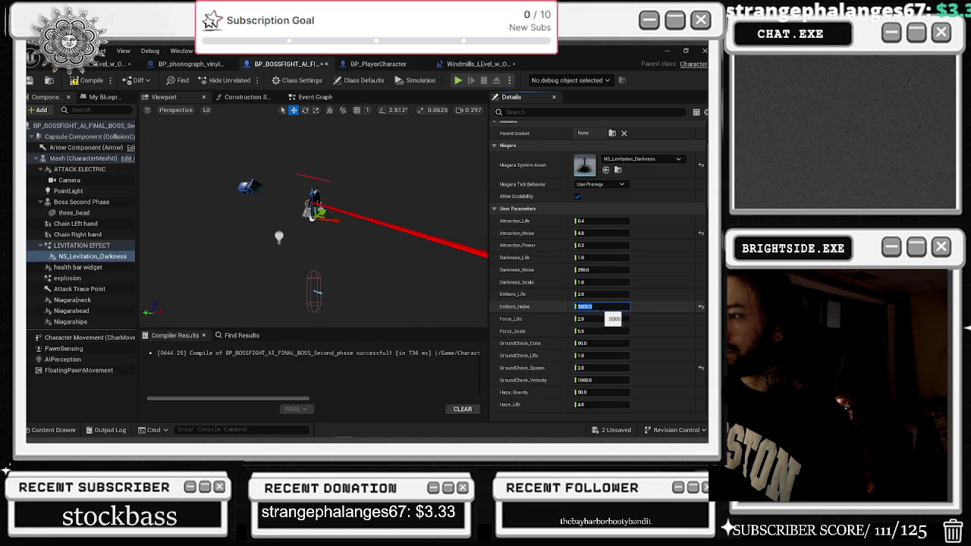
{"action": "type", "text": "4"}
{"action": "left_click", "coordinate": [589, 271]}
{"action": "key", "text": "Return"}
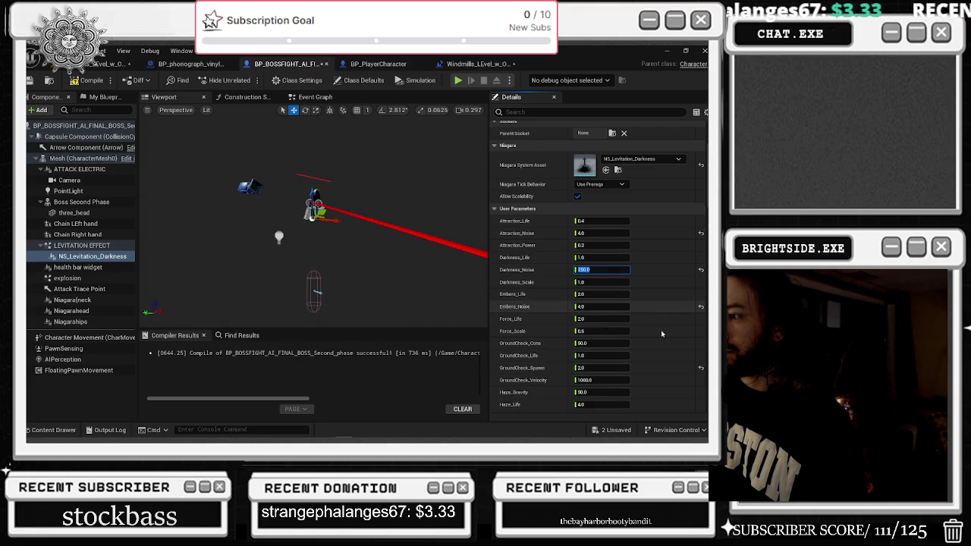
{"action": "type", "text": "4"}
{"action": "key", "text": "Return"}
{"action": "scroll", "coordinate": [652, 355], "scroll_direction": "down", "scroll_amount": 1}
{"action": "scroll", "coordinate": [650, 353], "scroll_direction": "down", "scroll_amount": 3}
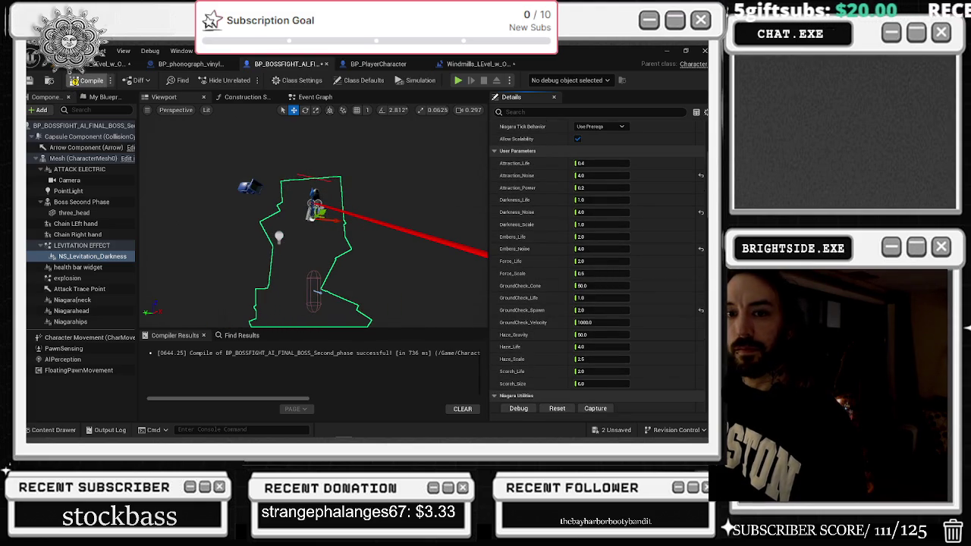
{"action": "left_click", "coordinate": [110, 63]}
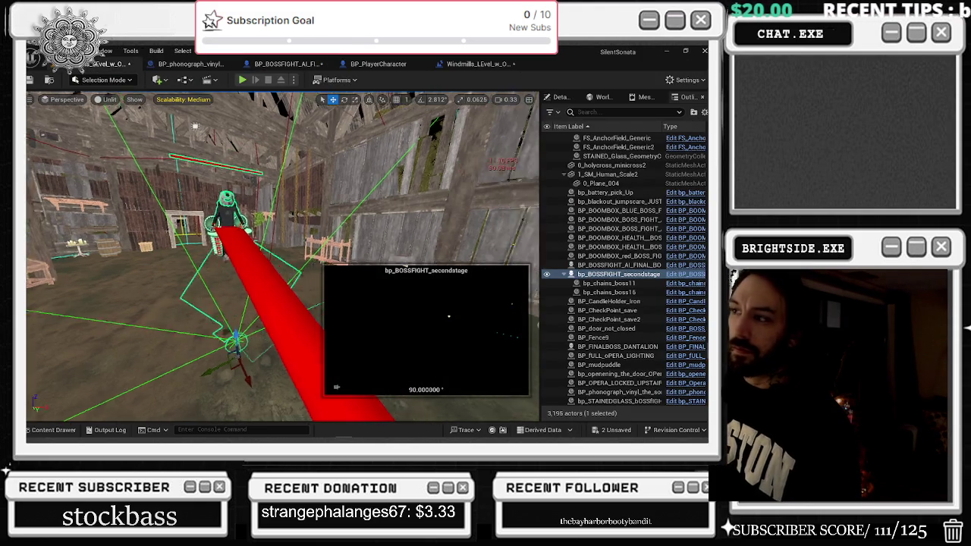
Pull the level camera back and tilt it down toward the levitating boss
{"action": "left_click_drag", "start_coordinate": [190, 228], "coordinate": [161, 267]}
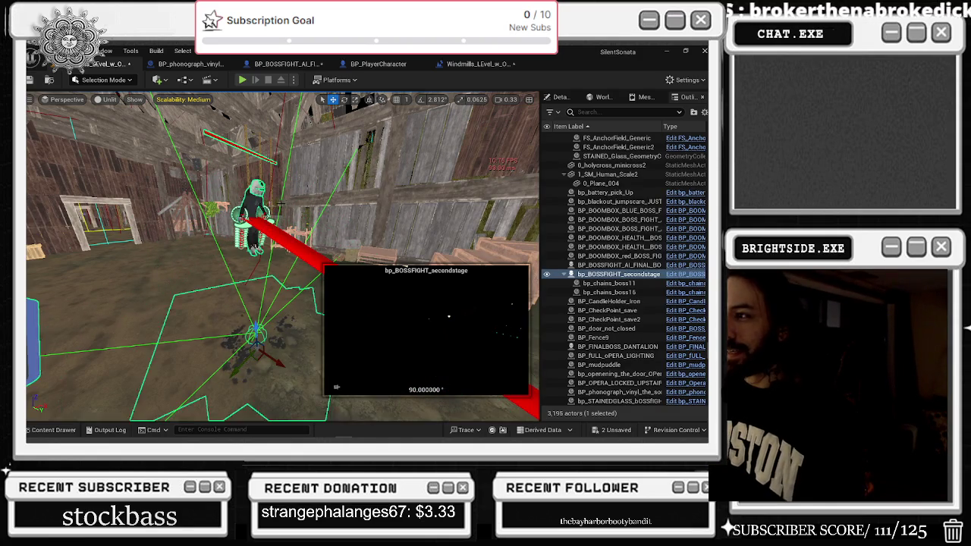
{"action": "left_click_drag", "start_coordinate": [279, 205], "coordinate": [266, 235]}
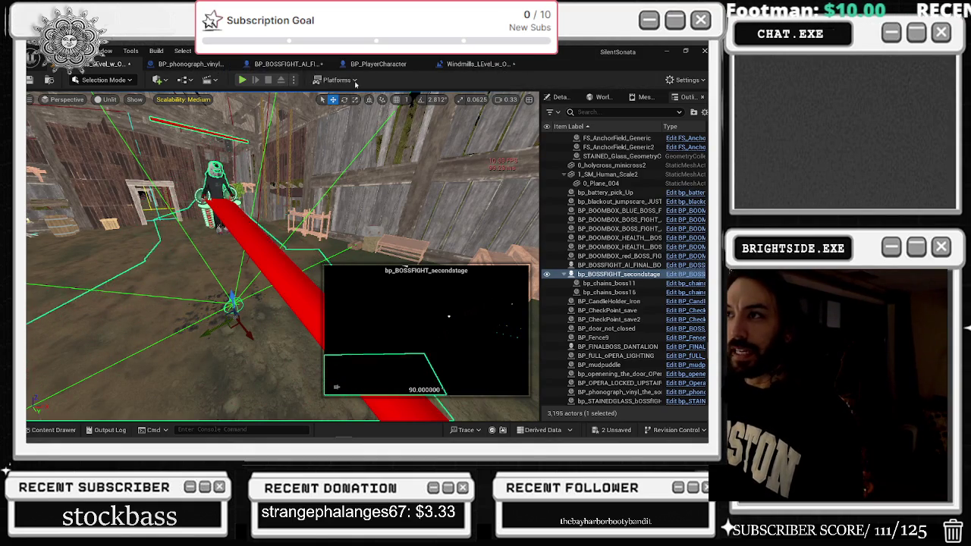
In the boss blueprint, set the levitation effect's GroundCheck_Velocity to 200, then view the level
{"action": "left_click", "coordinate": [282, 66]}
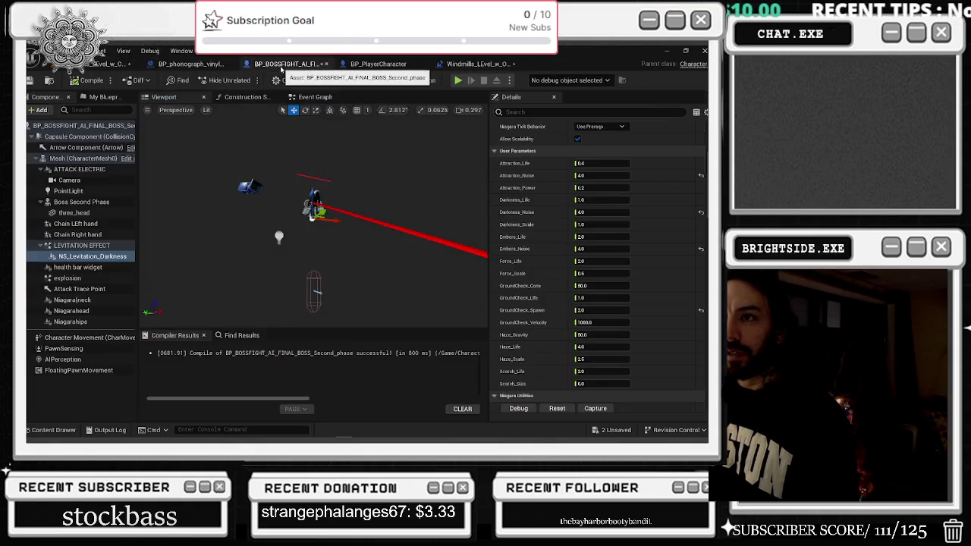
{"action": "left_click_drag", "start_coordinate": [192, 221], "coordinate": [416, 236]}
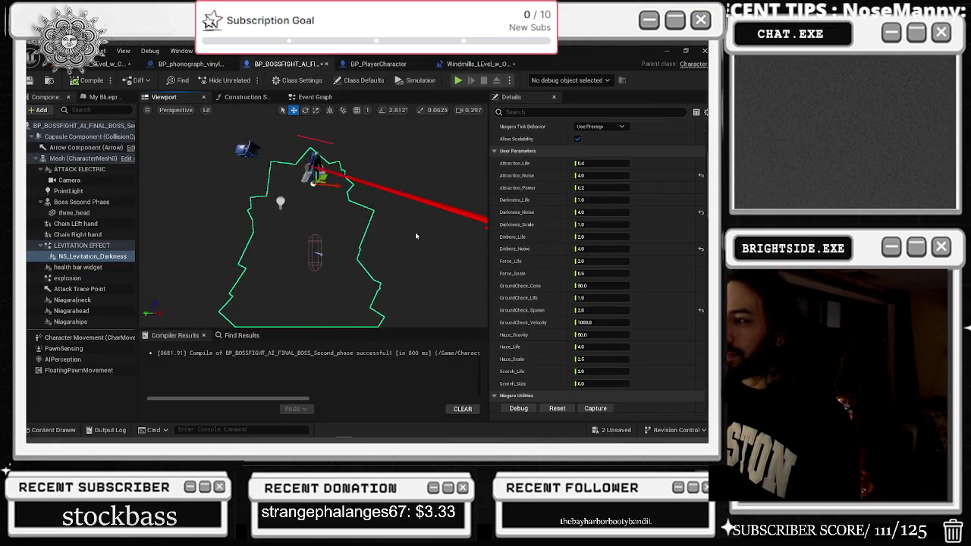
{"action": "scroll", "coordinate": [607, 302], "scroll_direction": "down", "scroll_amount": 3}
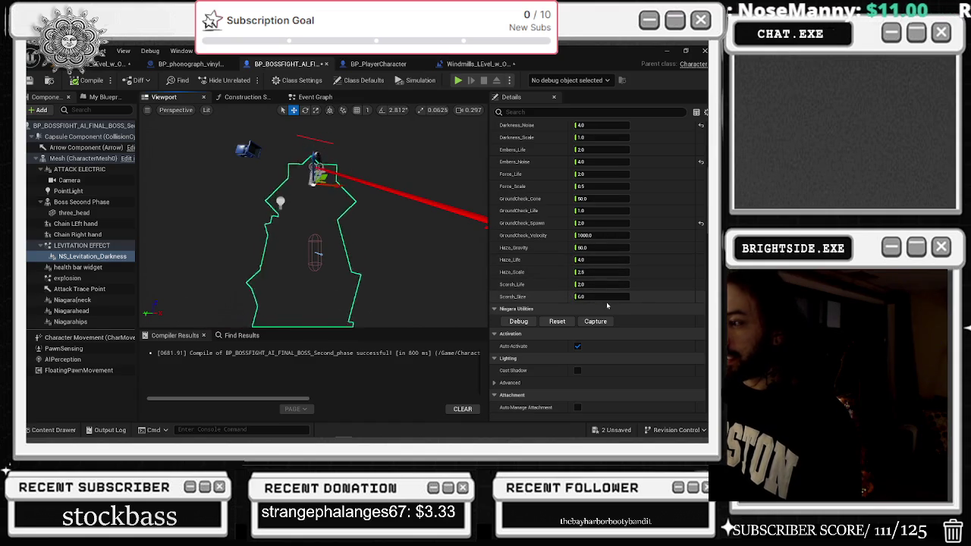
{"action": "scroll", "coordinate": [623, 304], "scroll_direction": "up", "scroll_amount": 3}
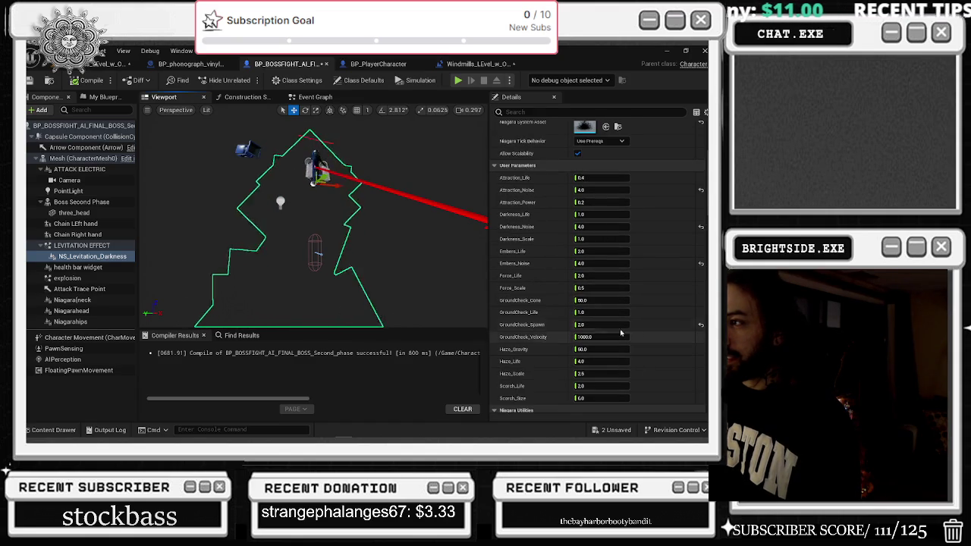
{"action": "scroll", "coordinate": [607, 281], "scroll_direction": "up", "scroll_amount": 2}
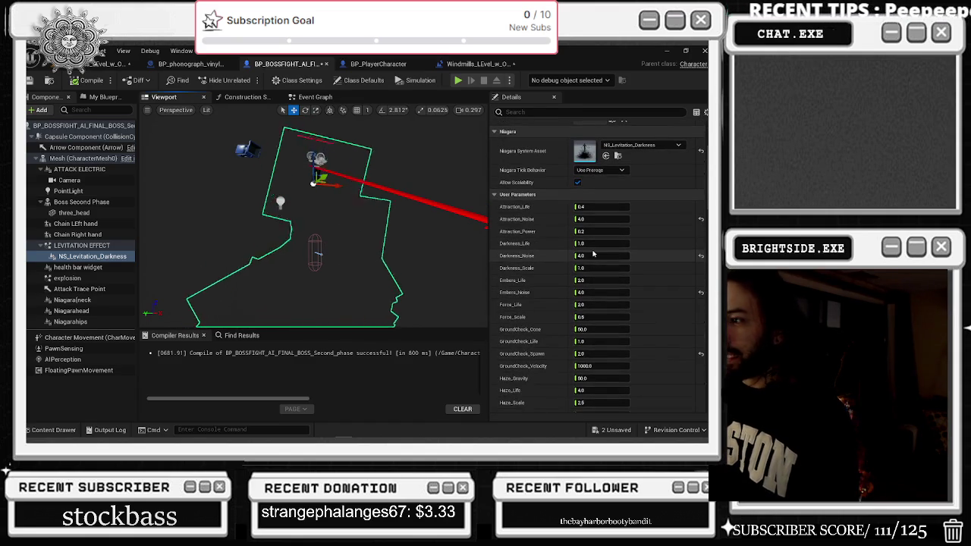
{"action": "scroll", "coordinate": [592, 249], "scroll_direction": "down", "scroll_amount": 2}
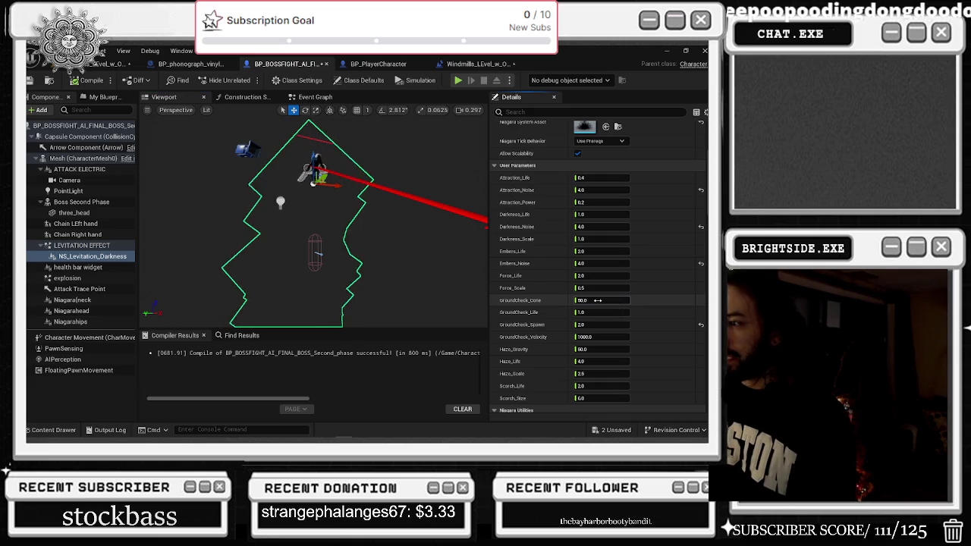
{"action": "type", "text": "2"}
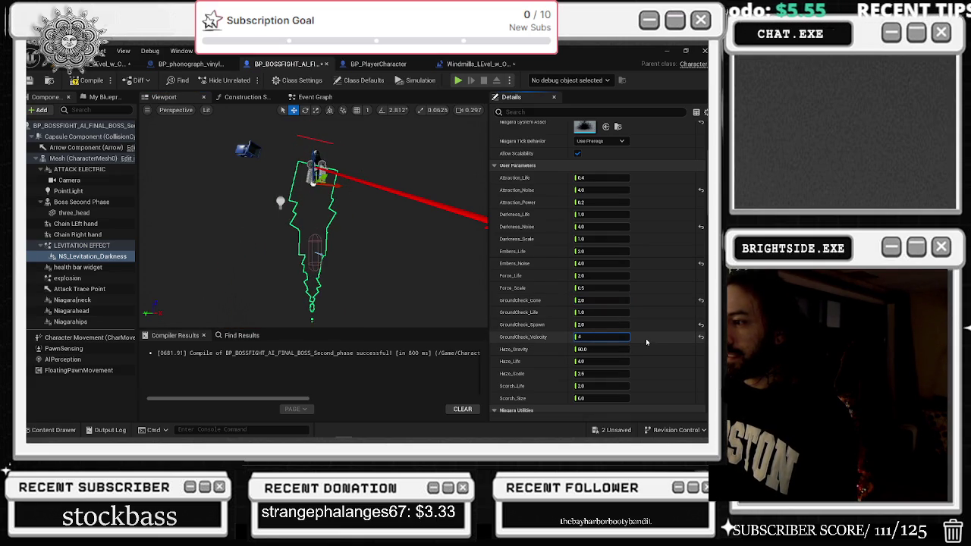
{"action": "key", "text": "Return"}
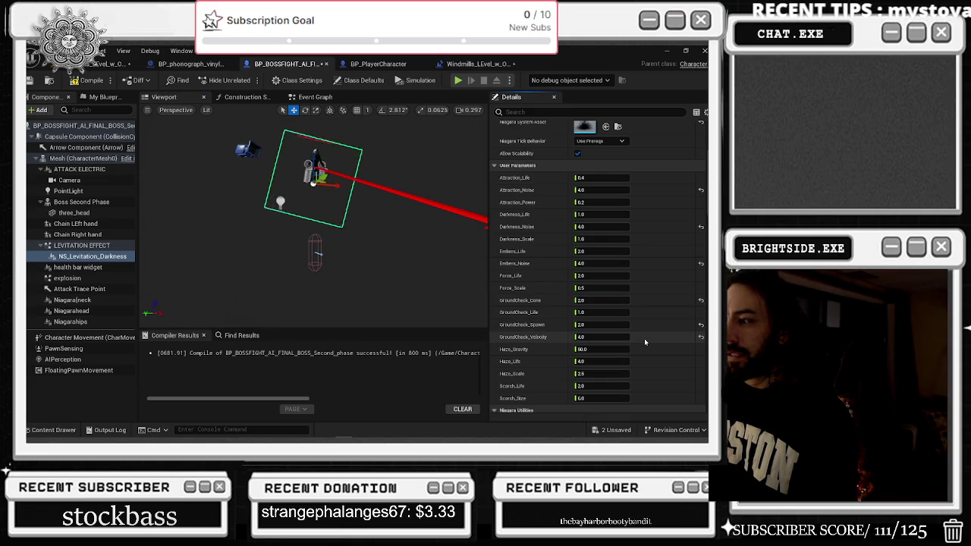
{"action": "left_click", "coordinate": [607, 337]}
{"action": "type", "text": "800"}
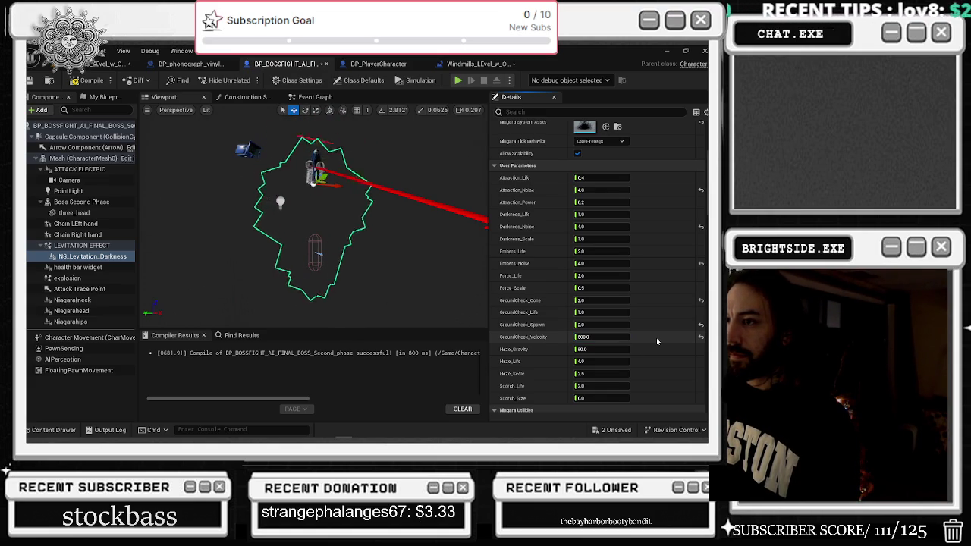
{"action": "left_click", "coordinate": [603, 337]}
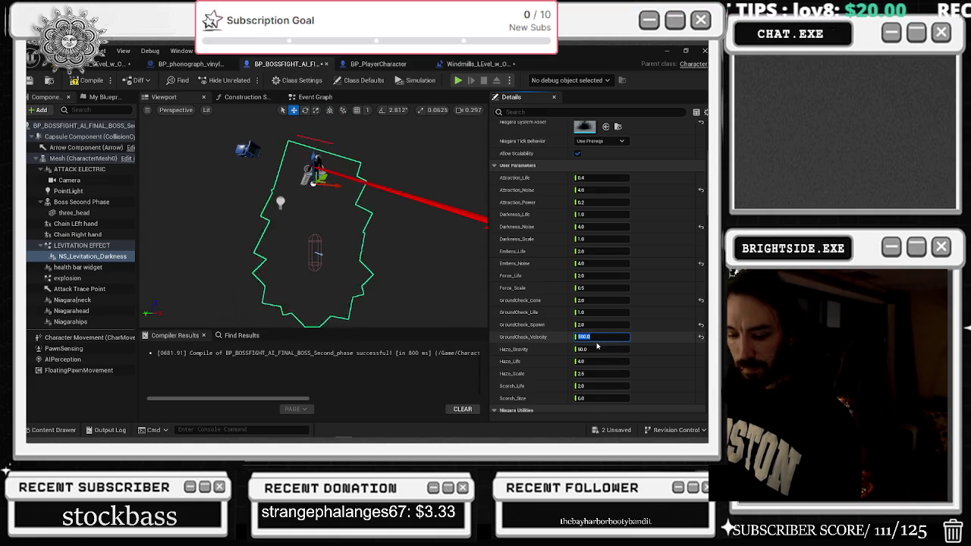
{"action": "type", "text": "200"}
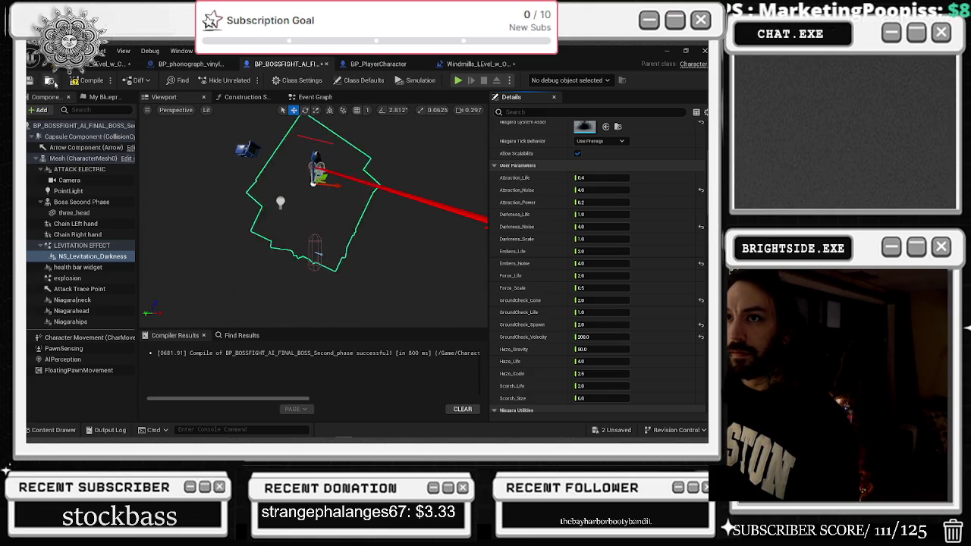
{"action": "left_click", "coordinate": [106, 64]}
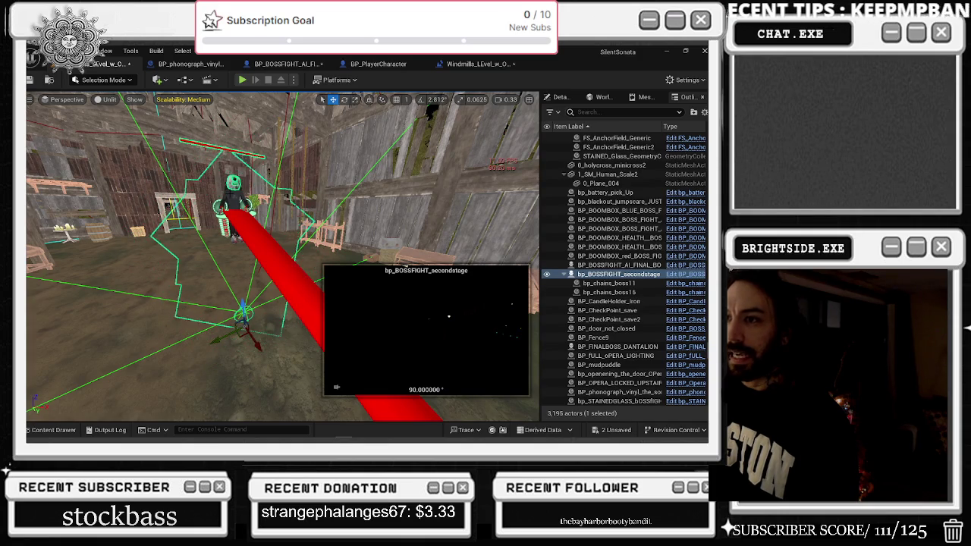
Back in the boss blueprint, change GroundCheck_Velocity to 1000
{"action": "left_click", "coordinate": [286, 64]}
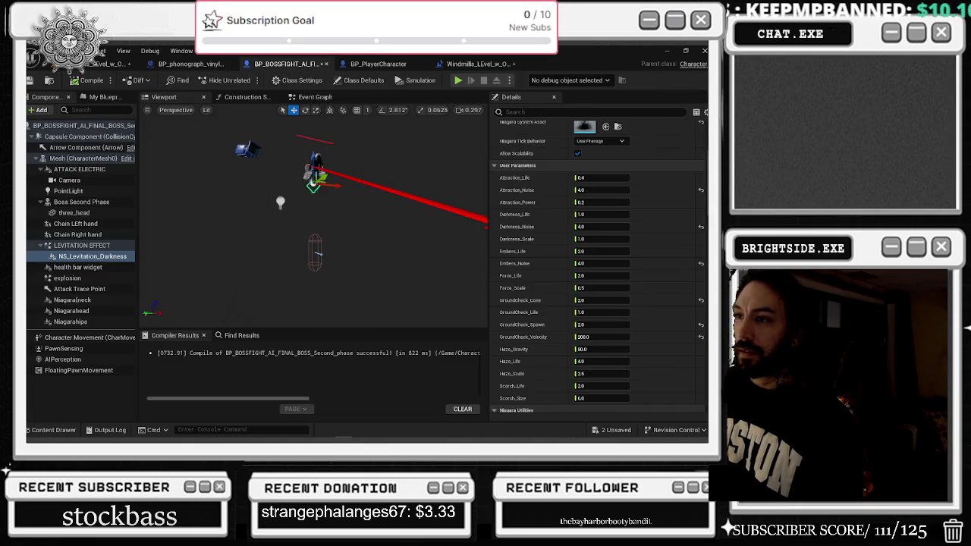
{"action": "left_click", "coordinate": [600, 337]}
{"action": "type", "text": "1000"}
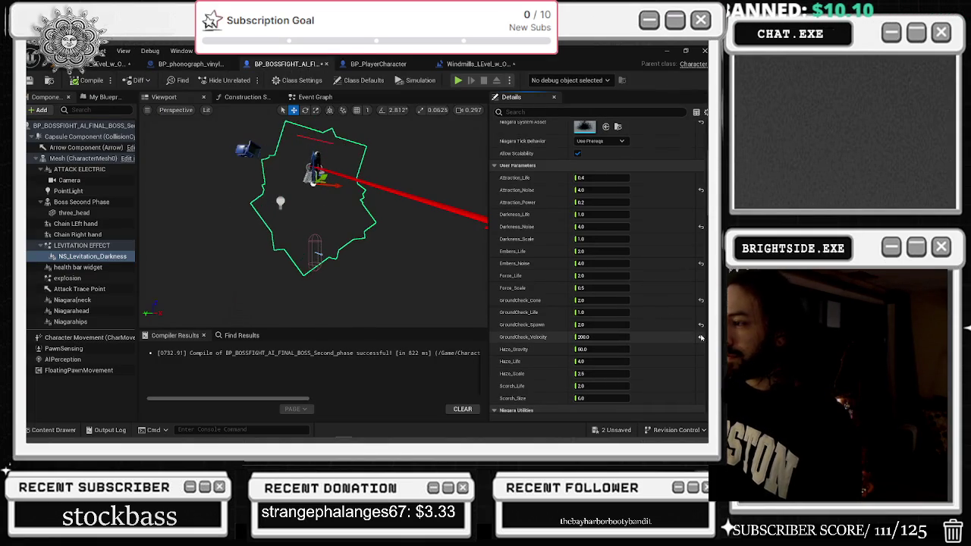
{"action": "key", "text": "Return"}
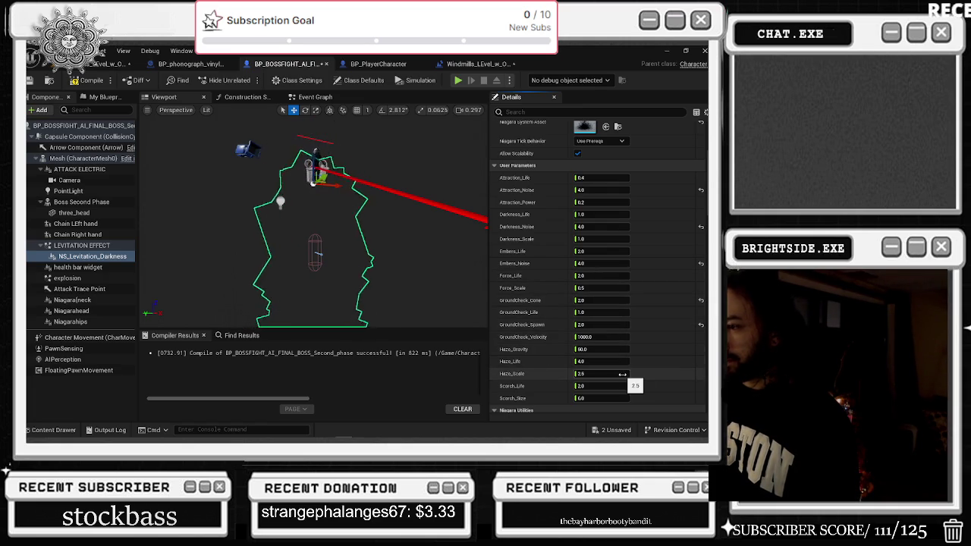
{"action": "scroll", "coordinate": [623, 374], "scroll_direction": "up", "scroll_amount": 1}
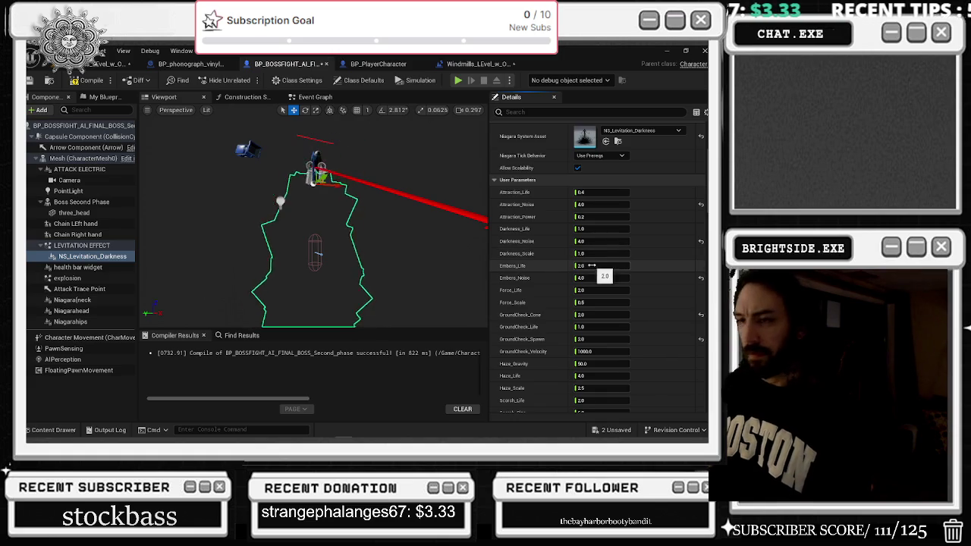
Assign NS_Levitation_Air to the levitation component from the Content Drawer and recompile the boss blueprint
{"action": "left_click", "coordinate": [606, 141]}
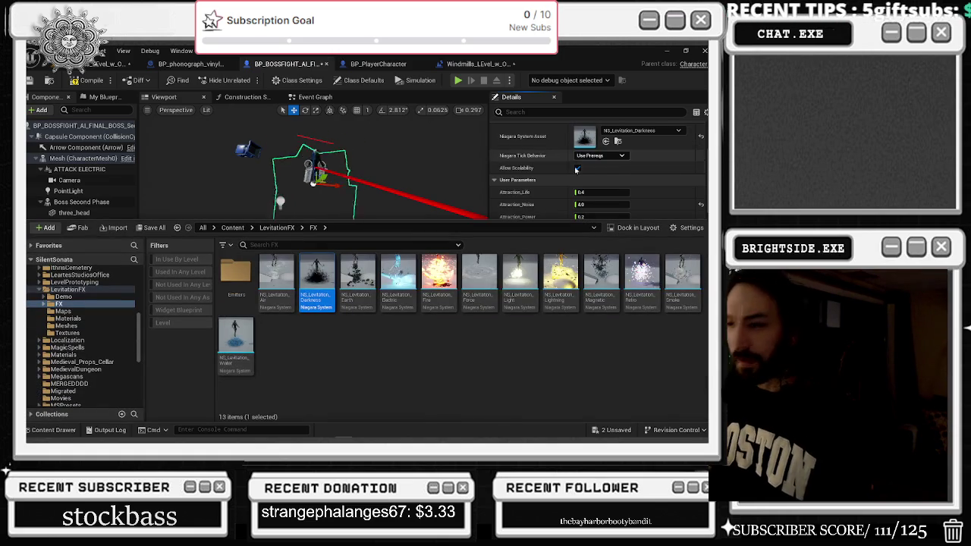
{"action": "left_click", "coordinate": [287, 278]}
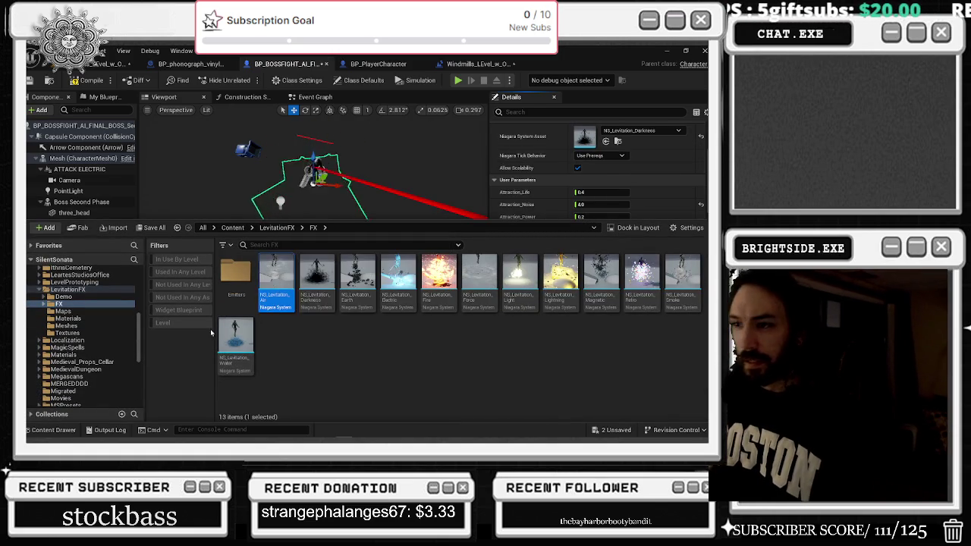
{"action": "left_click", "coordinate": [605, 142]}
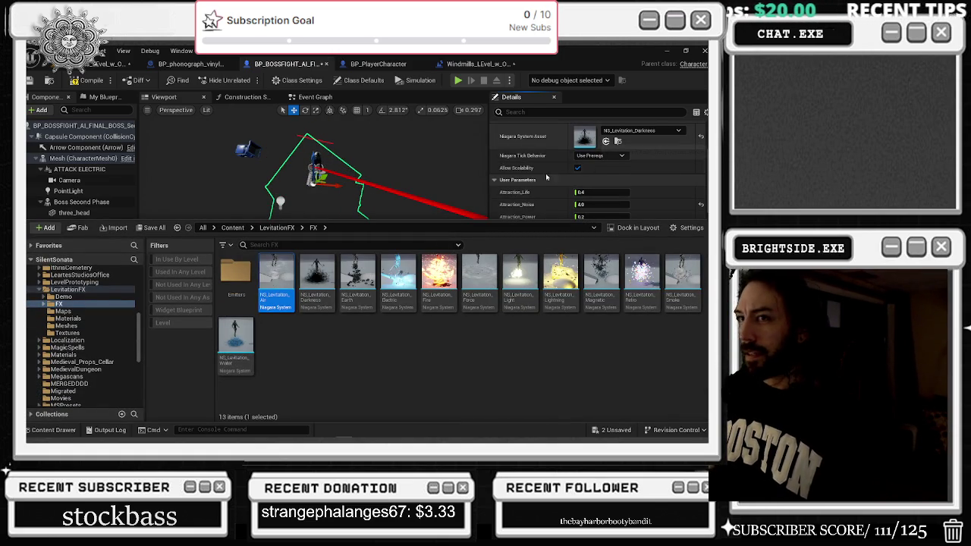
{"action": "left_click", "coordinate": [196, 97]}
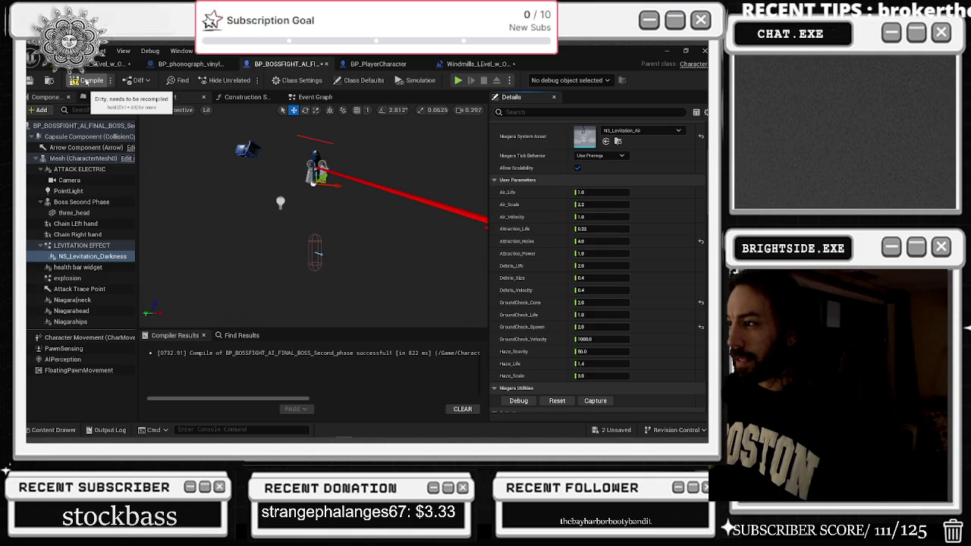
{"action": "left_click", "coordinate": [86, 79]}
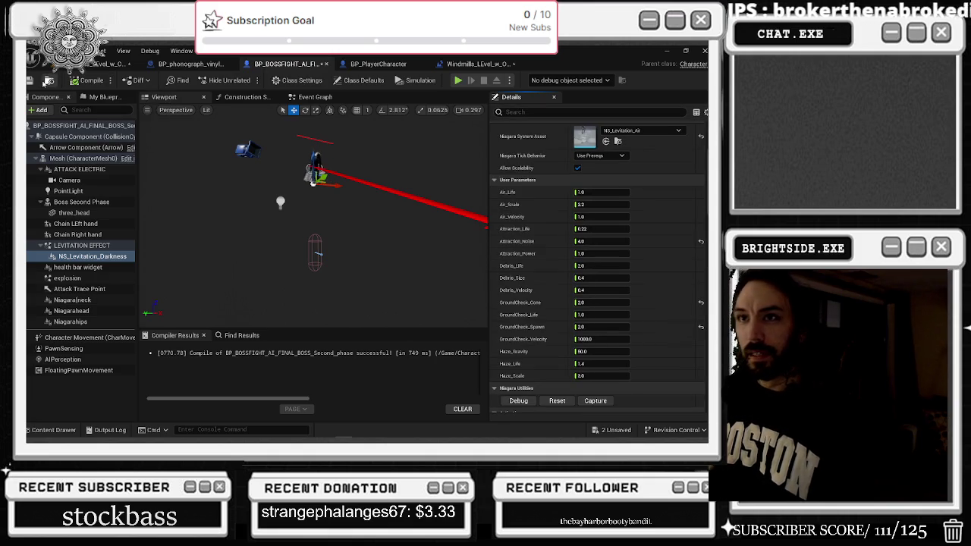
{"action": "left_click", "coordinate": [106, 63]}
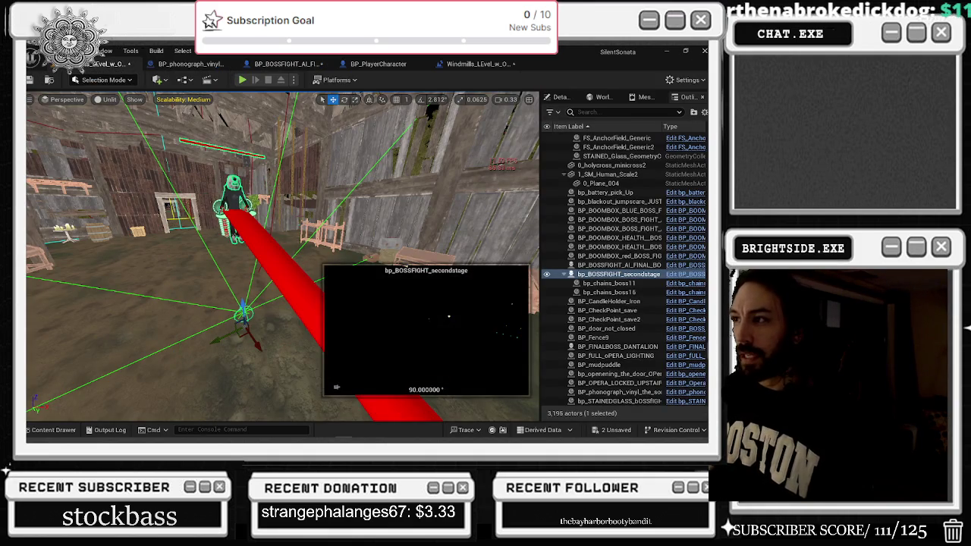
Frame the boss in the barn, then save the boss blueprint and Windmills map
{"action": "key", "text": "f"}
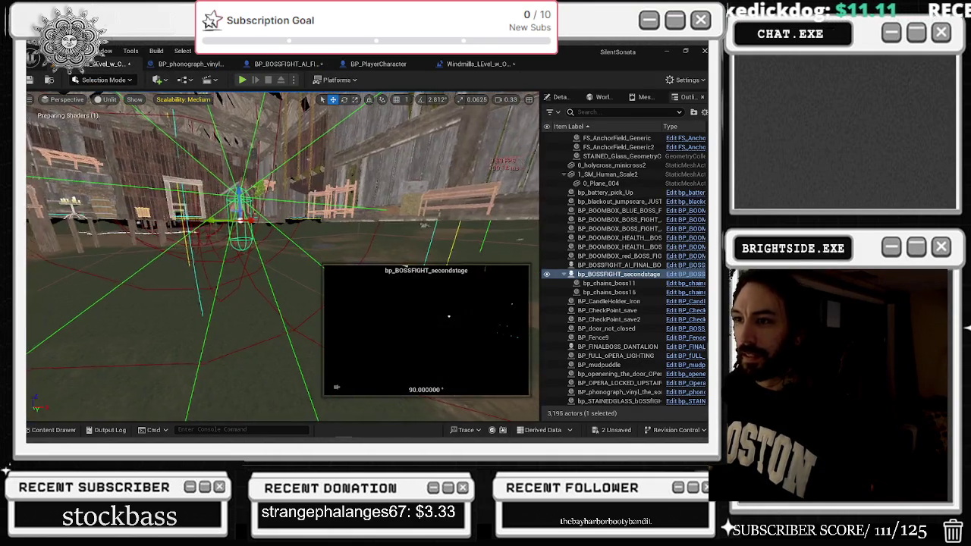
{"action": "scroll", "coordinate": [283, 257], "scroll_direction": "down", "scroll_amount": 5}
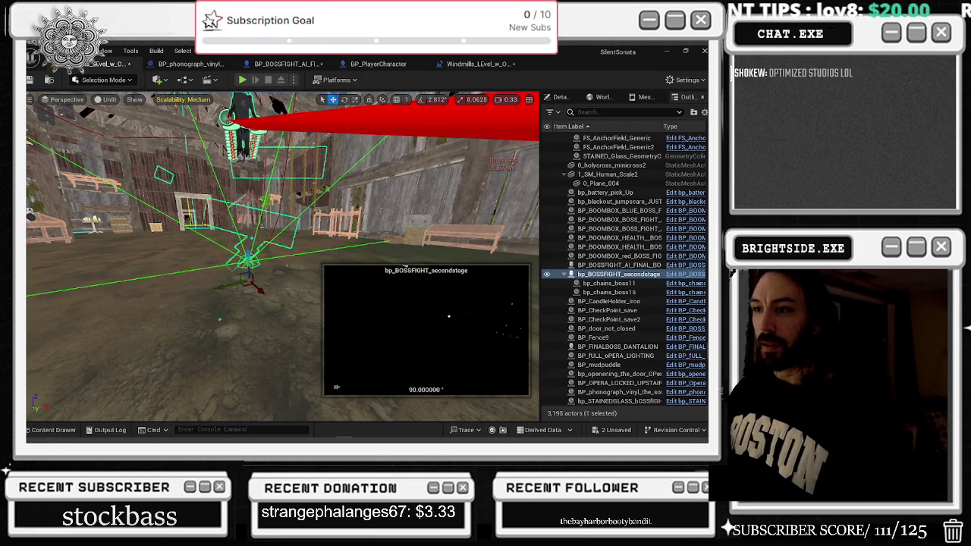
{"action": "left_click_drag", "start_coordinate": [342, 205], "coordinate": [333, 204]}
{"action": "key", "text": "ctrl+shift+s"}
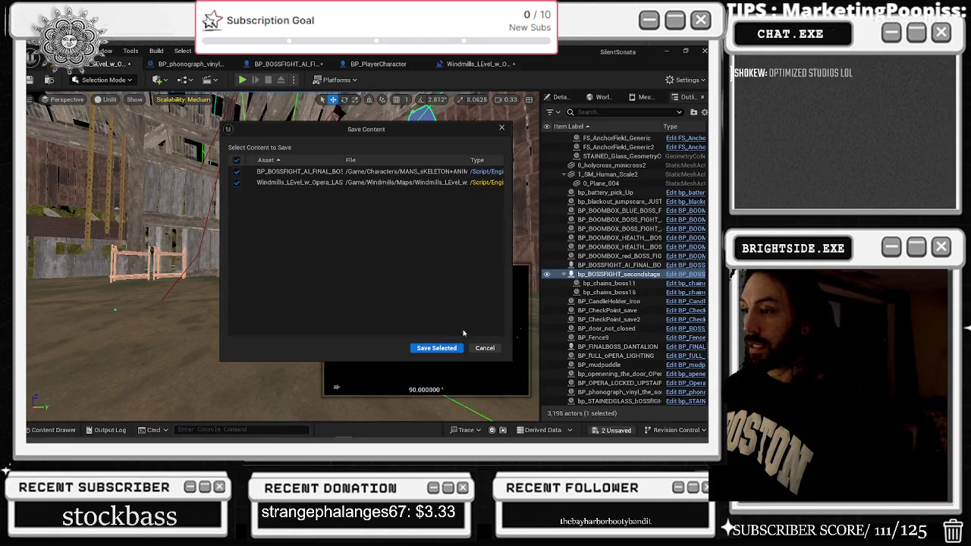
{"action": "left_click", "coordinate": [436, 350]}
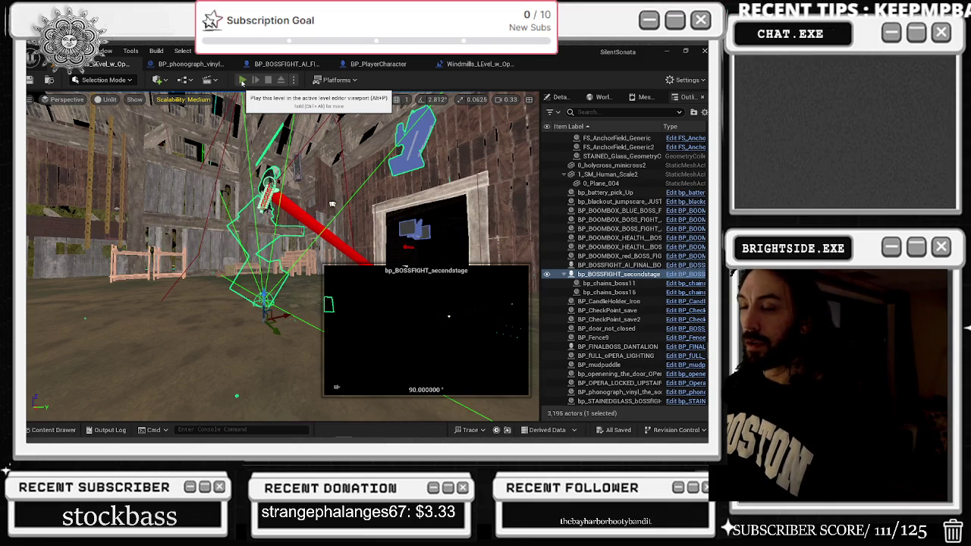
Start a Play-in-Editor session of the Windmills level to test the boss fight
{"action": "key", "text": "alt+p"}
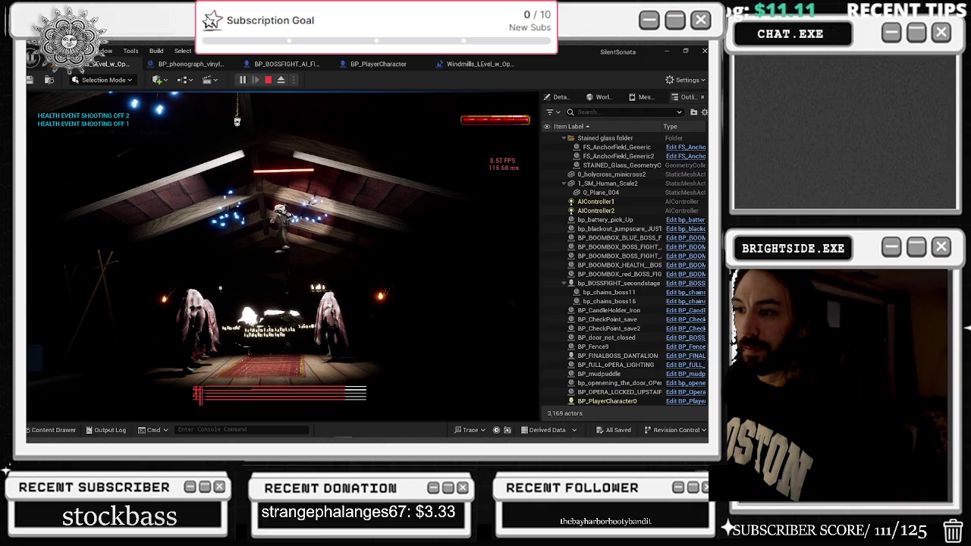
Stop the play test, save the boss blueprint, and look around the barn roof edge
{"action": "key", "text": "Escape"}
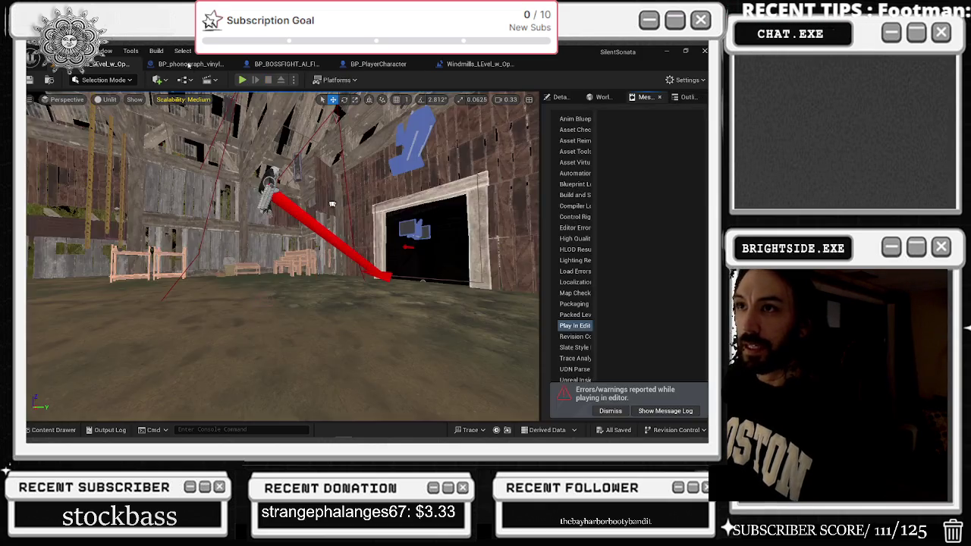
{"action": "left_click", "coordinate": [273, 65]}
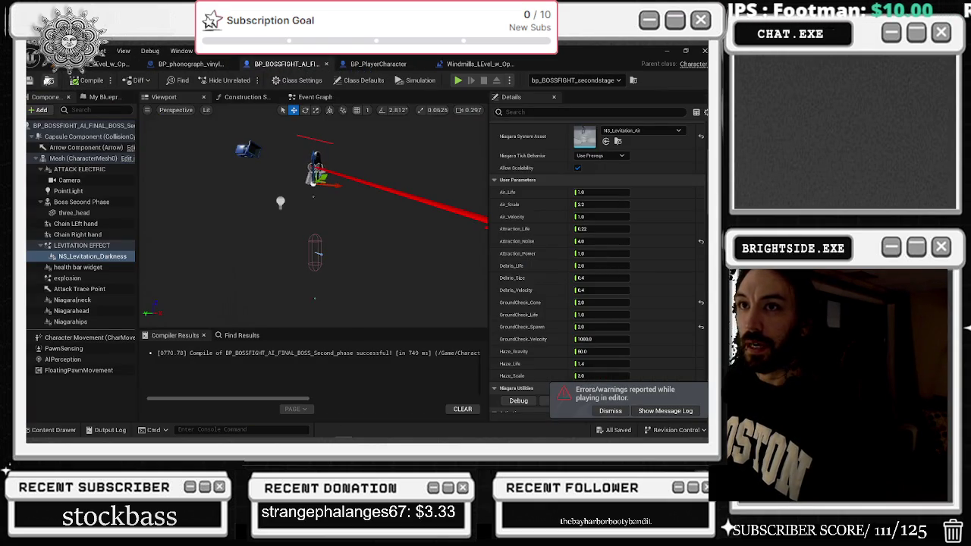
{"action": "left_click", "coordinate": [48, 80]}
{"action": "left_click", "coordinate": [106, 64]}
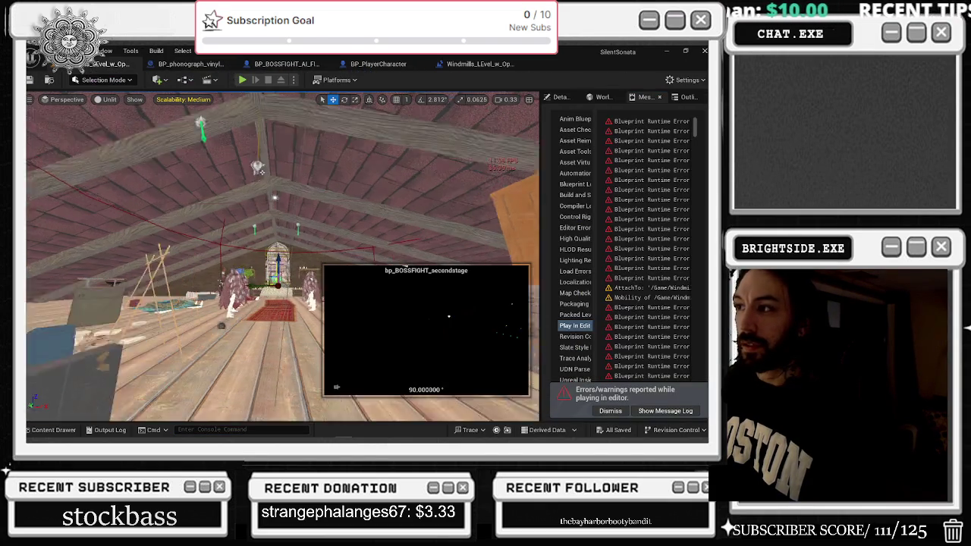
{"action": "scroll", "coordinate": [282, 258], "scroll_direction": "up", "scroll_amount": 6}
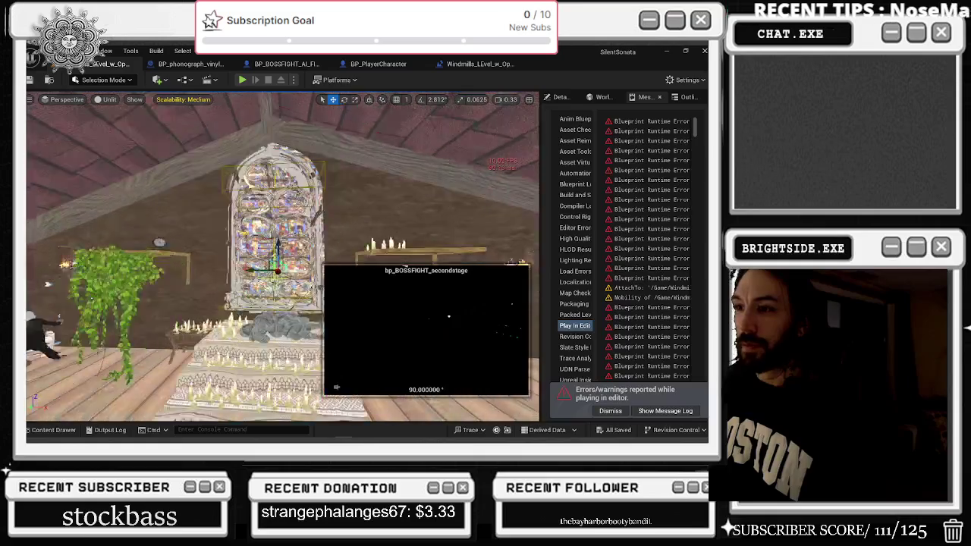
{"action": "left_click_drag", "start_coordinate": [47, 284], "coordinate": [285, 271]}
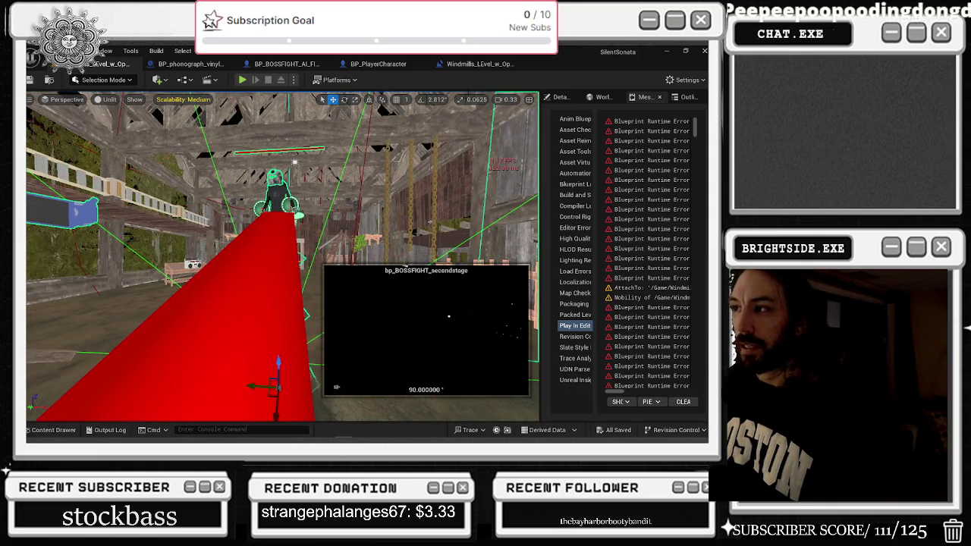
Clear the levitation component's effect asset and save the blueprint and level
{"action": "left_click", "coordinate": [298, 67]}
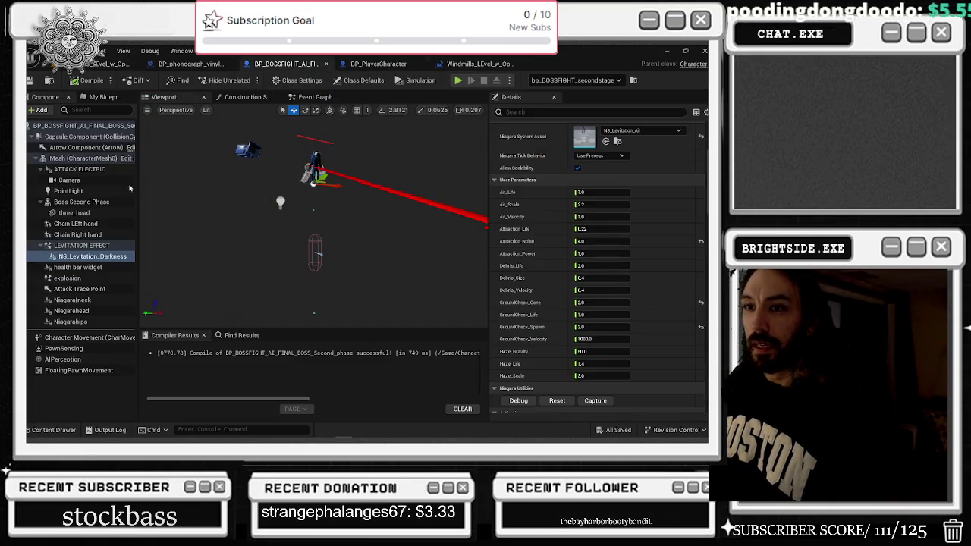
{"action": "scroll", "coordinate": [601, 163], "scroll_direction": "up", "scroll_amount": 2}
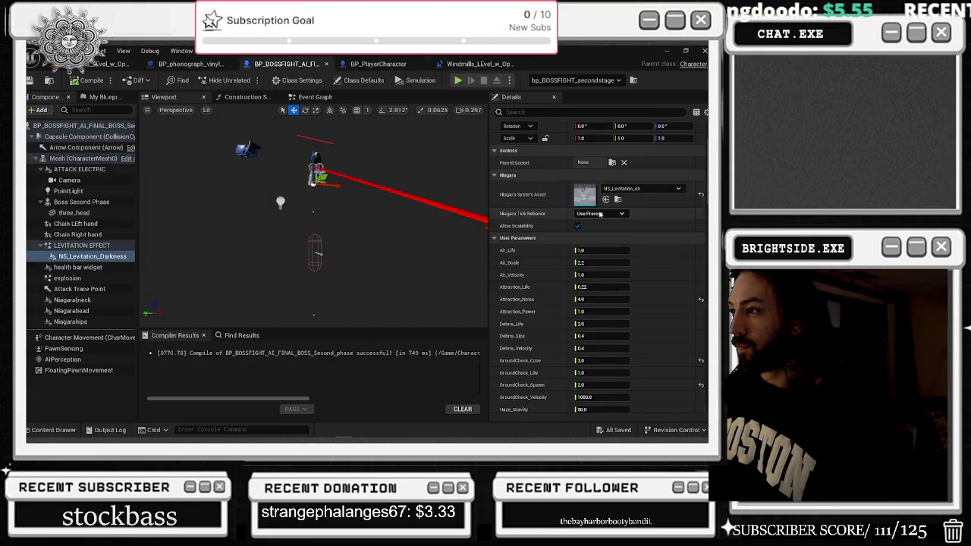
{"action": "left_click", "coordinate": [628, 190]}
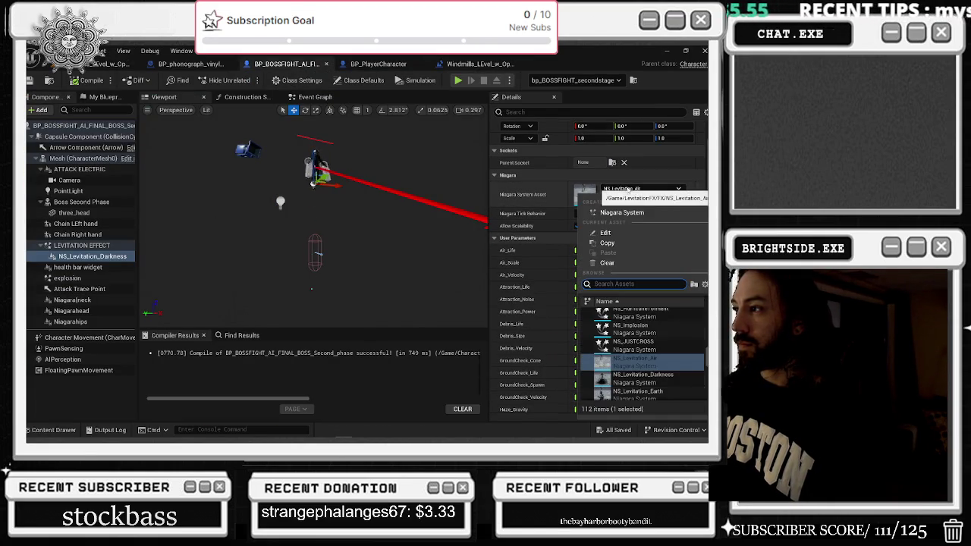
{"action": "left_click", "coordinate": [624, 264]}
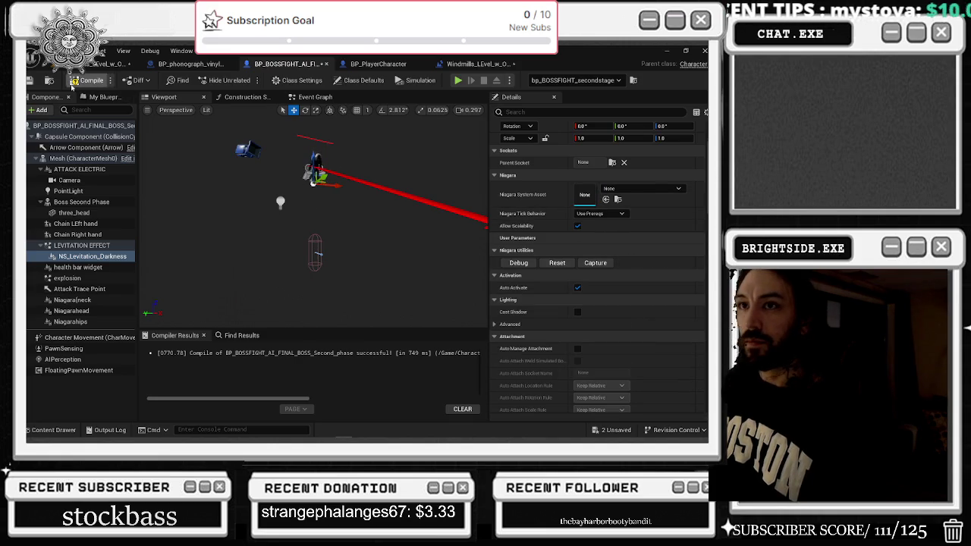
{"action": "left_click", "coordinate": [114, 64]}
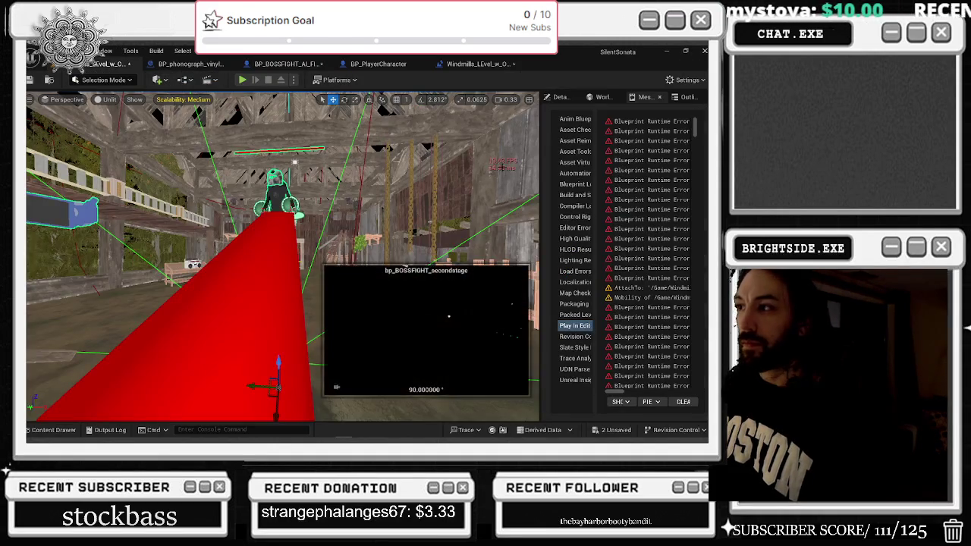
{"action": "scroll", "coordinate": [440, 196], "scroll_direction": "down", "scroll_amount": 2}
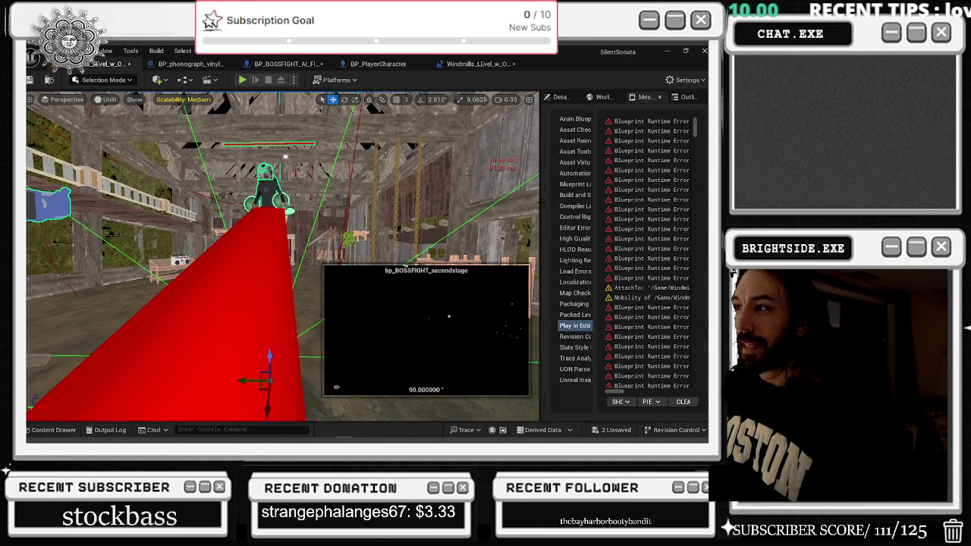
{"action": "left_click", "coordinate": [594, 429]}
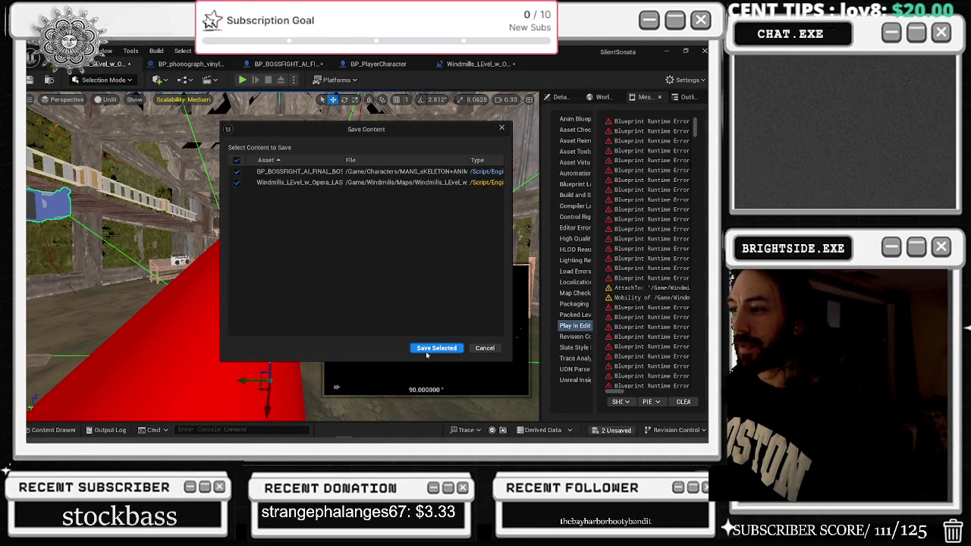
{"action": "left_click", "coordinate": [437, 351]}
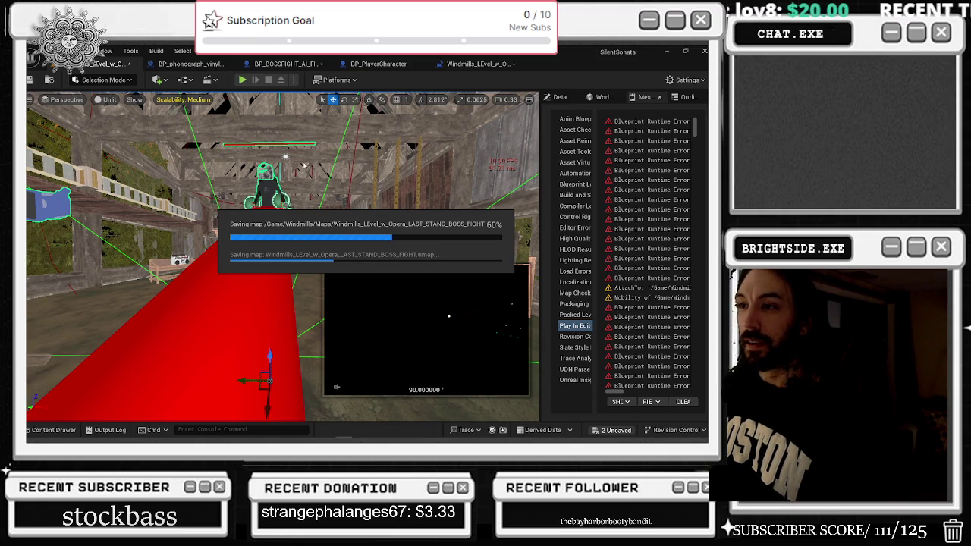
{"action": "mouse_move", "coordinate": [463, 125]}
{"action": "left_mouse_down"}
{"action": "mouse_move", "coordinate": [395, 151]}
{"action": "mouse_move", "coordinate": [353, 185]}
{"action": "left_mouse_up"}
Inspect the LEVITATION EFFECT component's settings in the boss blueprint, then return to the Windmills level
{"action": "left_click", "coordinate": [287, 63]}
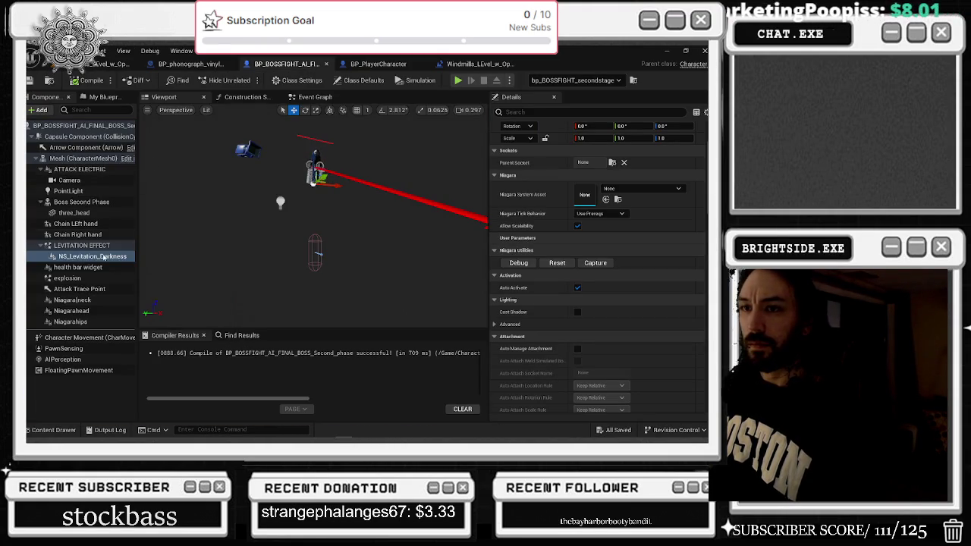
{"action": "left_click", "coordinate": [104, 256]}
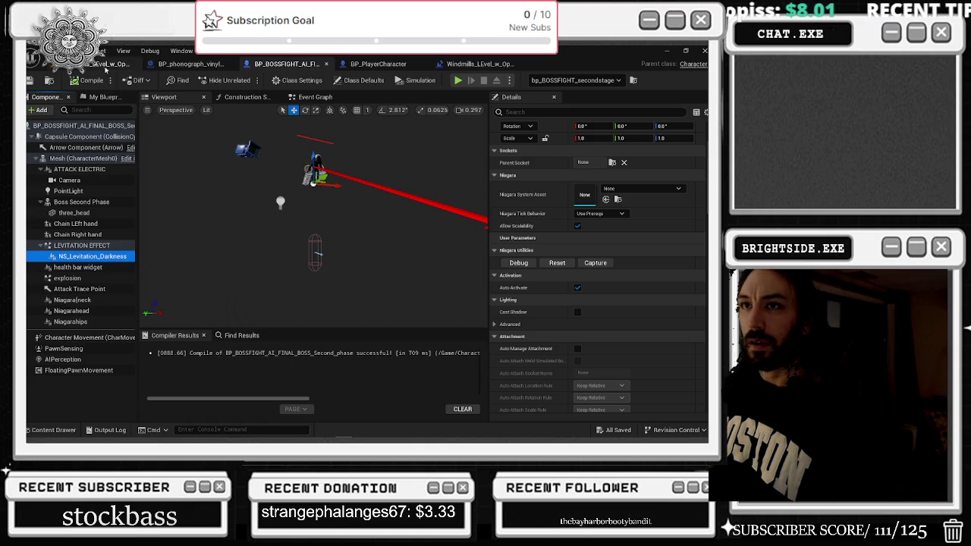
{"action": "left_click", "coordinate": [87, 245]}
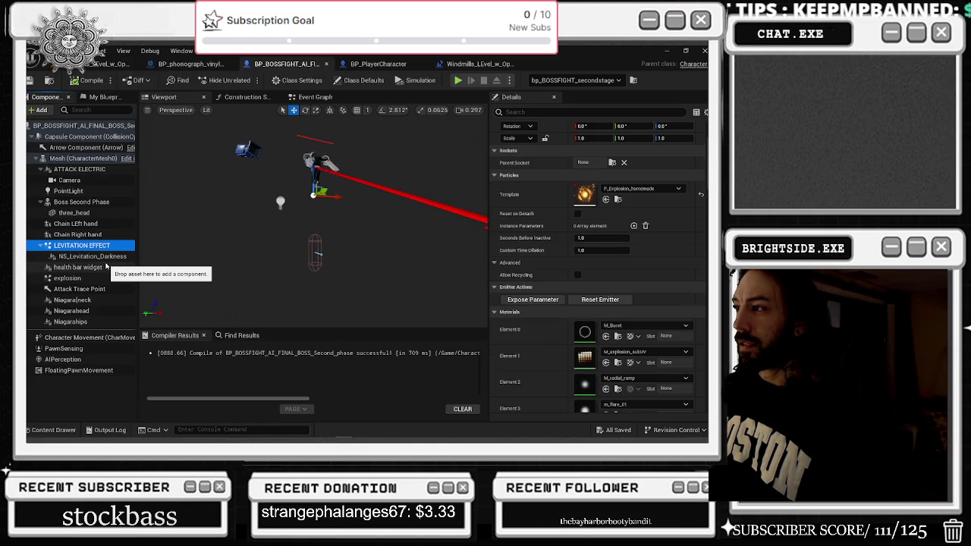
{"action": "left_click_drag", "start_coordinate": [107, 265], "coordinate": [96, 263]}
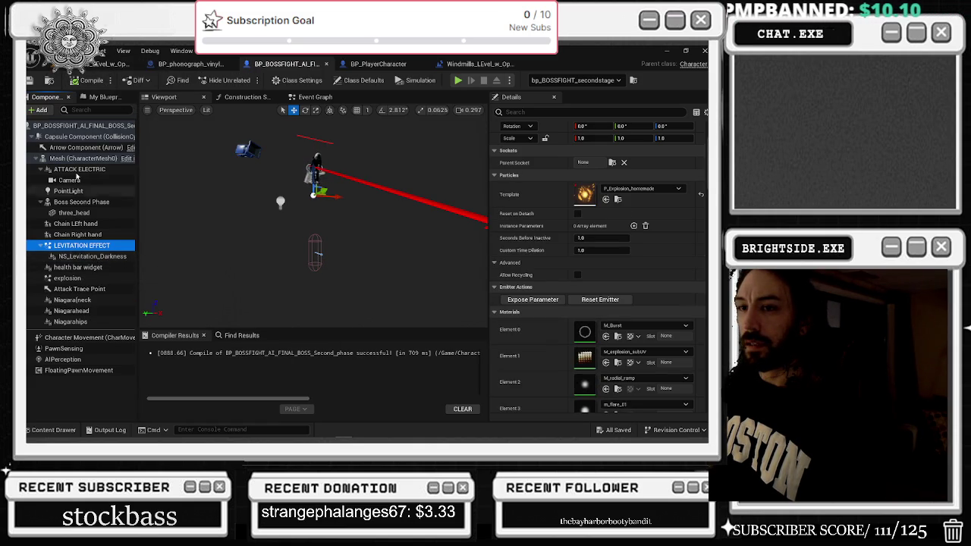
{"action": "left_click", "coordinate": [114, 64]}
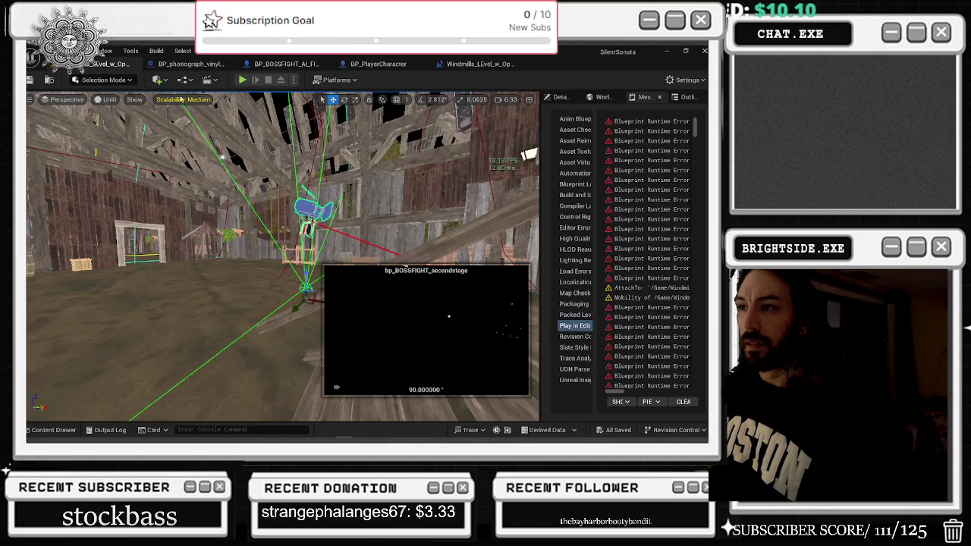
Set engine scalability to Low and run the attic boss fight in play-in-editor
{"action": "left_click", "coordinate": [688, 80]}
{"action": "mouse_move", "coordinate": [633, 238]}
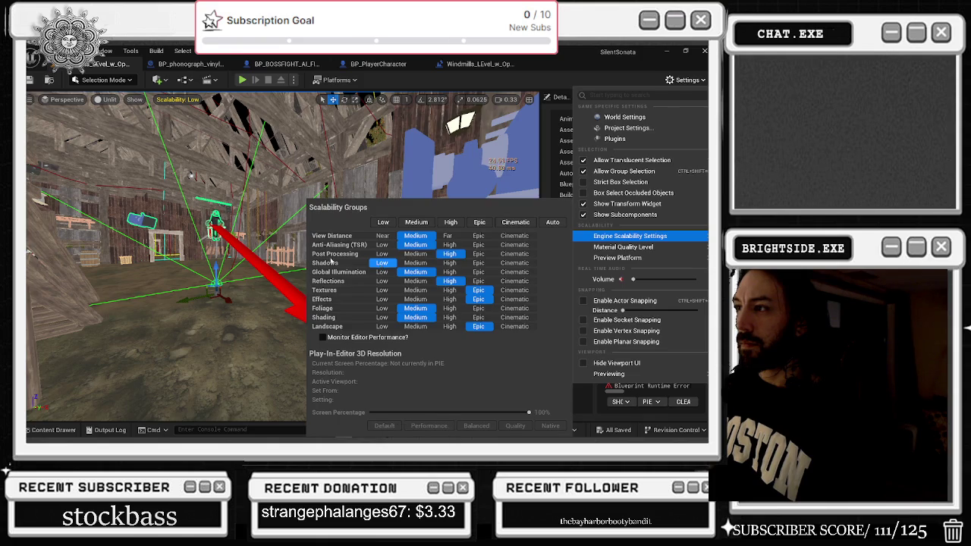
{"action": "key", "text": "Escape"}
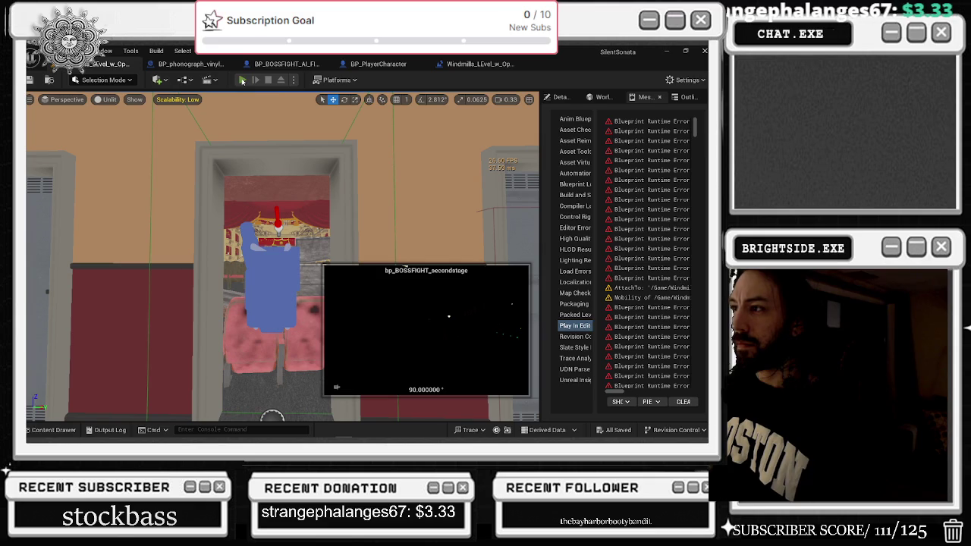
{"action": "left_click", "coordinate": [242, 81]}
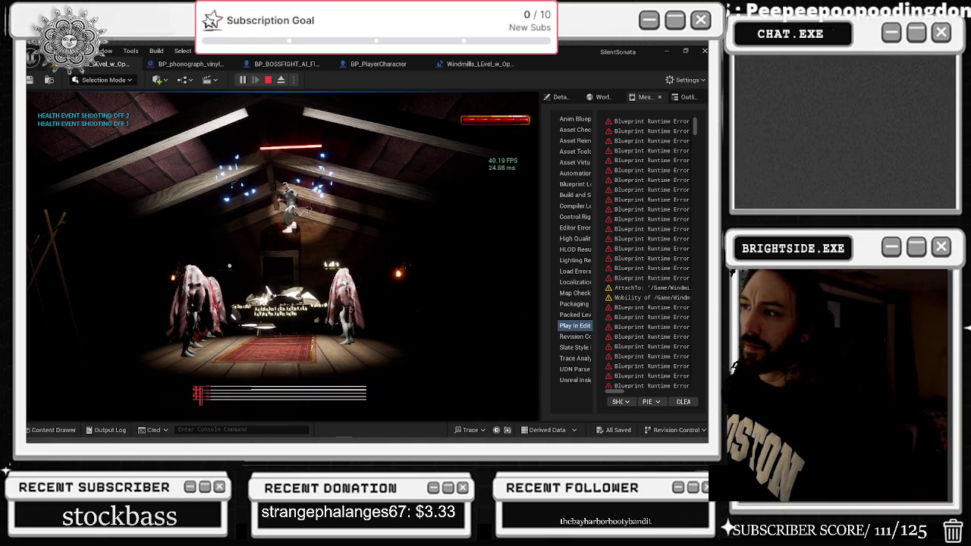
Stop the play session and assign NS_Levitation_Darkness to the boss's levitation Niagara component
{"action": "key", "text": "Escape"}
{"action": "left_click", "coordinate": [267, 64]}
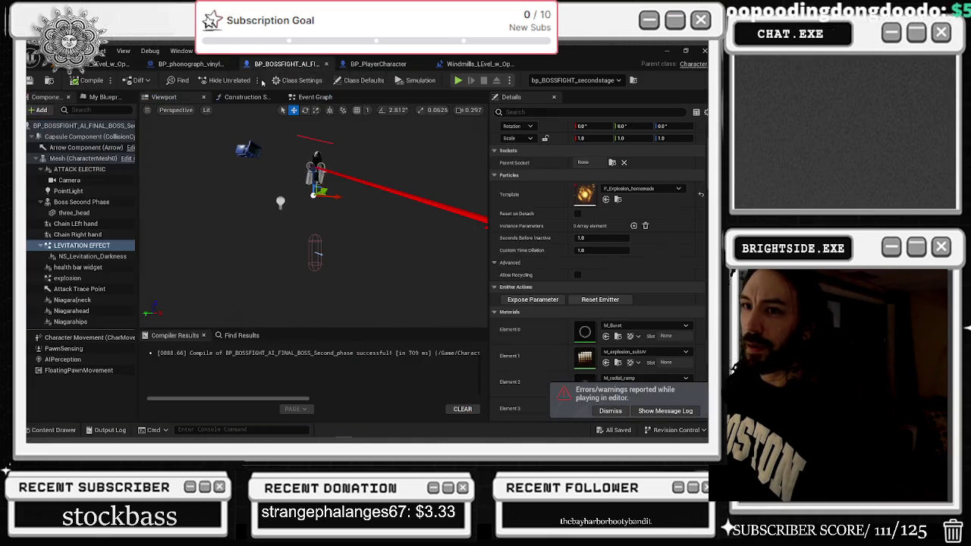
{"action": "left_click", "coordinate": [98, 258]}
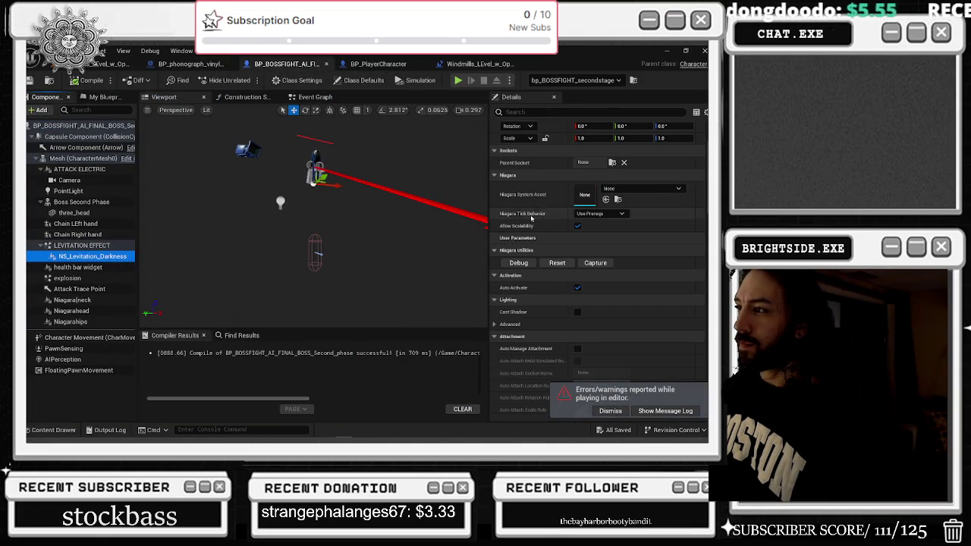
{"action": "left_click", "coordinate": [606, 200]}
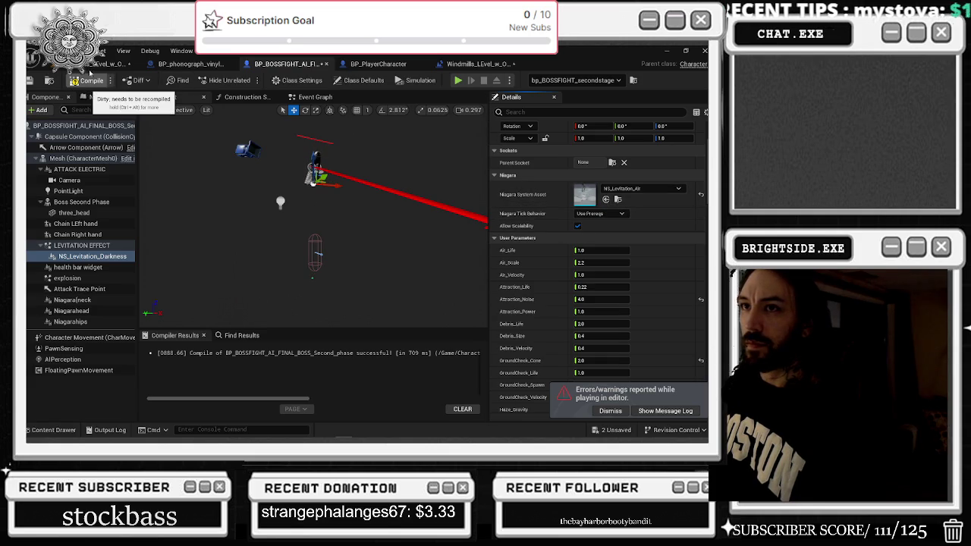
{"action": "left_click", "coordinate": [89, 80]}
{"action": "left_click", "coordinate": [626, 191]}
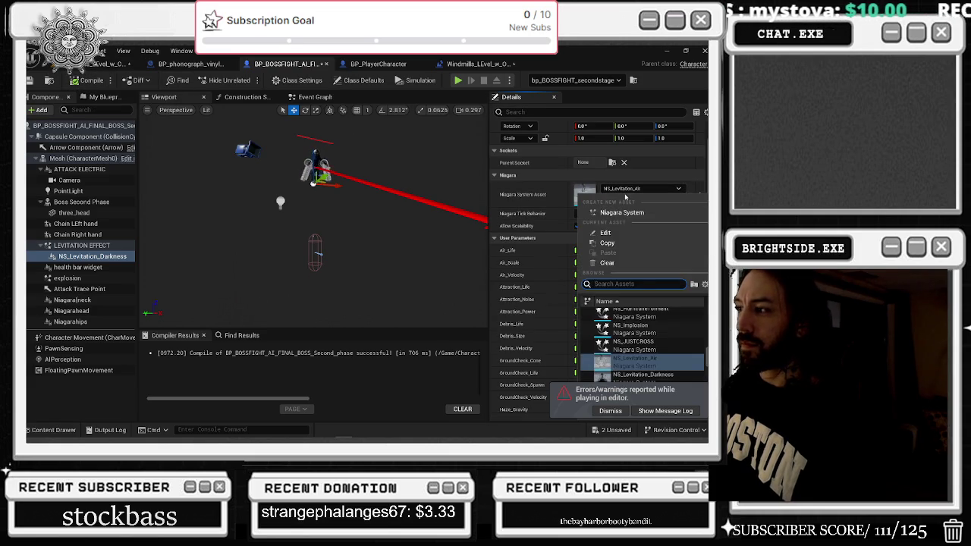
{"action": "type", "text": "DAR"}
{"action": "key", "text": "Escape"}
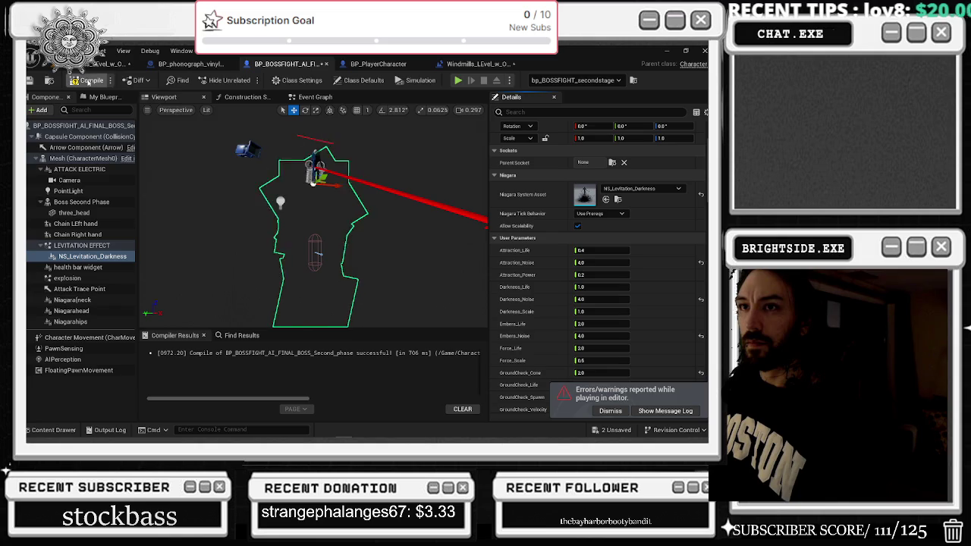
Compile and save the boss blueprint, then play the level to test the darkness effect
{"action": "left_click", "coordinate": [28, 81]}
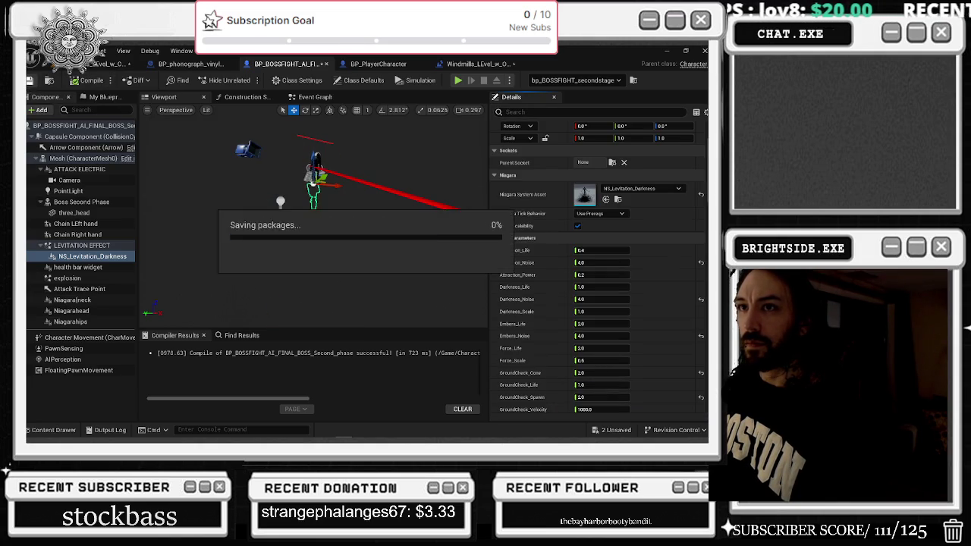
{"action": "left_click", "coordinate": [110, 64]}
{"action": "left_click", "coordinate": [243, 81]}
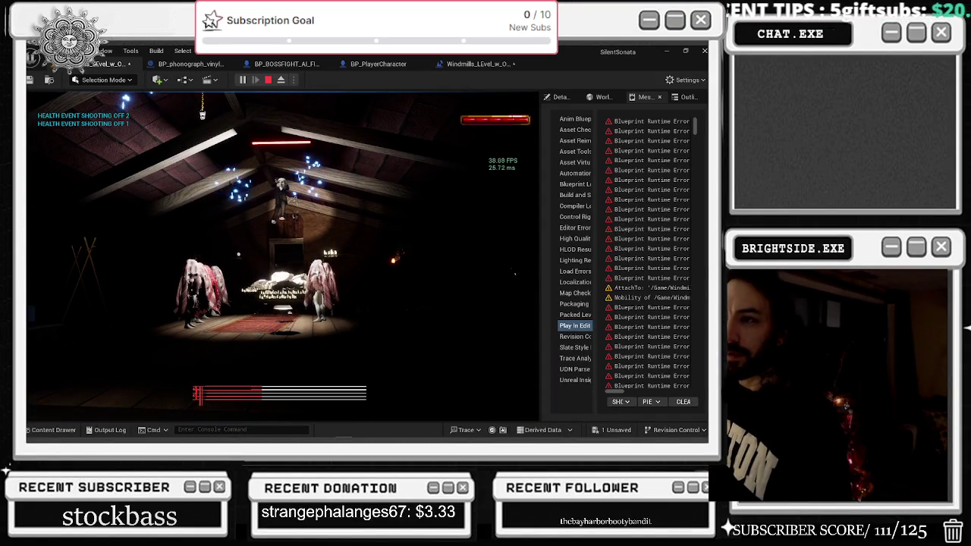
Stop play, inspect the Chain Left and Right hand components, and compile the boss blueprint
{"action": "key", "text": "Escape"}
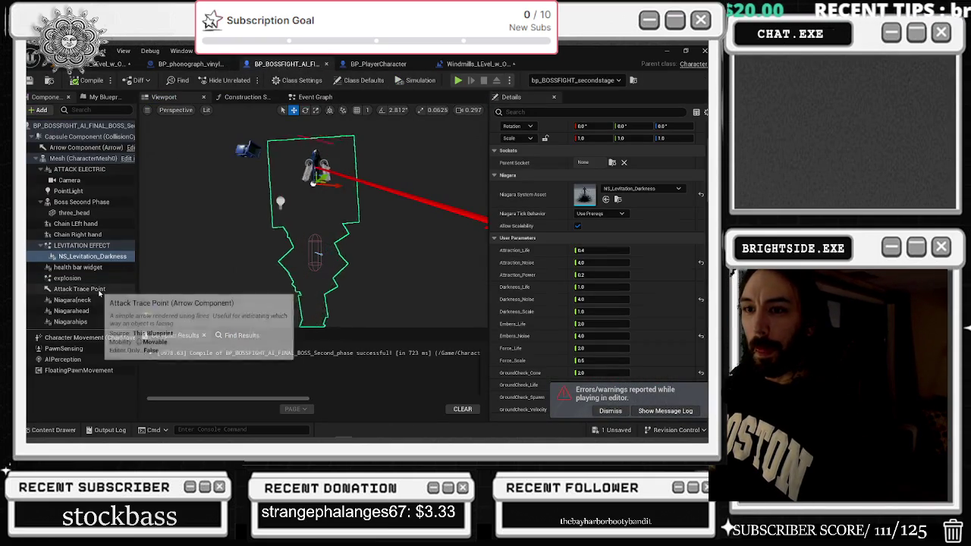
{"action": "left_click", "coordinate": [76, 224]}
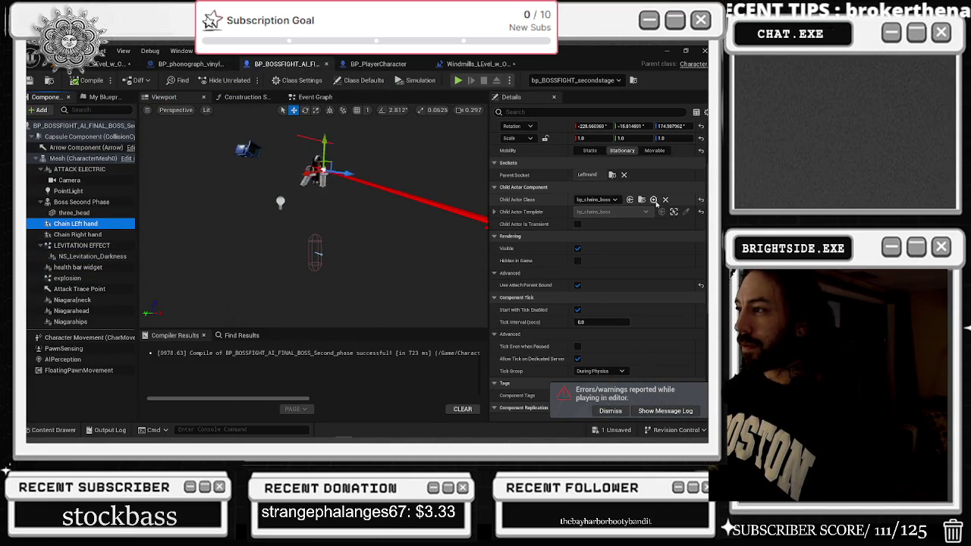
{"action": "left_click", "coordinate": [91, 235]}
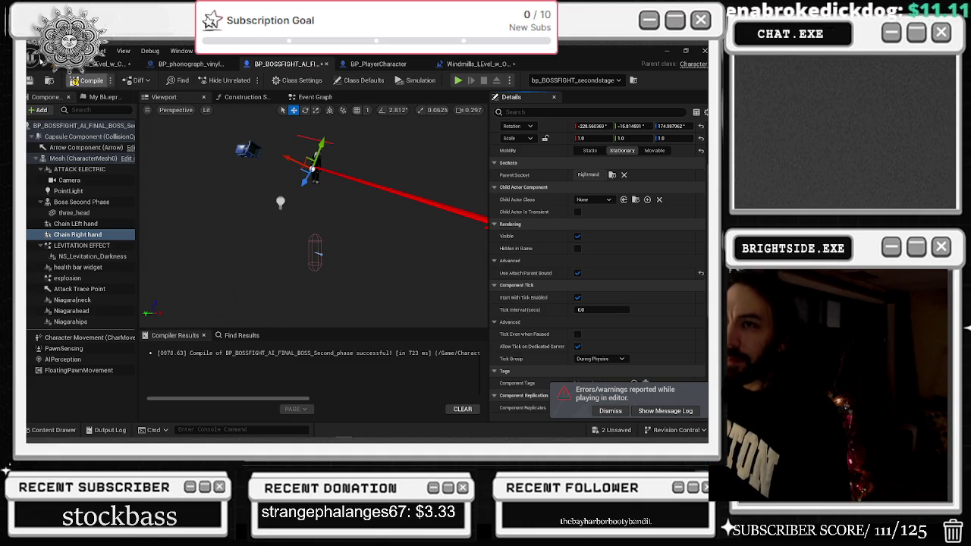
{"action": "left_click", "coordinate": [90, 80]}
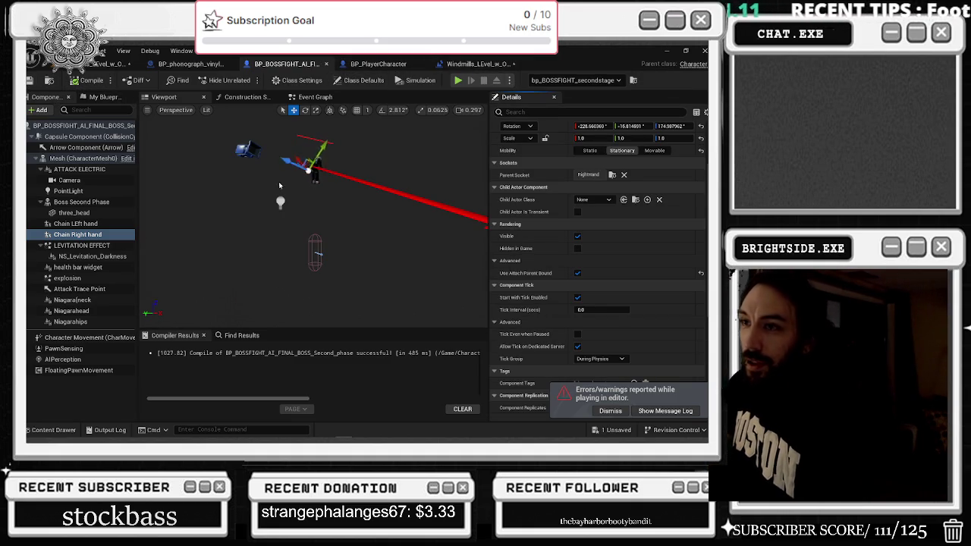
Raise NS_Levitation_Darkness's GroundCheck_Cone above 2.0 and view the levitating boss in the barn
{"action": "left_click", "coordinate": [88, 257]}
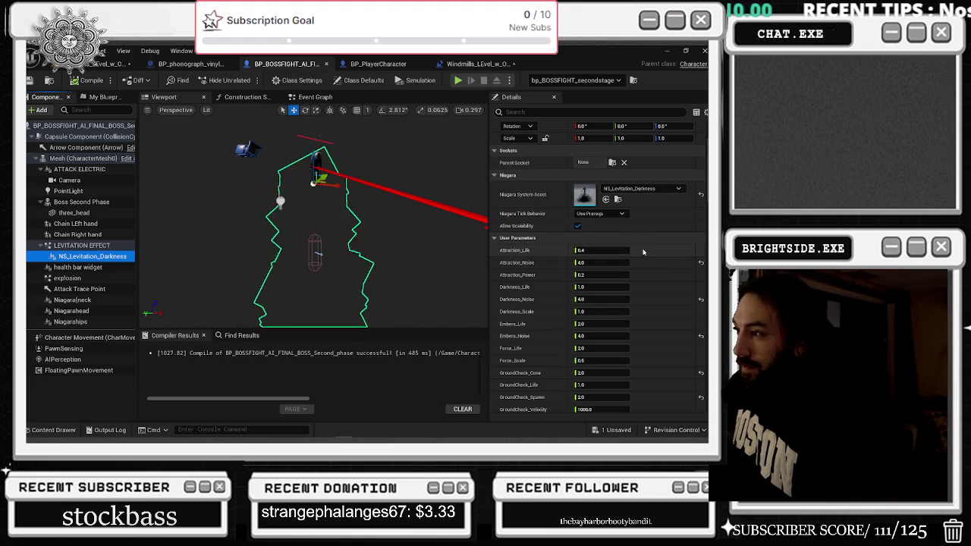
{"action": "scroll", "coordinate": [649, 262], "scroll_direction": "down", "scroll_amount": 3}
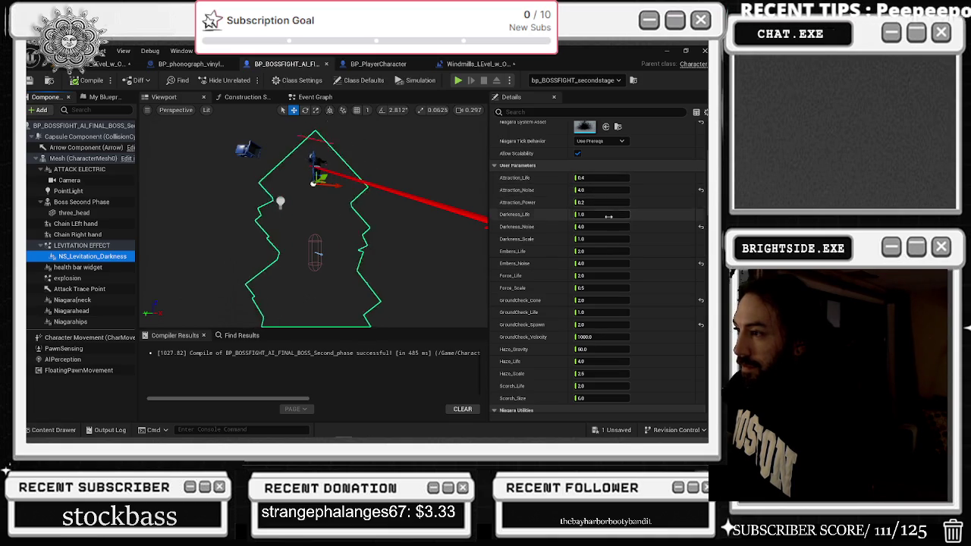
{"action": "left_click_drag", "start_coordinate": [597, 304], "coordinate": [603, 301]}
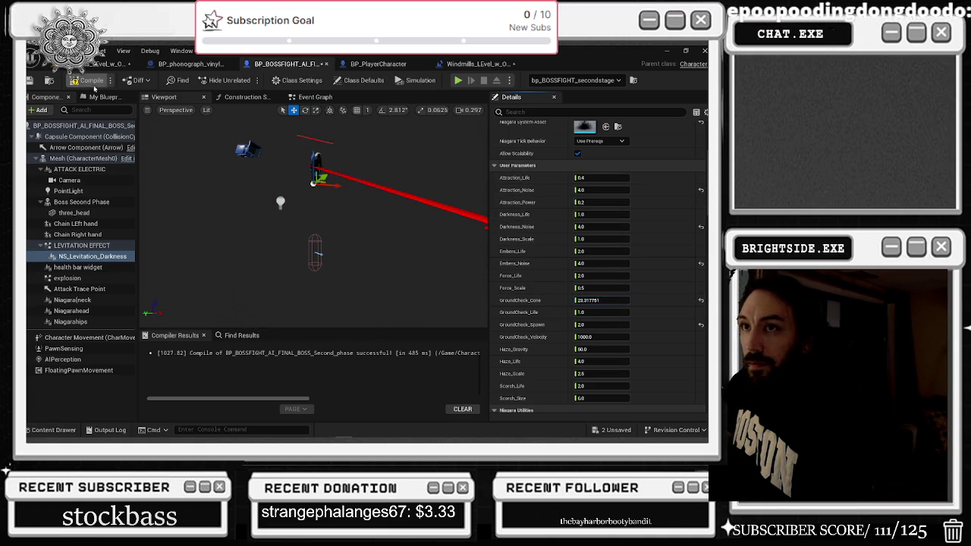
{"action": "left_click", "coordinate": [110, 63]}
{"action": "key", "text": "f"}
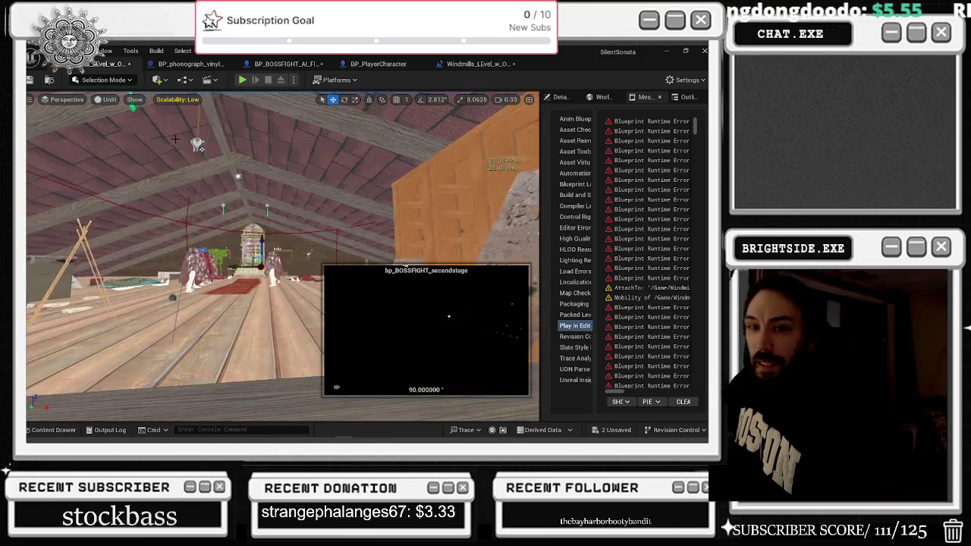
{"action": "left_click_drag", "start_coordinate": [174, 139], "coordinate": [176, 139]}
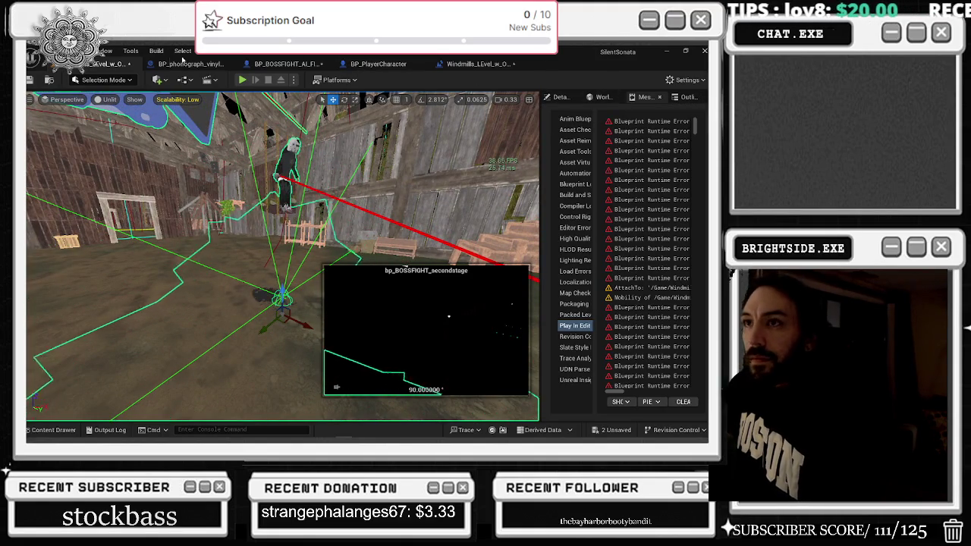
Close the BP_BOSSFIGHT tab and open the Content Drawer at LevitationFX/FX from the level editor
{"action": "left_click", "coordinate": [287, 64]}
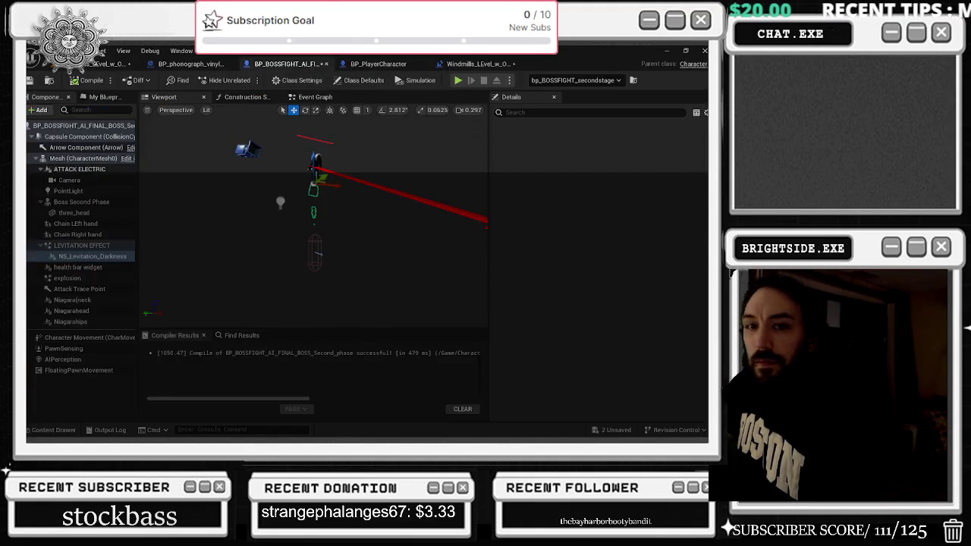
{"action": "left_click", "coordinate": [325, 64]}
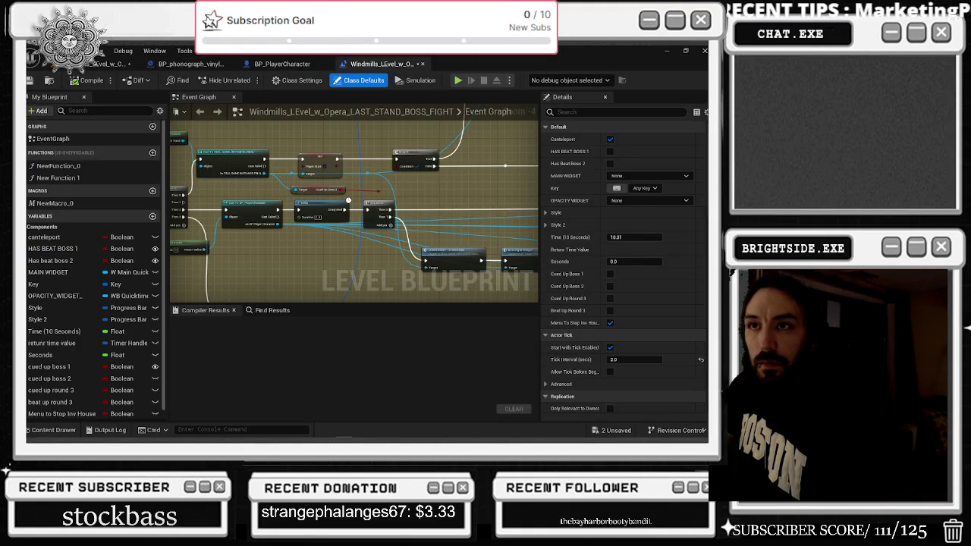
{"action": "left_click", "coordinate": [114, 63]}
{"action": "key", "text": "ctrl+space"}
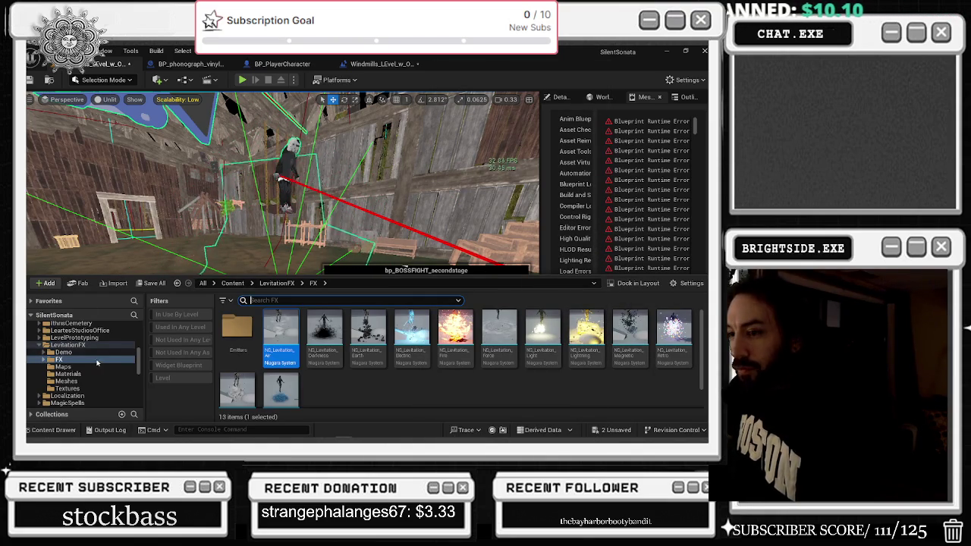
Close the Content Drawer, focus the camera actor, and orbit toward the boss above the carpet
{"action": "scroll", "coordinate": [326, 349], "scroll_direction": "down", "scroll_amount": 1}
{"action": "scroll", "coordinate": [324, 389], "scroll_direction": "up", "scroll_amount": 1}
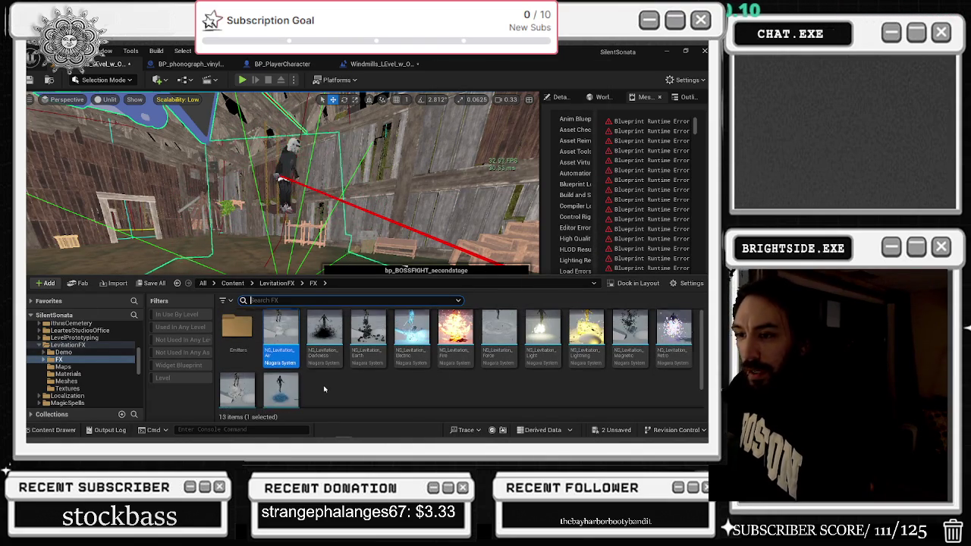
{"action": "key", "text": "ctrl+space"}
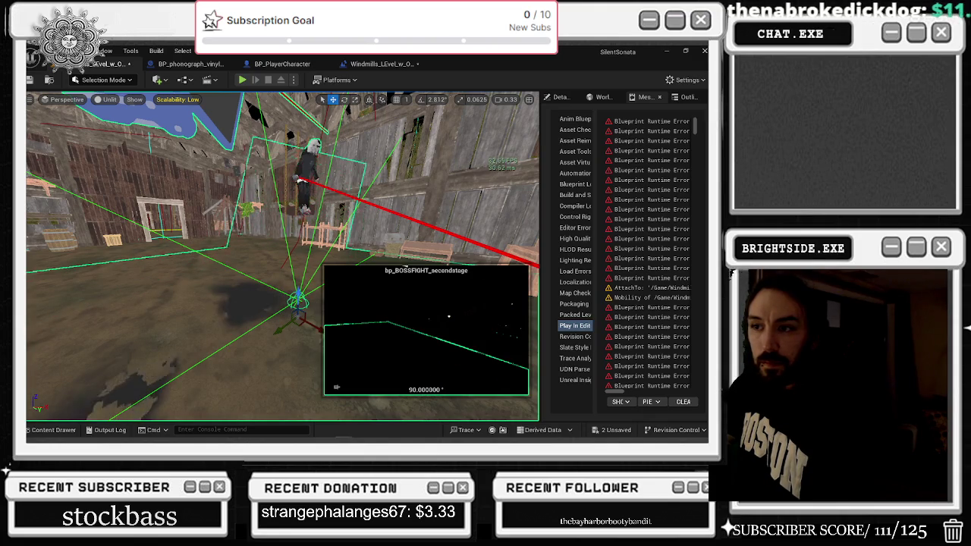
{"action": "key", "text": "f"}
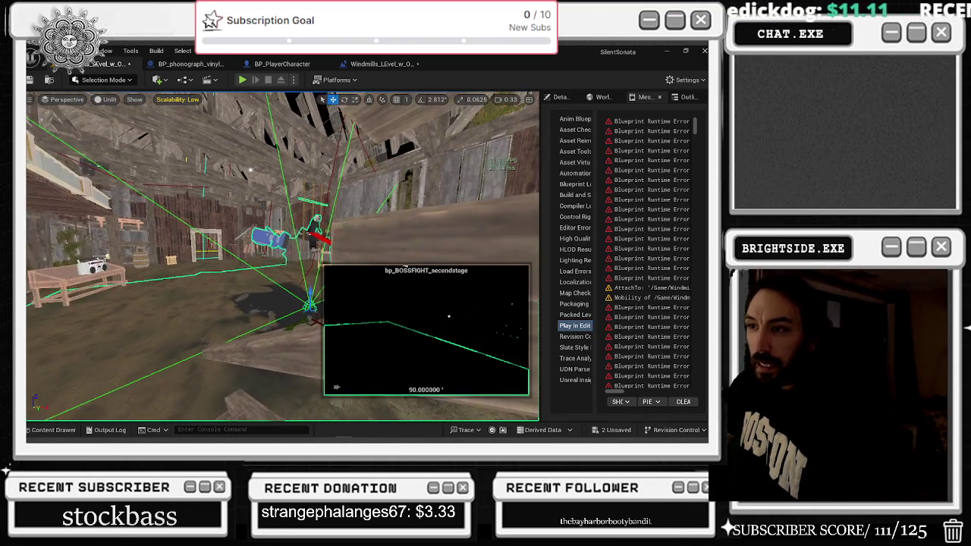
{"action": "left_click_drag", "start_coordinate": [194, 248], "coordinate": [194, 247]}
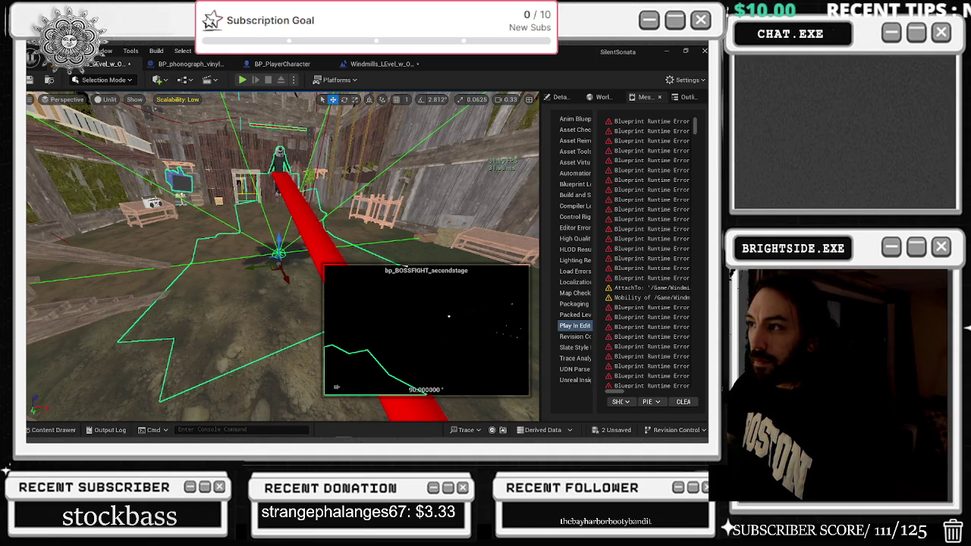
{"action": "left_click_drag", "start_coordinate": [194, 247], "coordinate": [194, 247]}
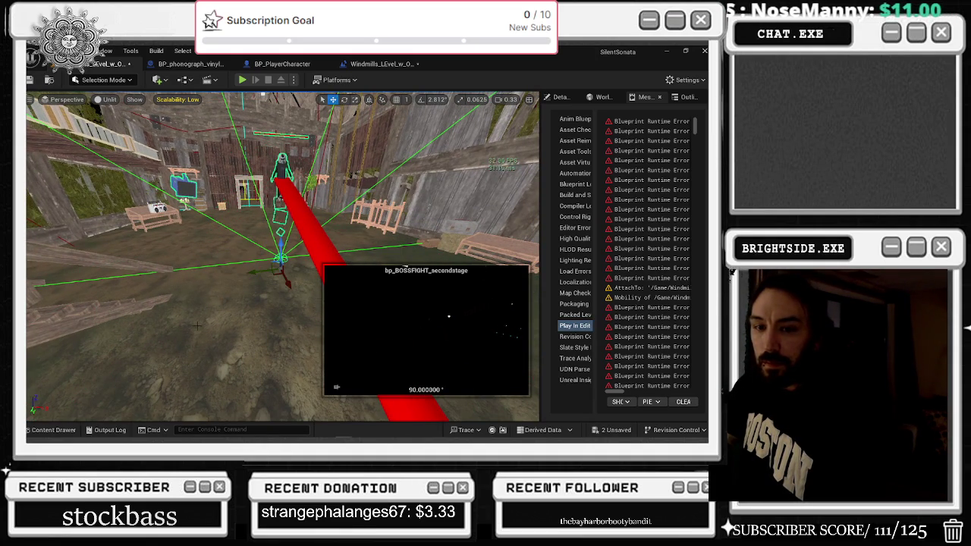
{"action": "left_click_drag", "start_coordinate": [248, 303], "coordinate": [249, 302]}
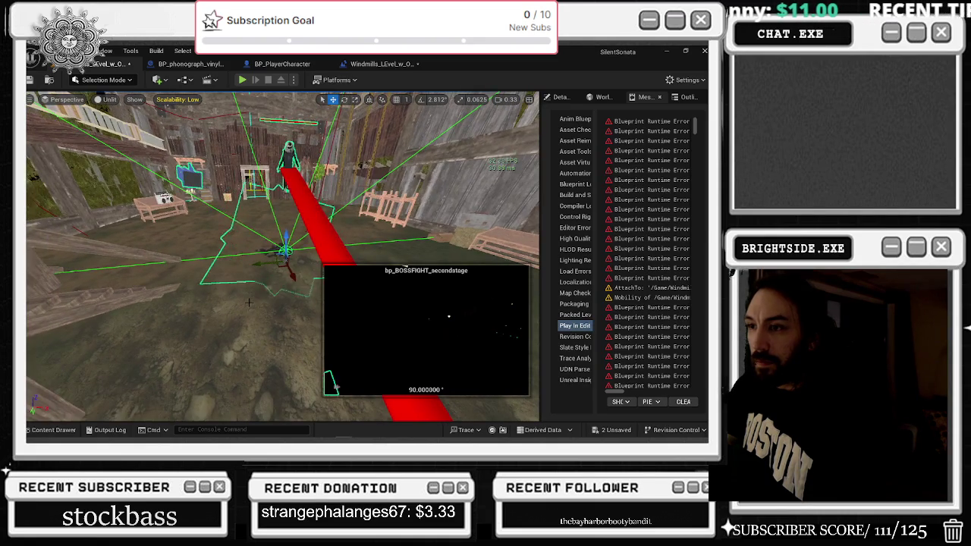
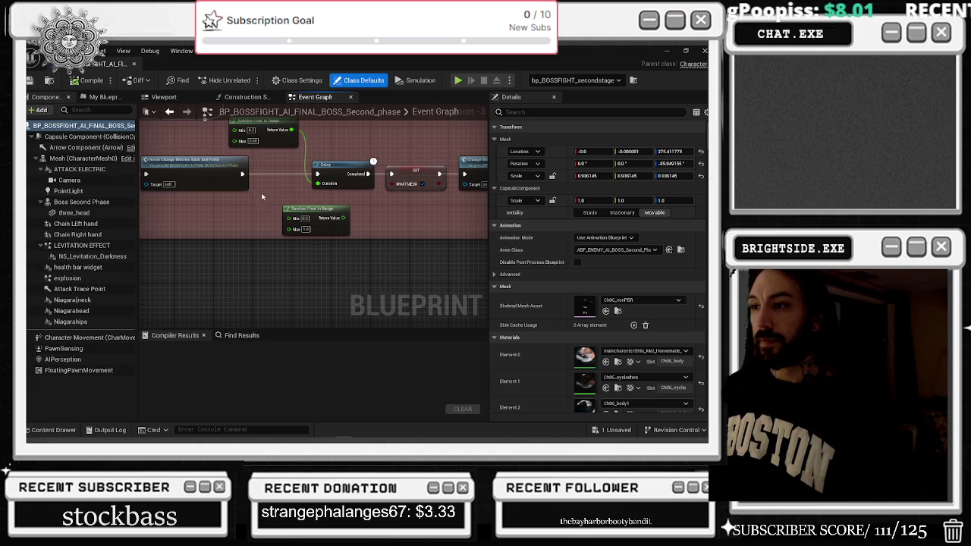
Check the boss Blueprint's Boss Second Phase and root components, then pull its window tab toward the main tab bar
{"action": "left_click_drag", "start_coordinate": [328, 154], "coordinate": [381, 196]}
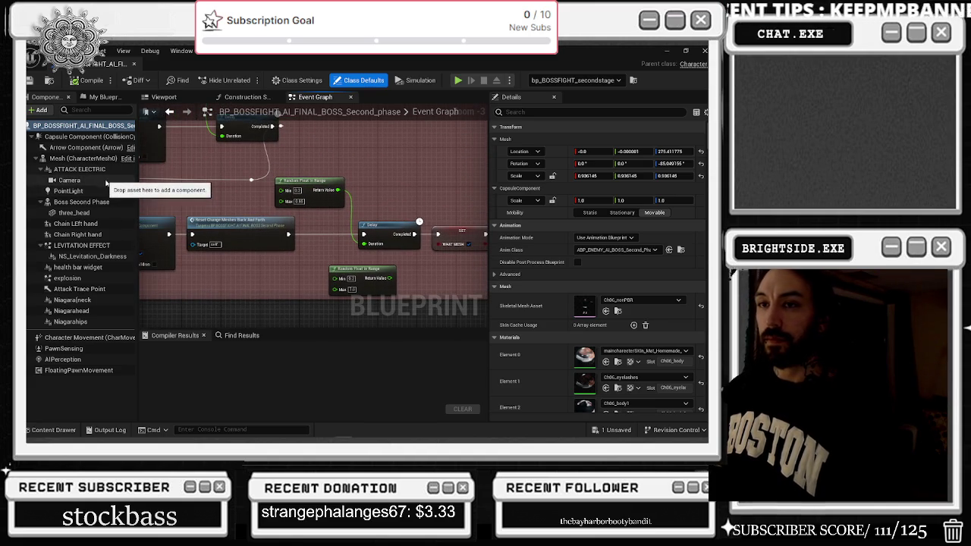
{"action": "left_click", "coordinate": [121, 204]}
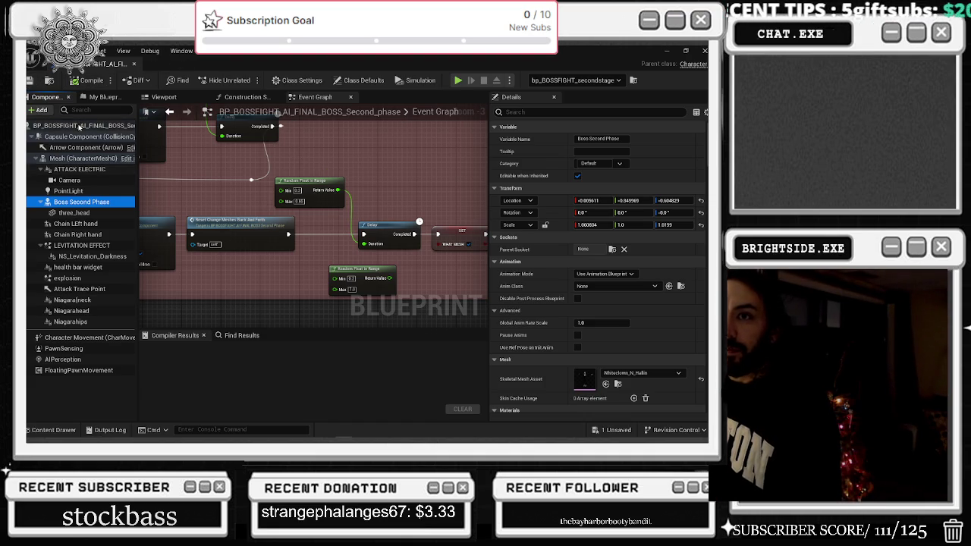
{"action": "left_click", "coordinate": [79, 127]}
{"action": "scroll", "coordinate": [285, 213], "scroll_direction": "down", "scroll_amount": 3}
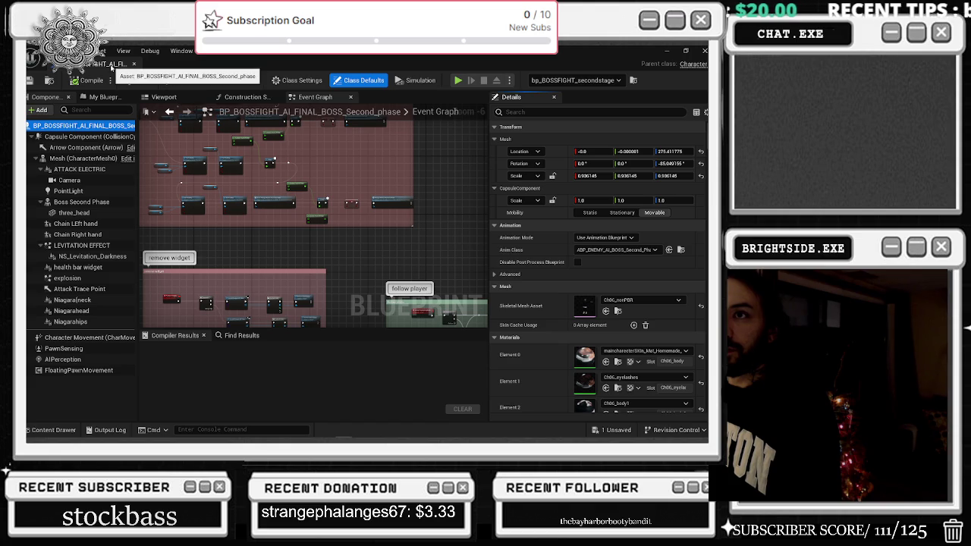
{"action": "left_click_drag", "start_coordinate": [111, 65], "coordinate": [478, 73]}
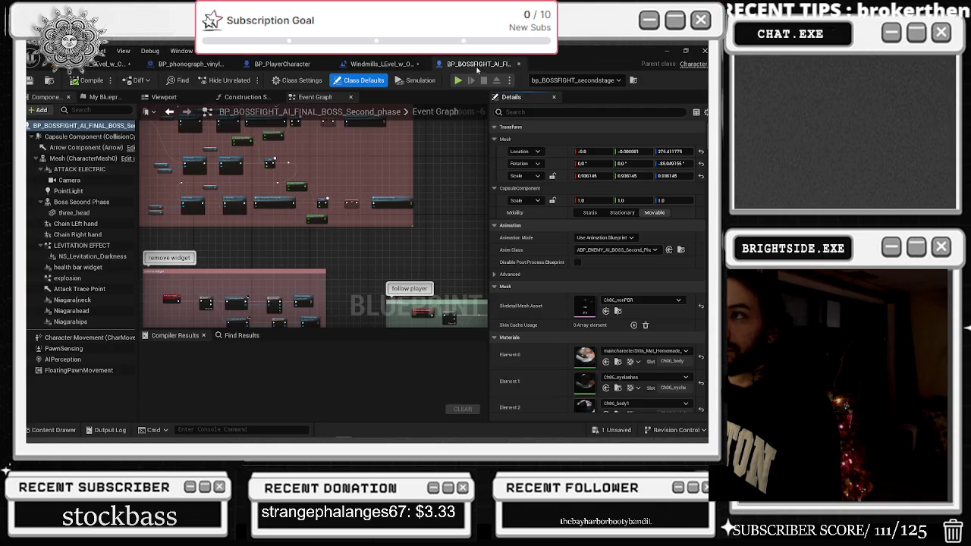
Dock the boss Blueprint editor among the main tabs and find references to the LEVITATION EFFECT component
{"action": "left_click", "coordinate": [162, 97]}
{"action": "scroll", "coordinate": [321, 118], "scroll_direction": "up", "scroll_amount": 2}
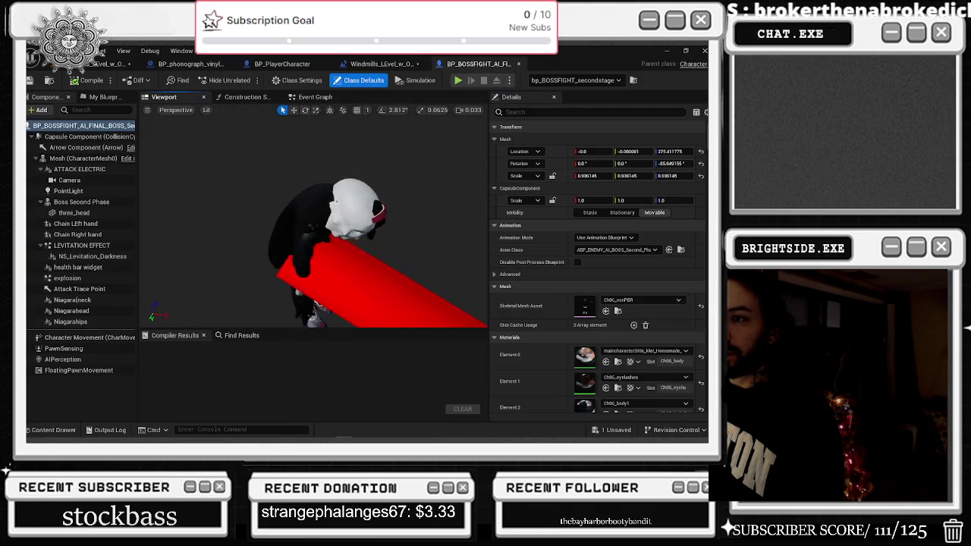
{"action": "left_click_drag", "start_coordinate": [230, 199], "coordinate": [230, 199]}
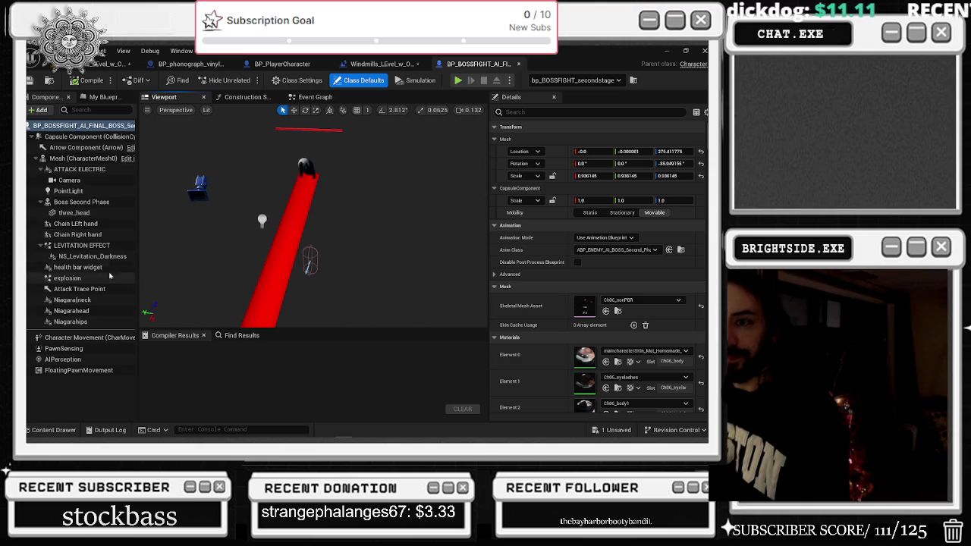
{"action": "left_click", "coordinate": [83, 245]}
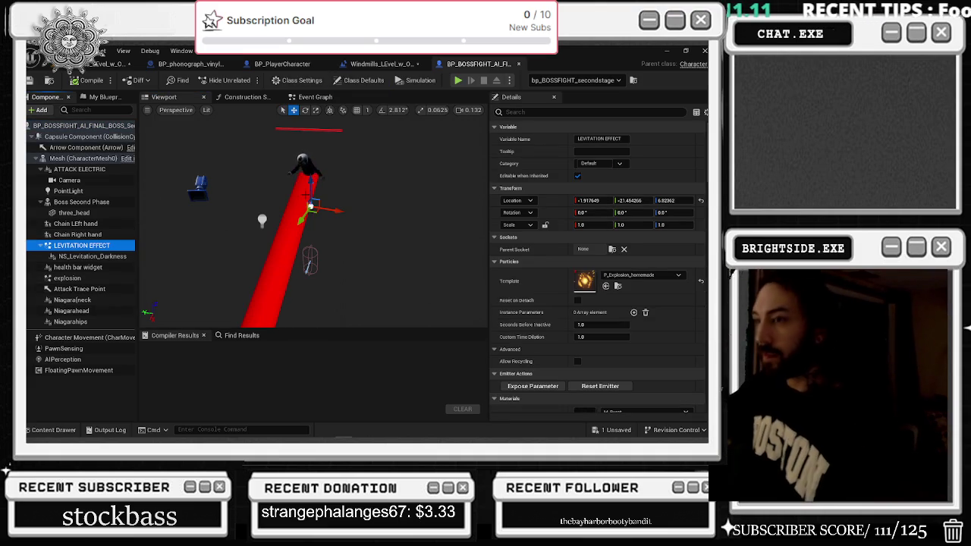
{"action": "right_click", "coordinate": [80, 248]}
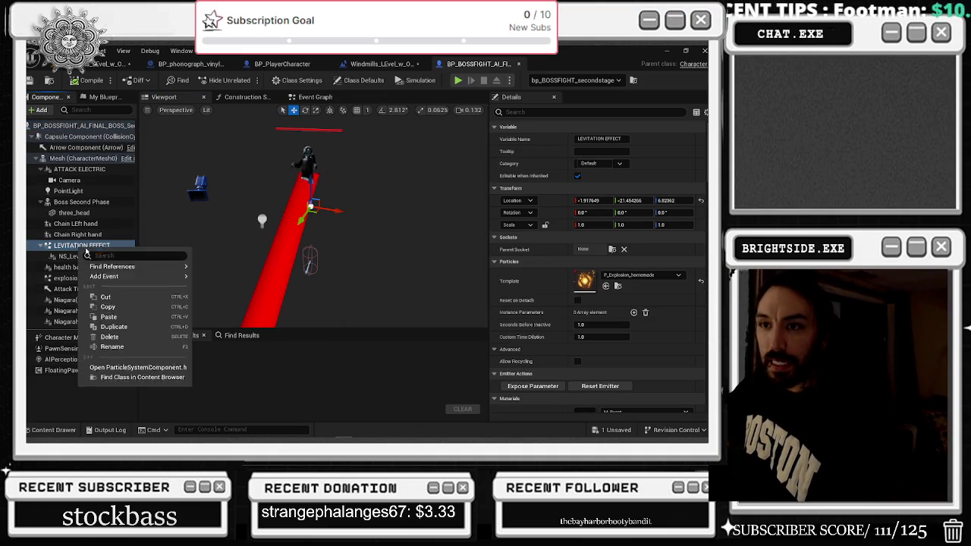
{"action": "mouse_move", "coordinate": [136, 277]}
{"action": "left_click", "coordinate": [228, 279]}
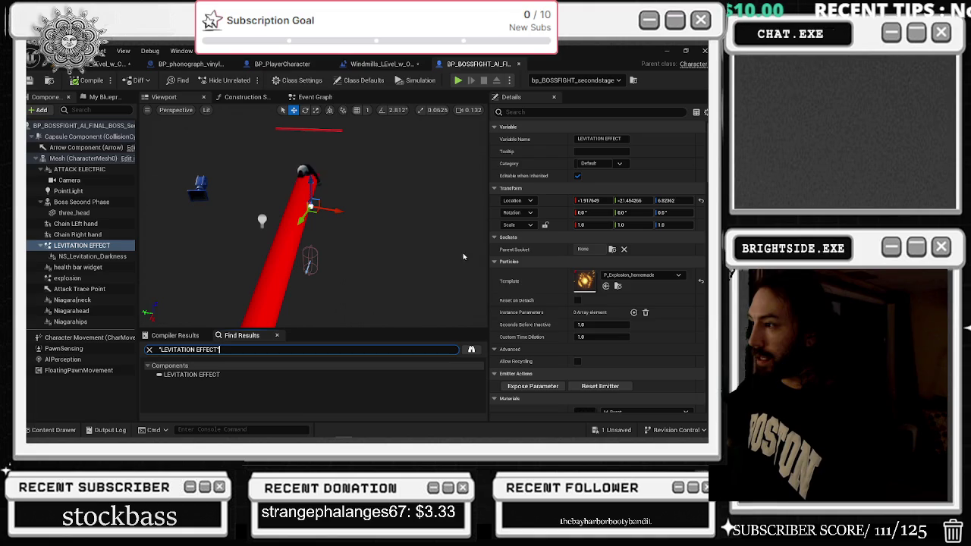
{"action": "scroll", "coordinate": [524, 275], "scroll_direction": "down", "scroll_amount": 2}
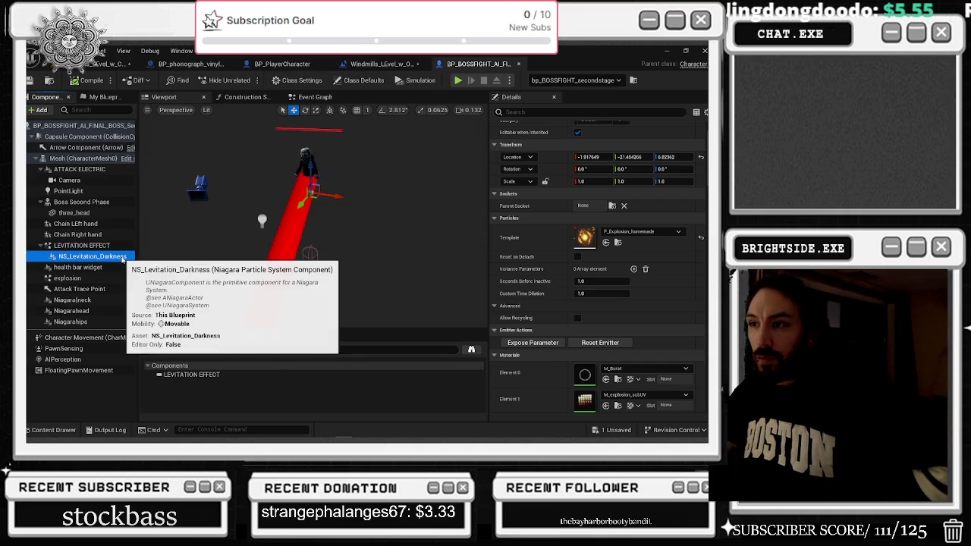
Raise LEVITATION EFFECT and lower NS_Levitation_Darkness down the red beam, then return to the level
{"action": "left_click", "coordinate": [91, 257]}
{"action": "left_click", "coordinate": [86, 247]}
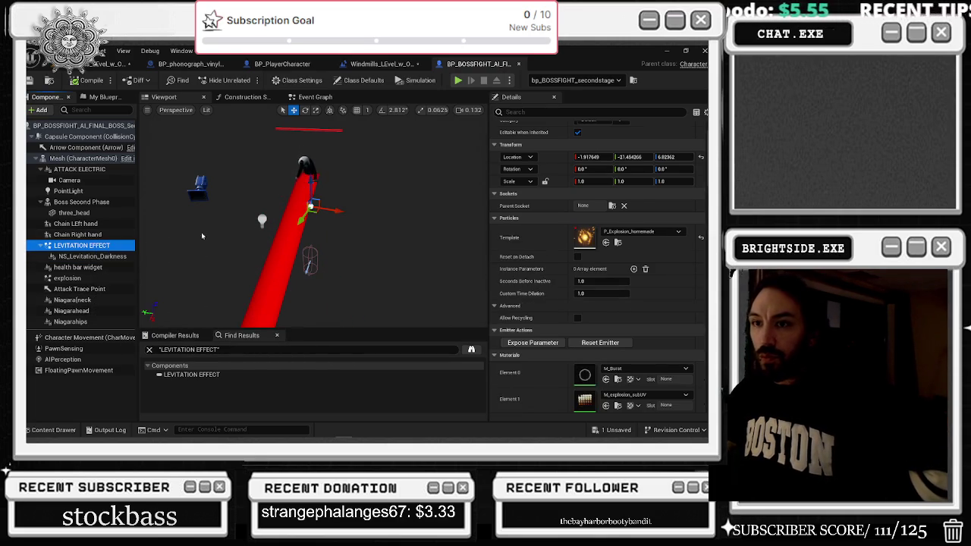
{"action": "left_click_drag", "start_coordinate": [308, 187], "coordinate": [308, 162]}
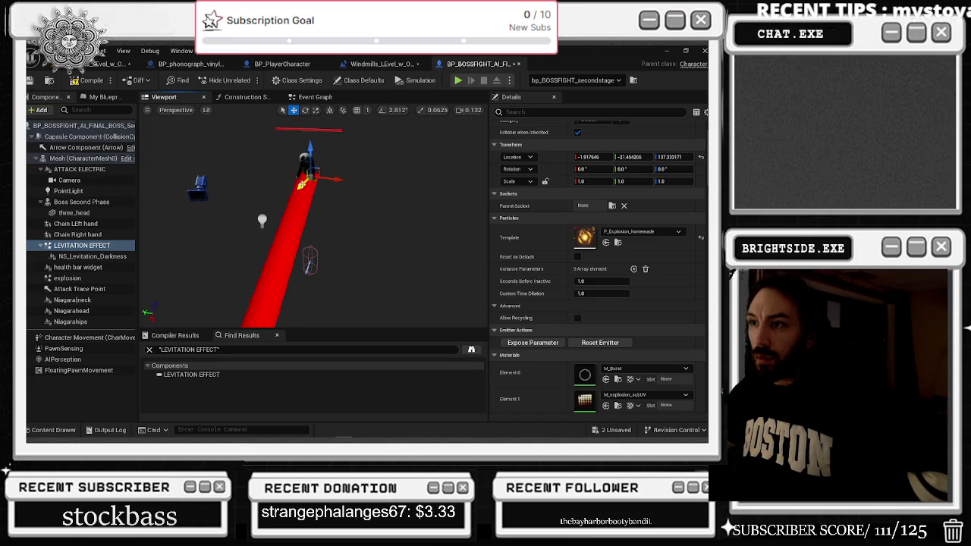
{"action": "left_click", "coordinate": [91, 257]}
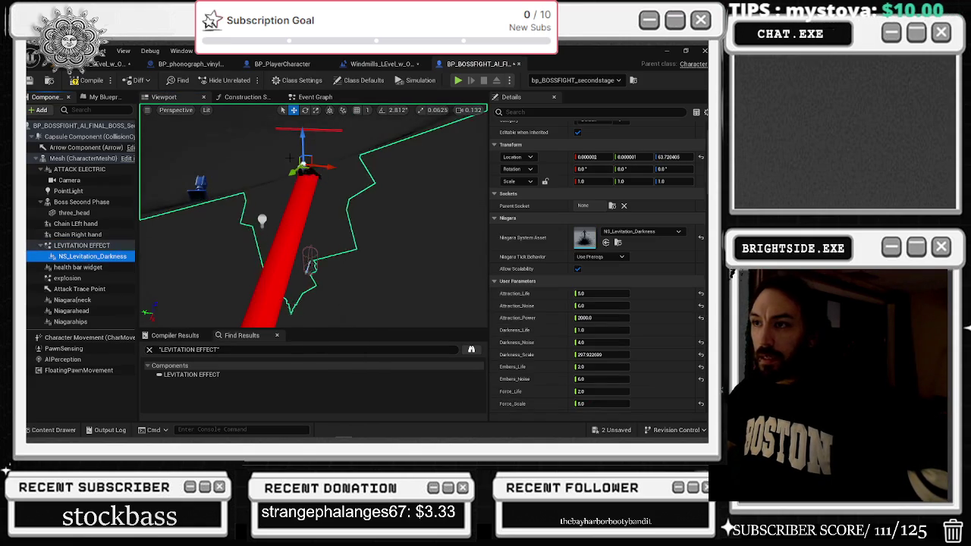
{"action": "left_click_drag", "start_coordinate": [303, 146], "coordinate": [304, 191]}
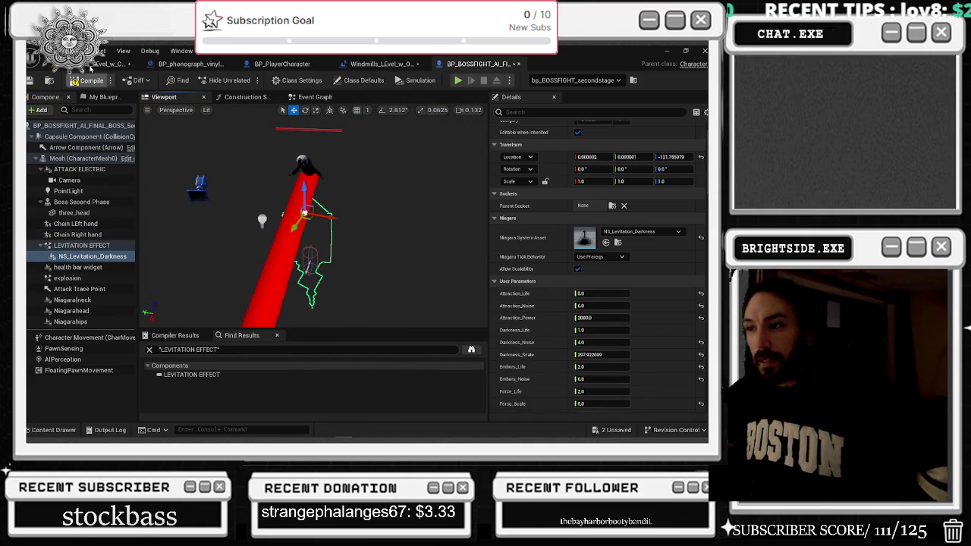
{"action": "left_click", "coordinate": [105, 64]}
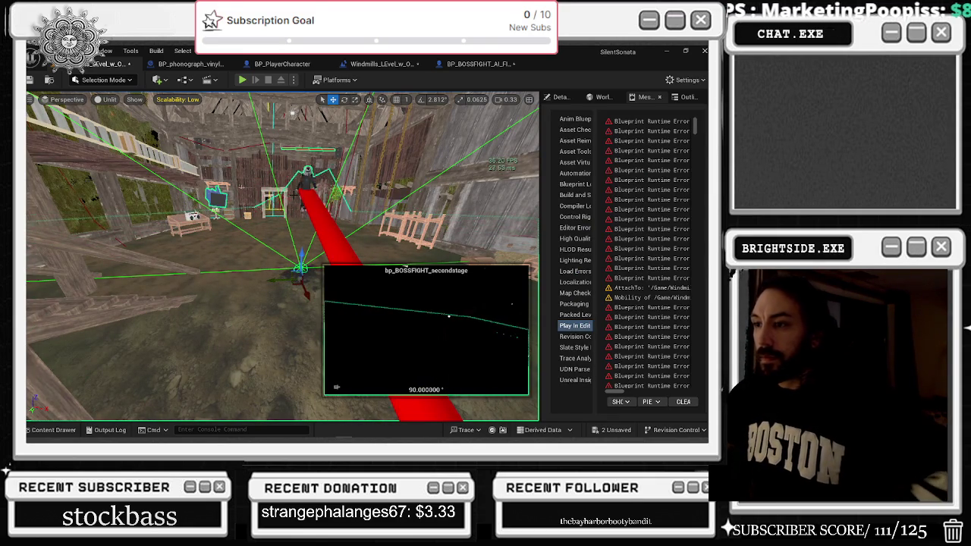
Save the boss Blueprint and level together, then start a Play In Editor session
{"action": "key", "text": "ctrl+shift+s"}
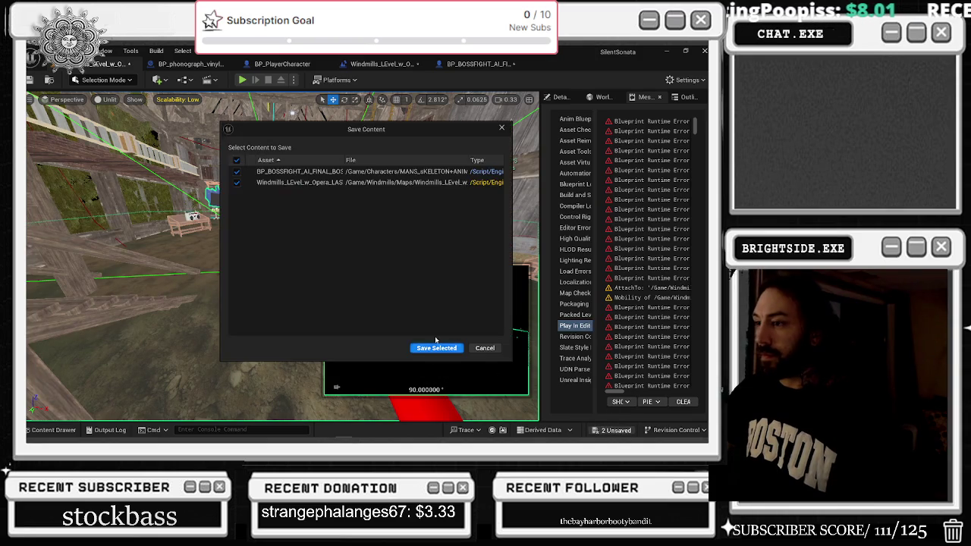
{"action": "left_click", "coordinate": [437, 347]}
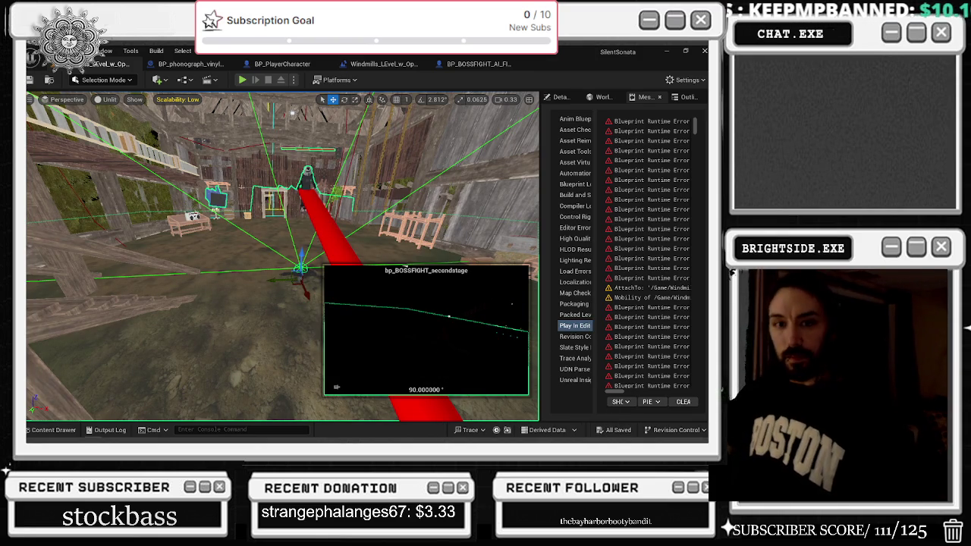
{"action": "left_click", "coordinate": [243, 80]}
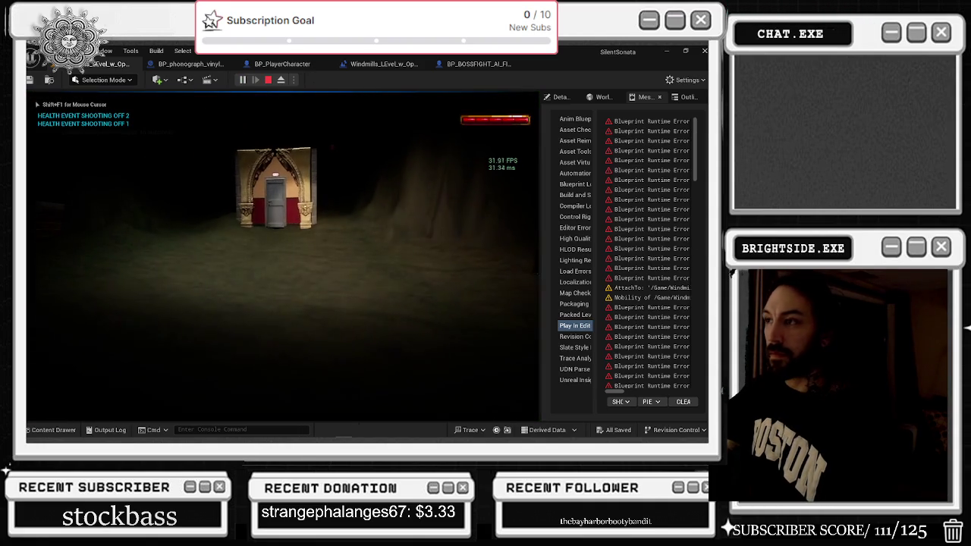
Walk through the door, theatre and stage up to the levitating boss in the attic, then stop the play test
{"action": "key", "text": "w"}
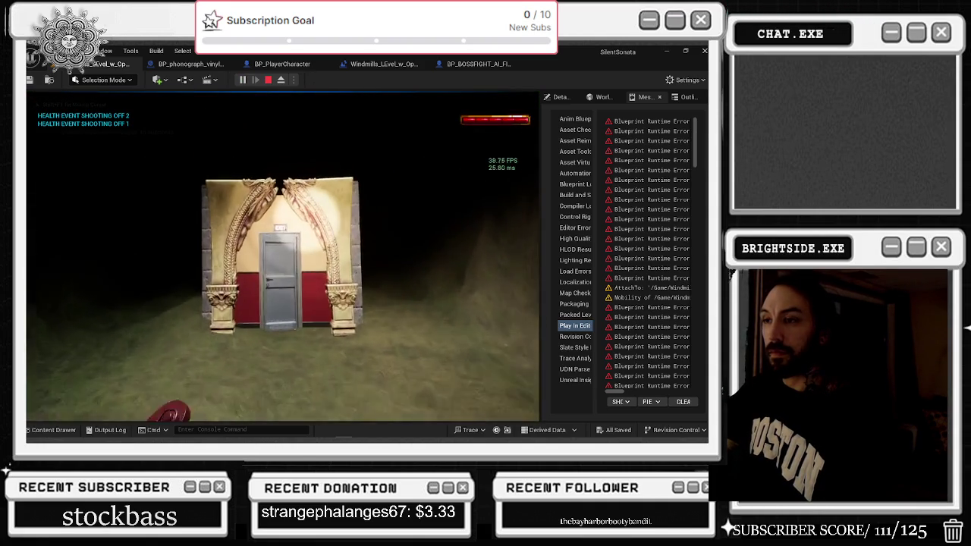
{"action": "key", "text": "w"}
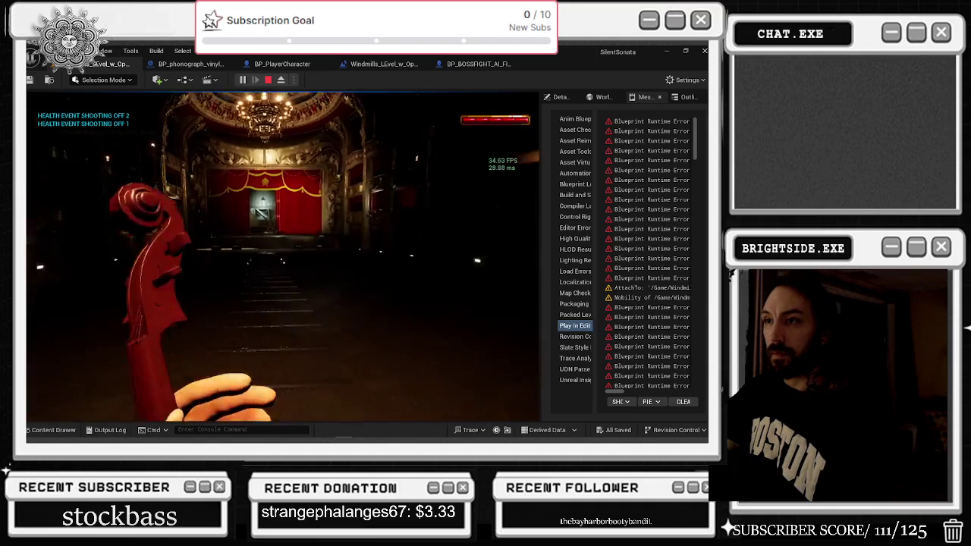
{"action": "key", "text": "w"}
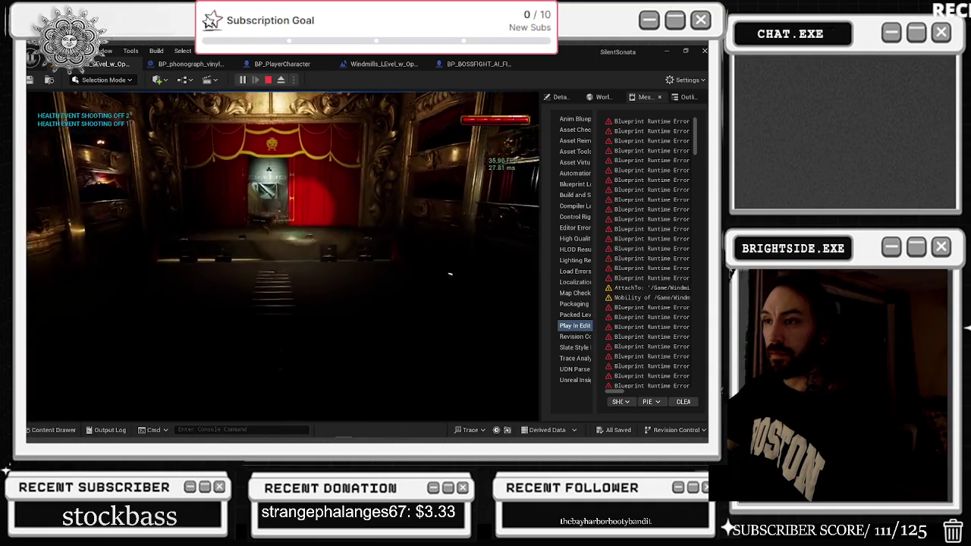
{"action": "key", "text": "w"}
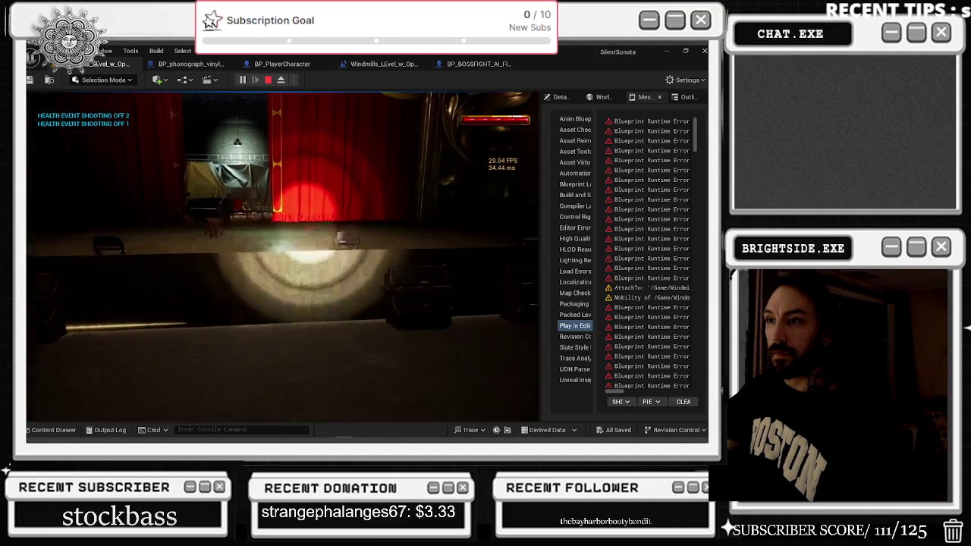
{"action": "key", "text": "w"}
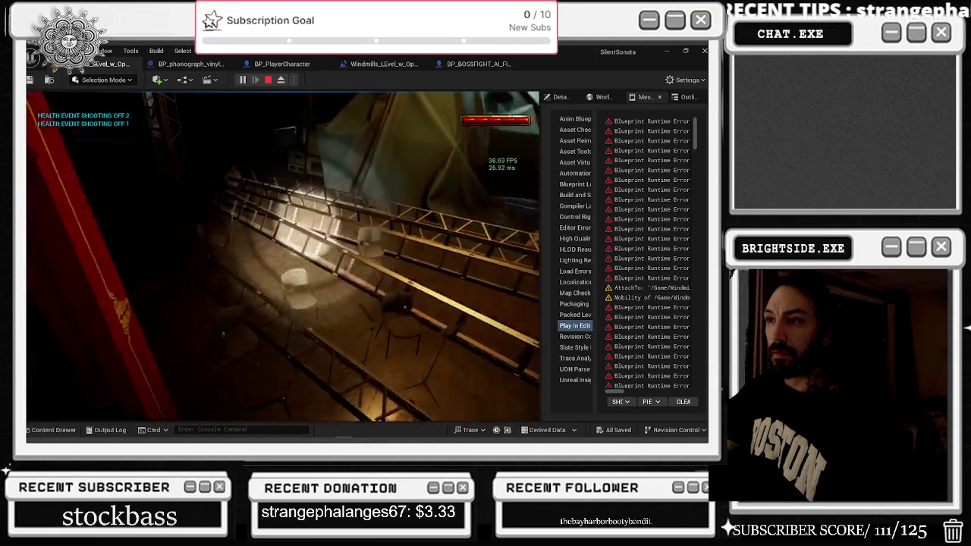
{"action": "key", "text": "w"}
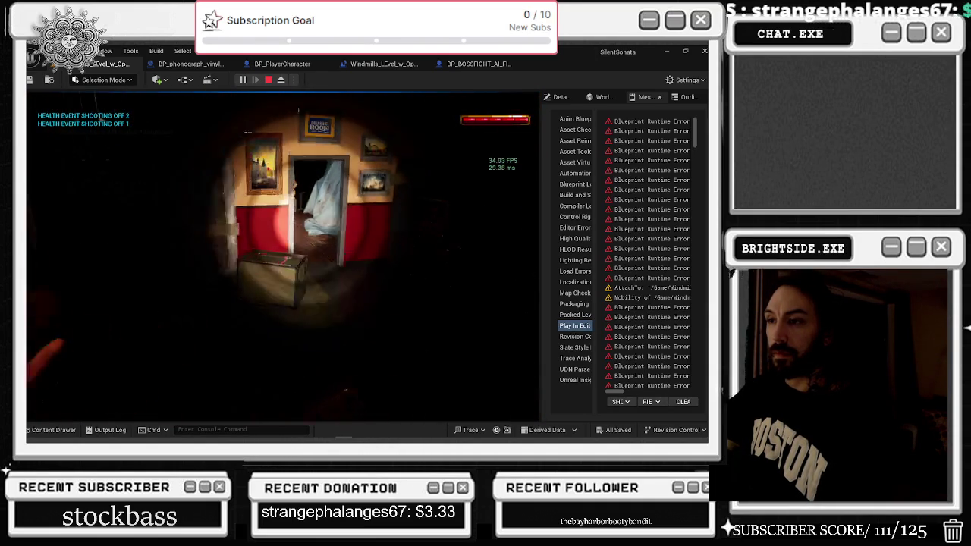
{"action": "key", "text": "w"}
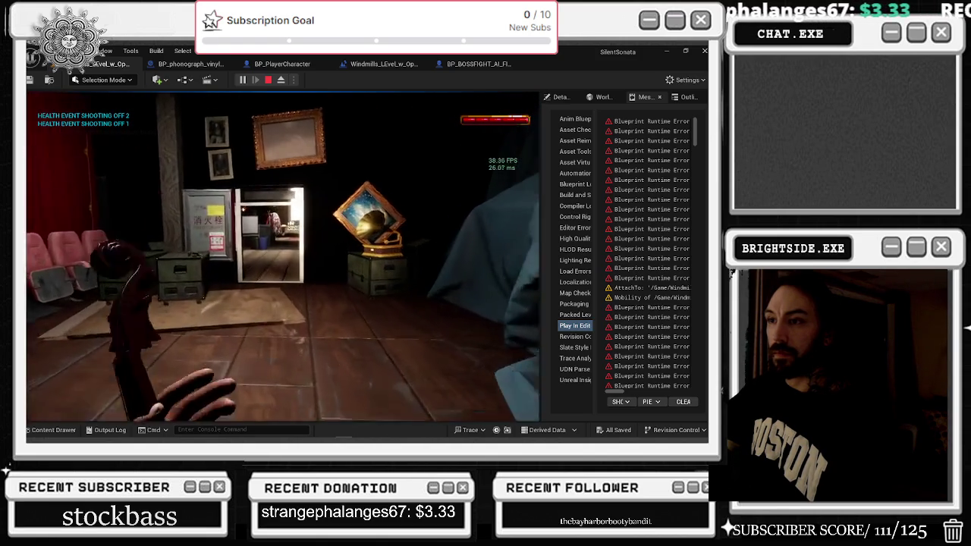
{"action": "key", "text": "w"}
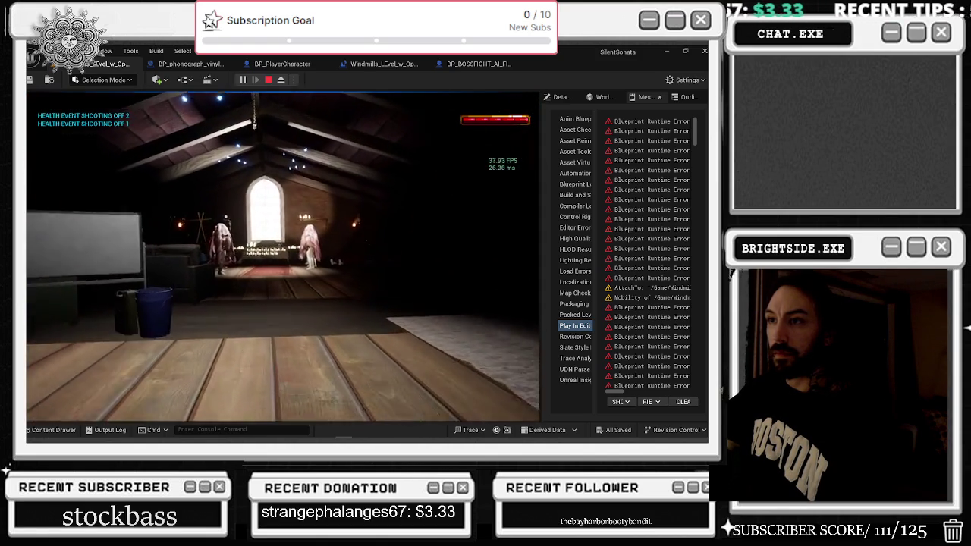
{"action": "key", "text": "w"}
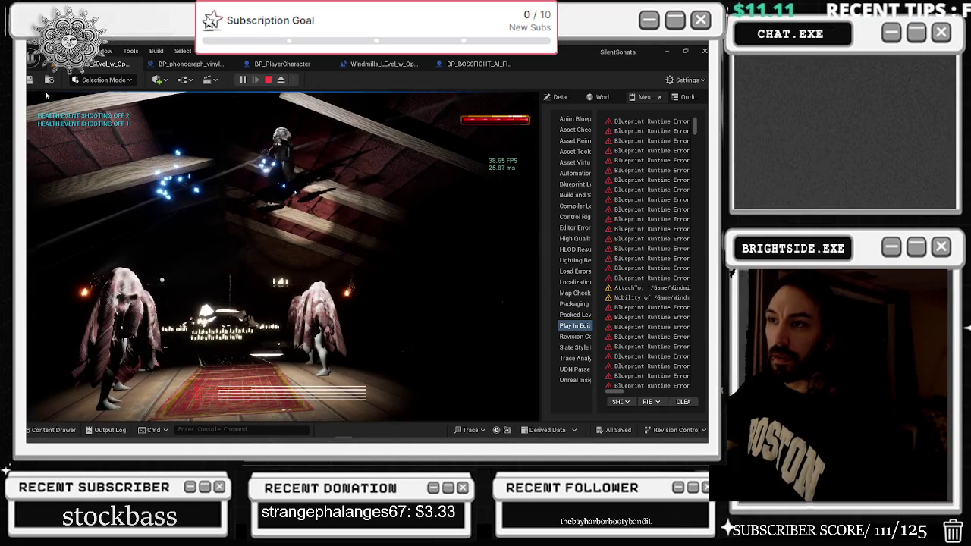
{"action": "key", "text": "Escape"}
Back in the boss Blueprint, nudge NS_Levitation_Darkness slightly upward and focus the view on it
{"action": "left_click", "coordinate": [460, 66]}
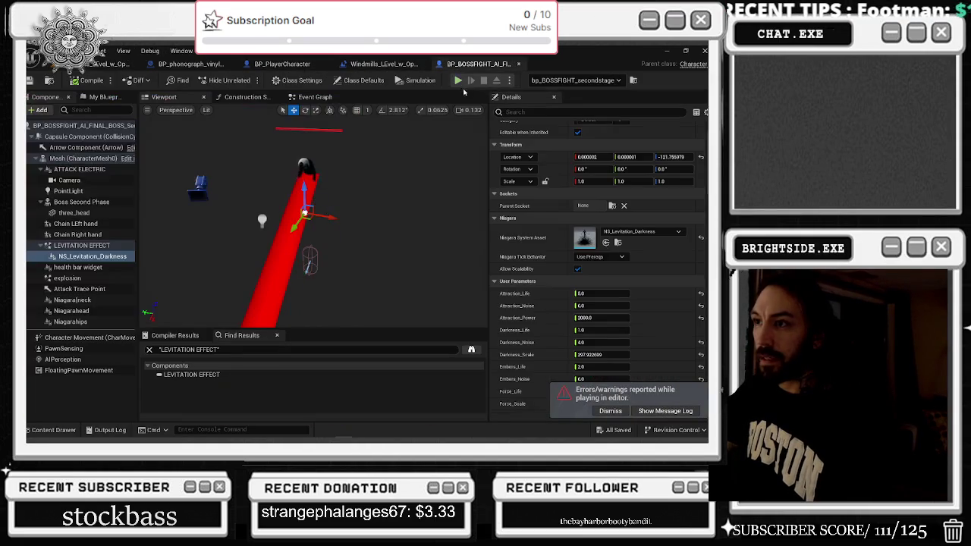
{"action": "left_click_drag", "start_coordinate": [302, 186], "coordinate": [302, 181]}
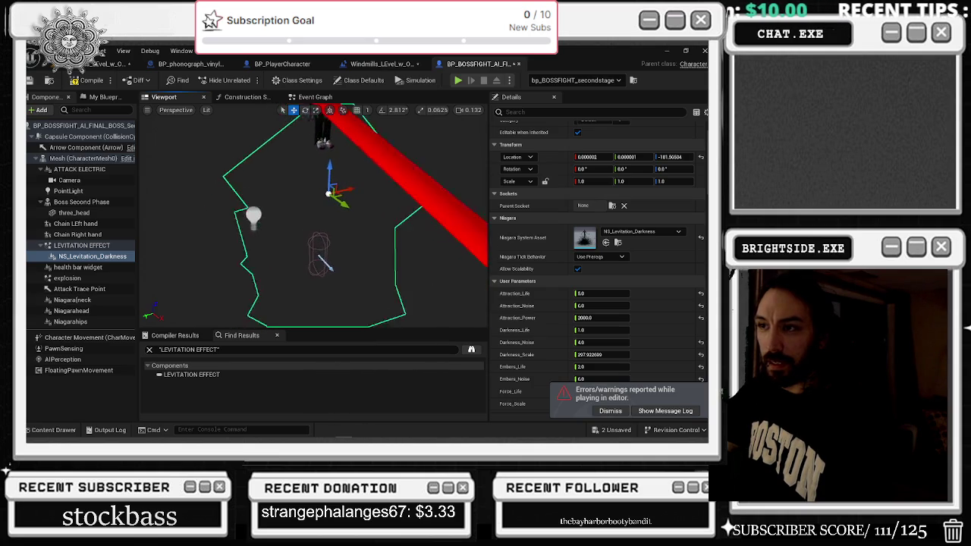
{"action": "left_click", "coordinate": [130, 255]}
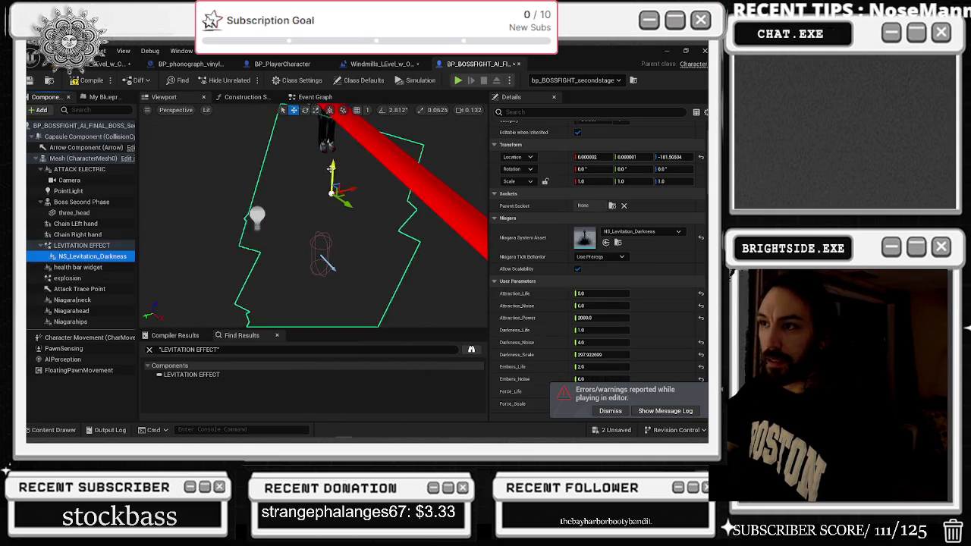
{"action": "key", "text": "f"}
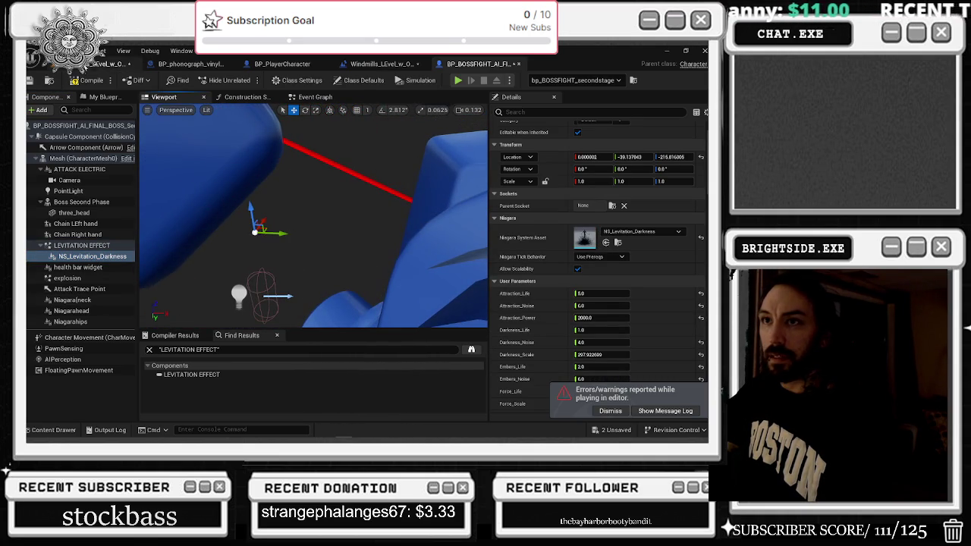
{"action": "left_click", "coordinate": [90, 81]}
Inspect the boss's capsule and character mesh component settings, then switch back to the Windmills level
{"action": "left_click", "coordinate": [257, 293]}
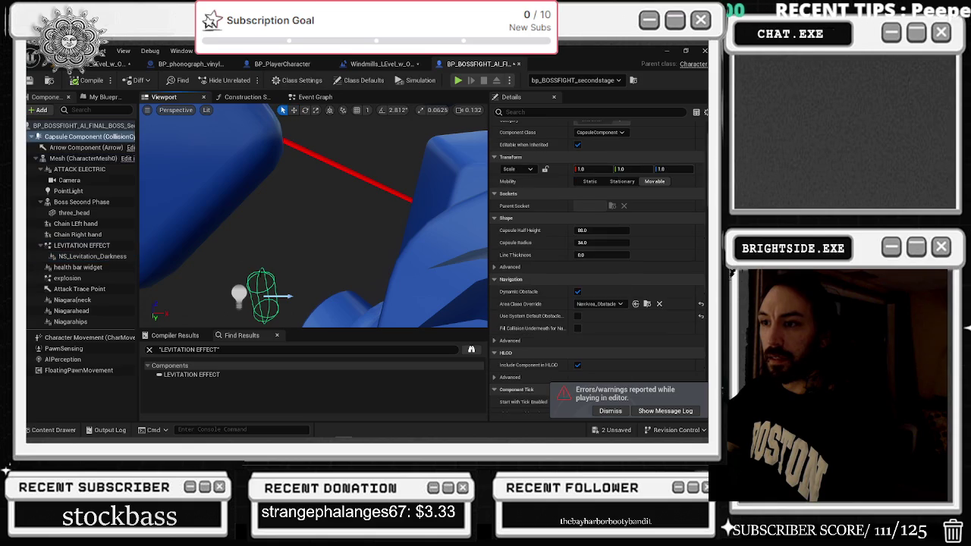
{"action": "scroll", "coordinate": [598, 268], "scroll_direction": "down", "scroll_amount": 8}
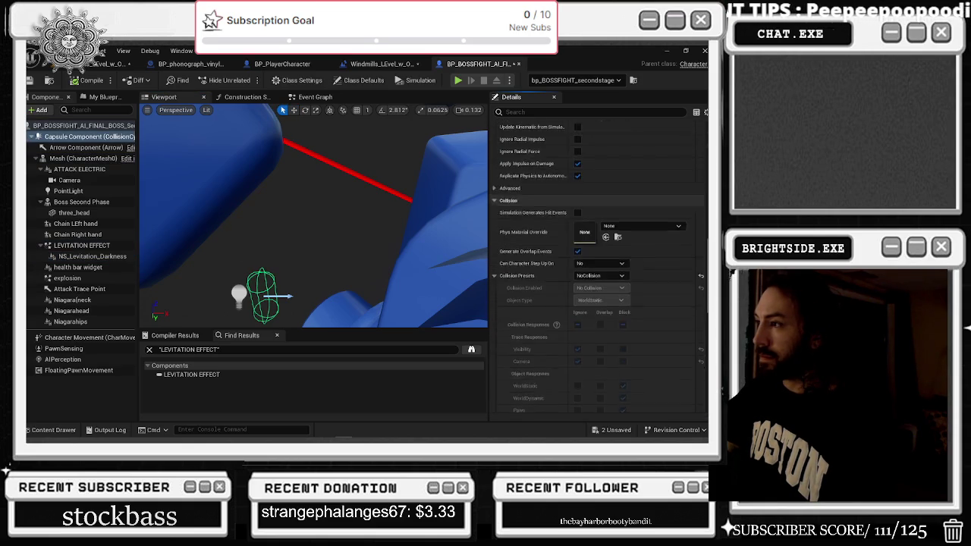
{"action": "scroll", "coordinate": [598, 265], "scroll_direction": "down", "scroll_amount": 2}
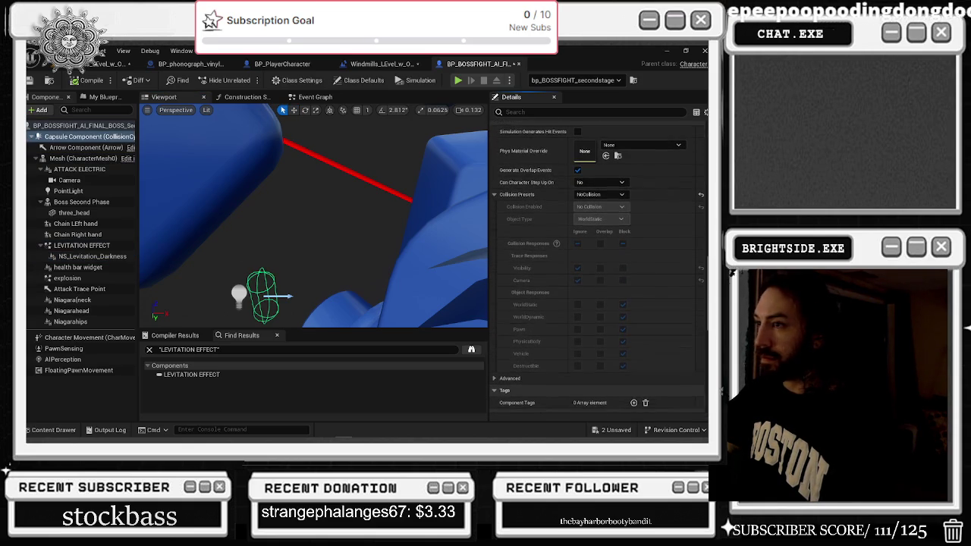
{"action": "scroll", "coordinate": [597, 267], "scroll_direction": "down", "scroll_amount": 2}
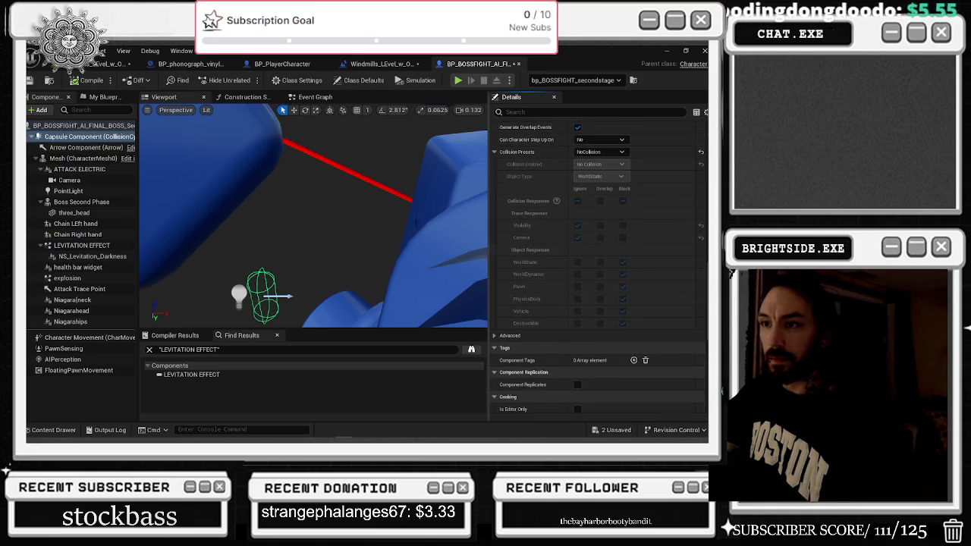
{"action": "left_click", "coordinate": [58, 161]}
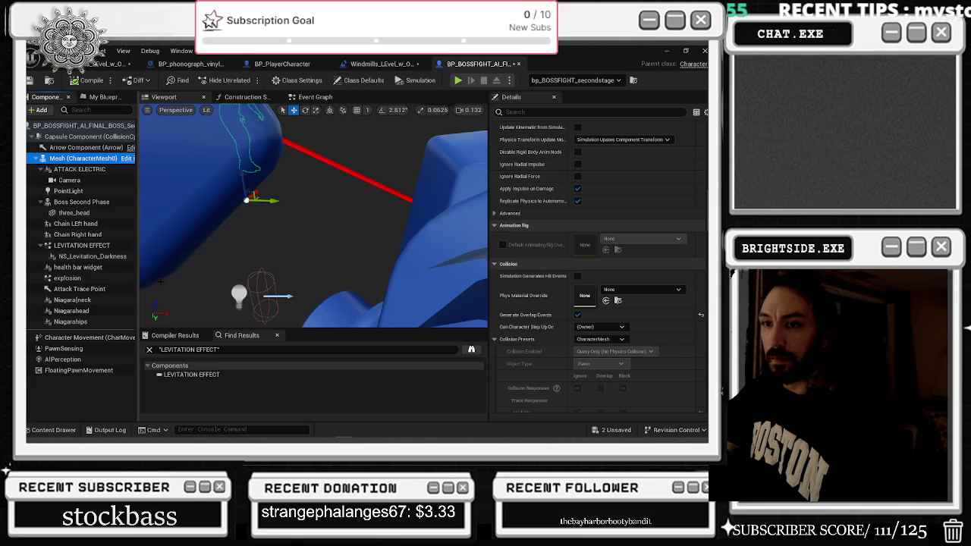
{"action": "left_click", "coordinate": [107, 64]}
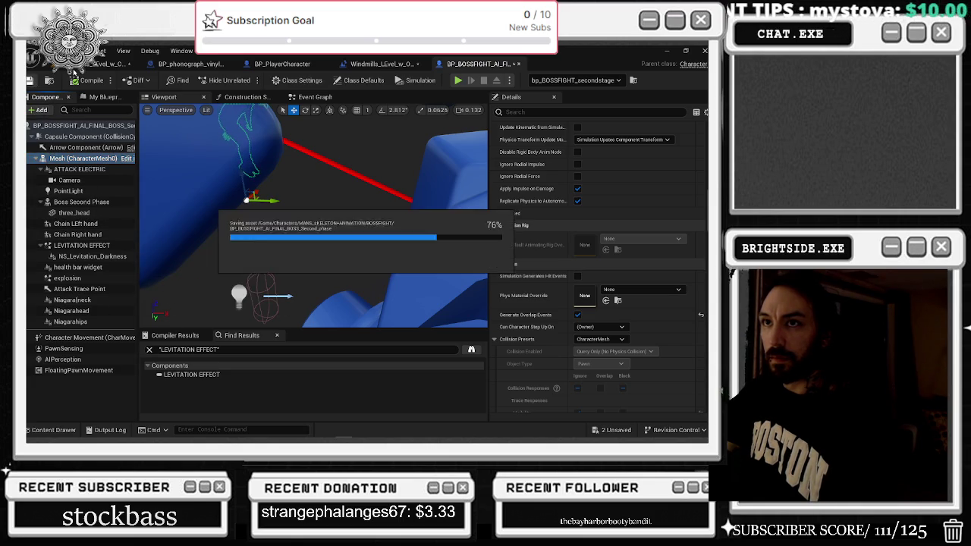
{"action": "key", "text": "alt+Tab"}
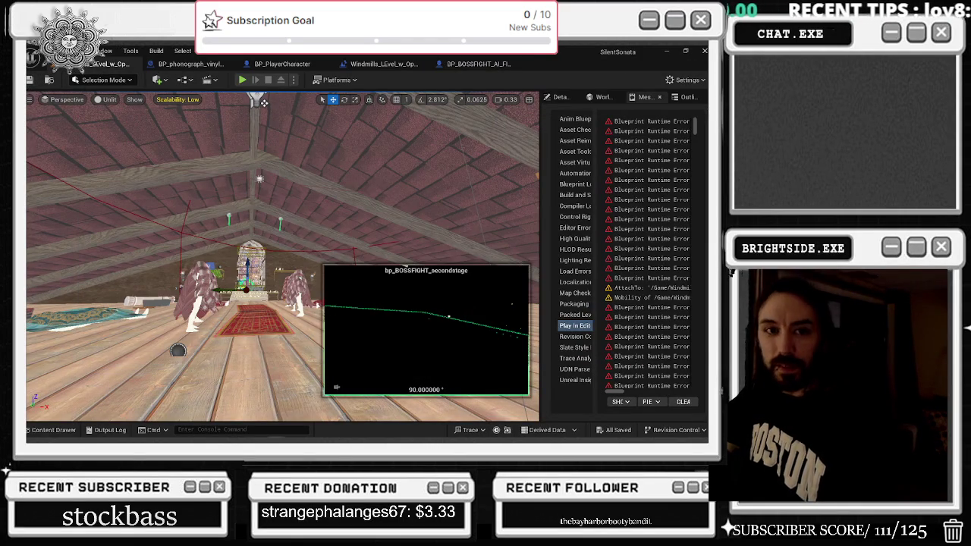
{"action": "key", "text": "alt+Tab"}
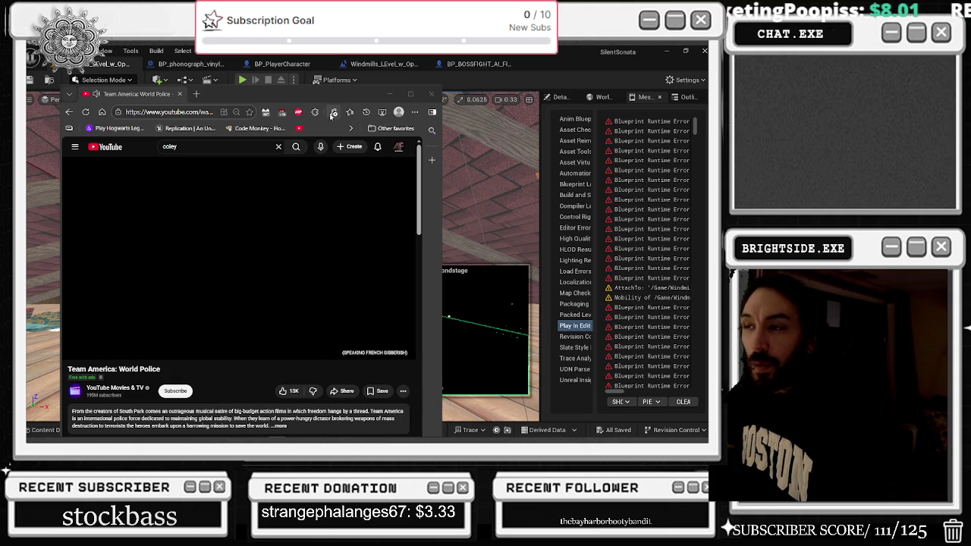
{"action": "key", "text": "alt+Tab"}
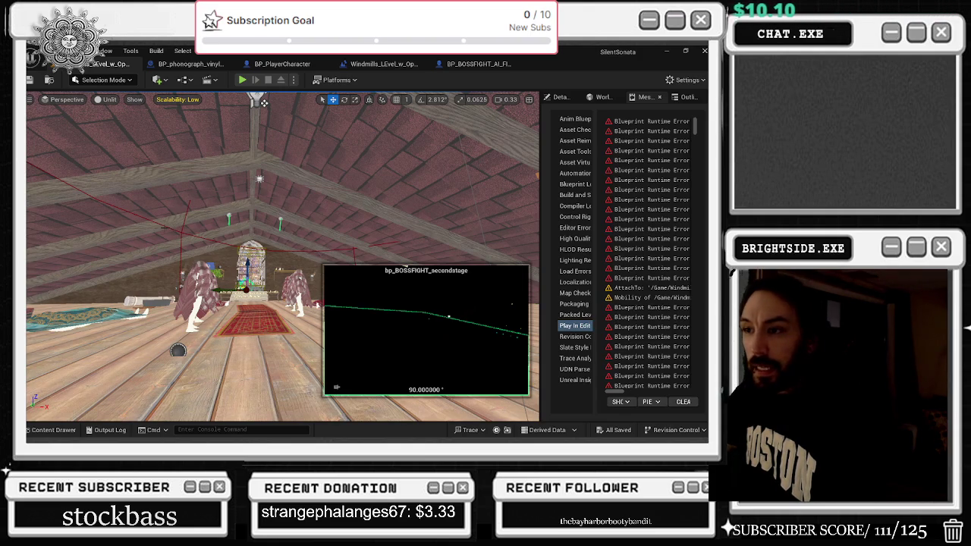
{"action": "scroll", "coordinate": [263, 102], "scroll_direction": "down", "scroll_amount": 2}
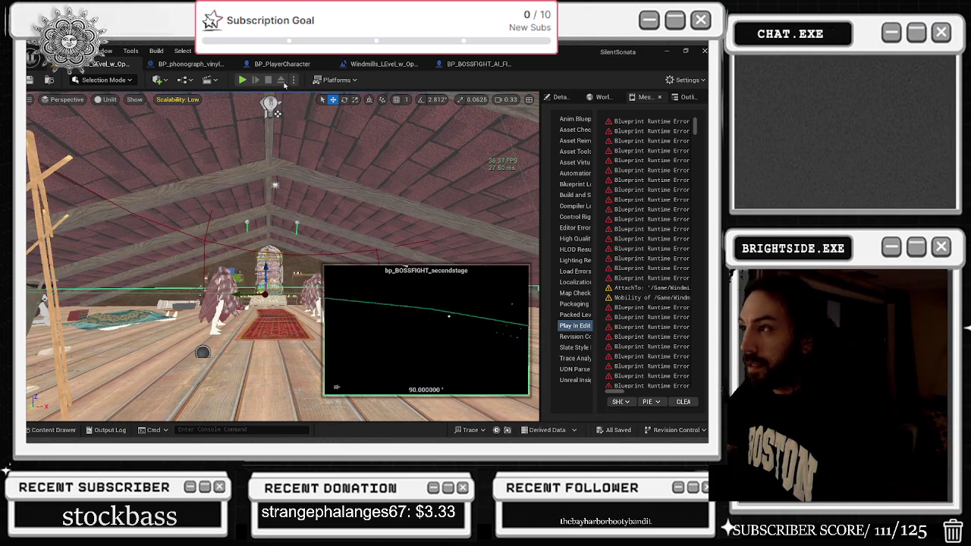
Start a play test with Alt+P and walk through the door, theatre and stage to the attic chapel ghosts
{"action": "key", "text": "alt+p"}
{"action": "key", "text": "alt+Tab"}
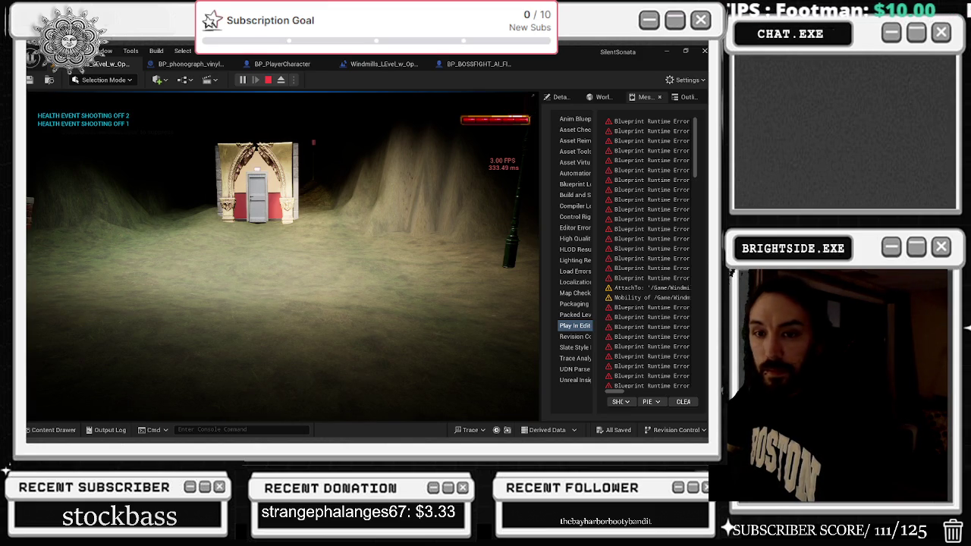
{"action": "key", "text": "w"}
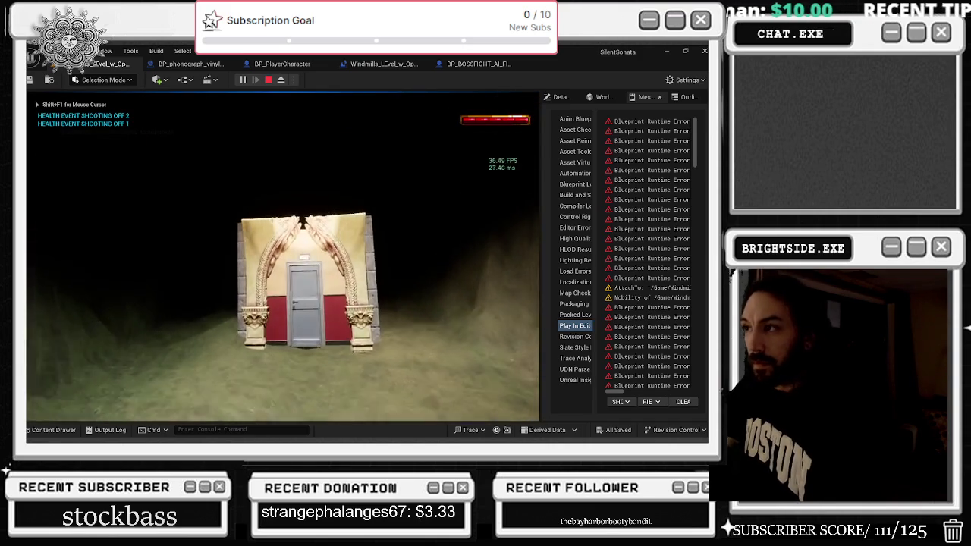
{"action": "key", "text": "e"}
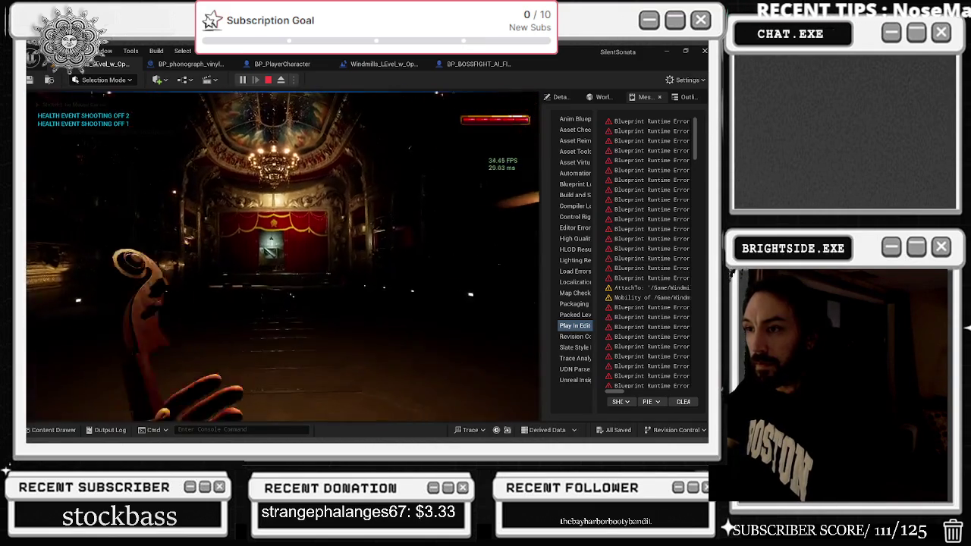
{"action": "key", "text": "w"}
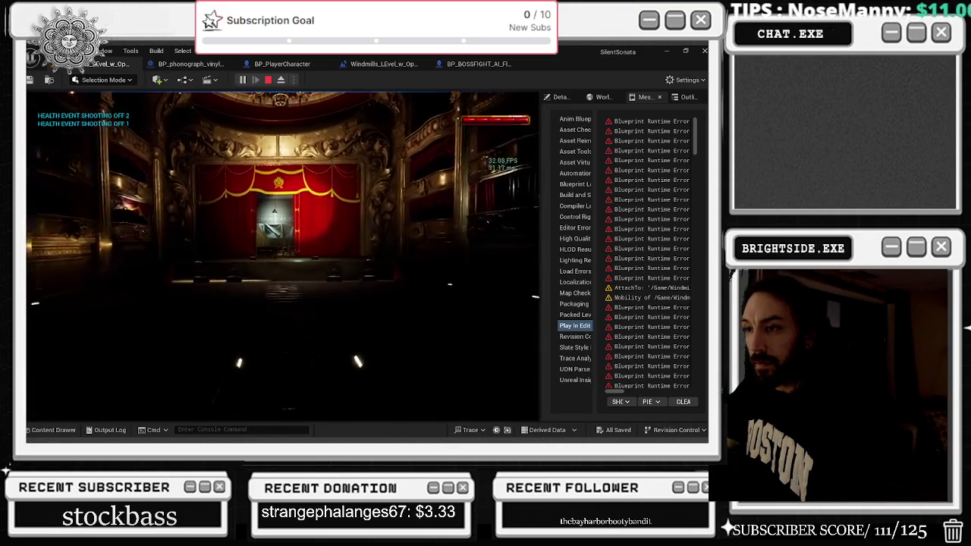
{"action": "key", "text": "w"}
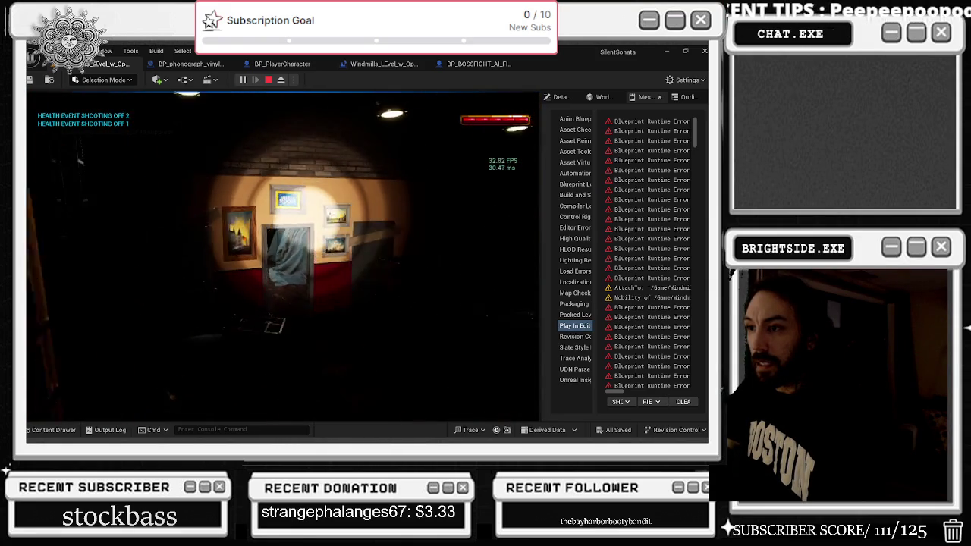
{"action": "key", "text": "w"}
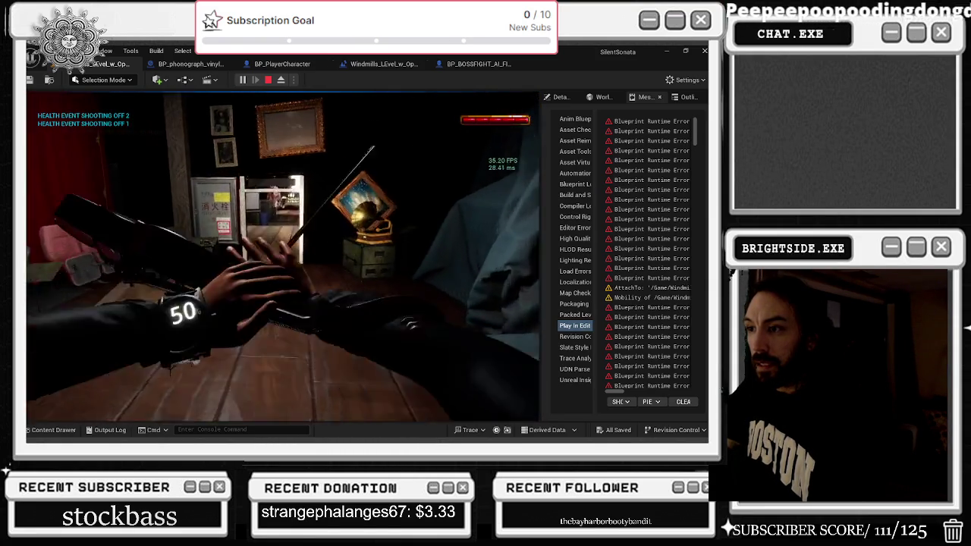
{"action": "key", "text": "w"}
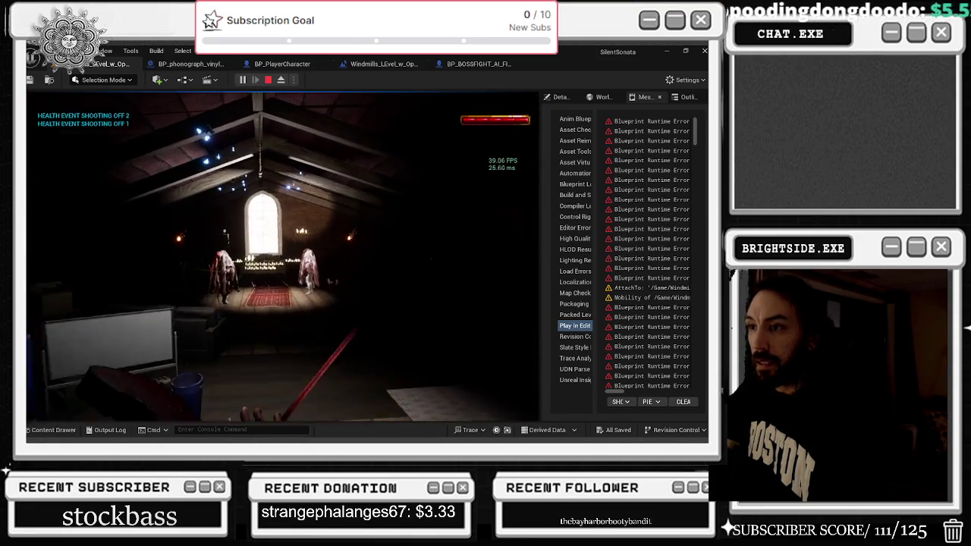
{"action": "key", "text": "w"}
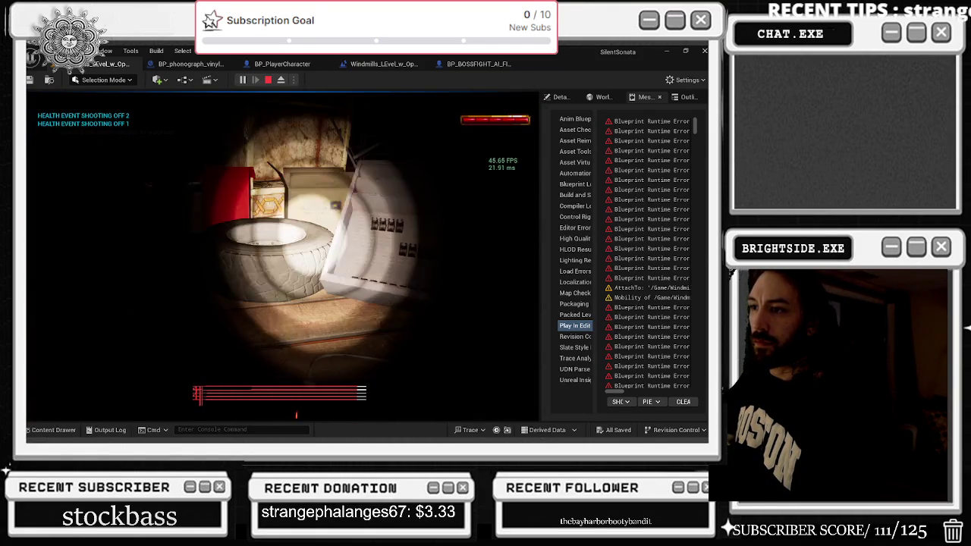
Set Engine Scalability to Medium from the viewport Settings menu during the play test
{"action": "key", "text": "alt+Tab"}
{"action": "left_click", "coordinate": [687, 80]}
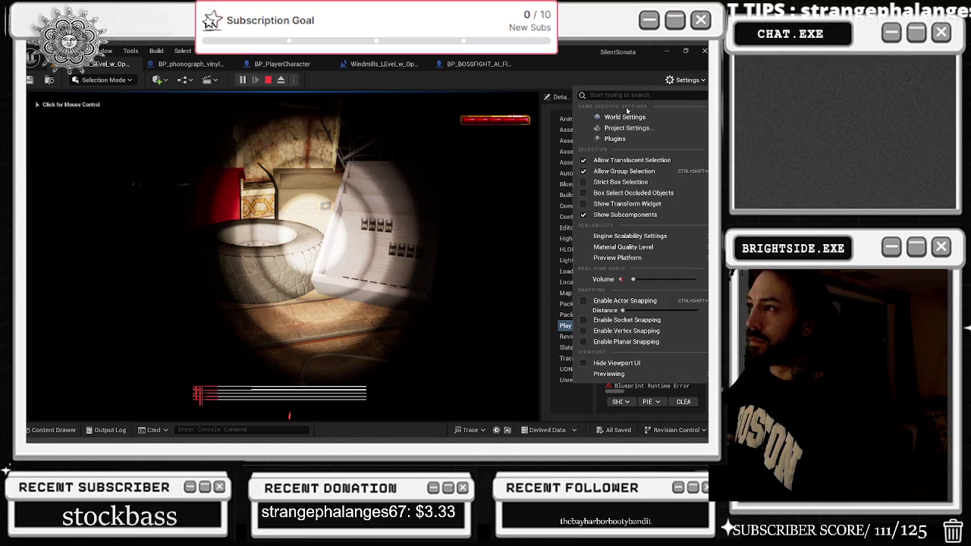
{"action": "mouse_move", "coordinate": [625, 239]}
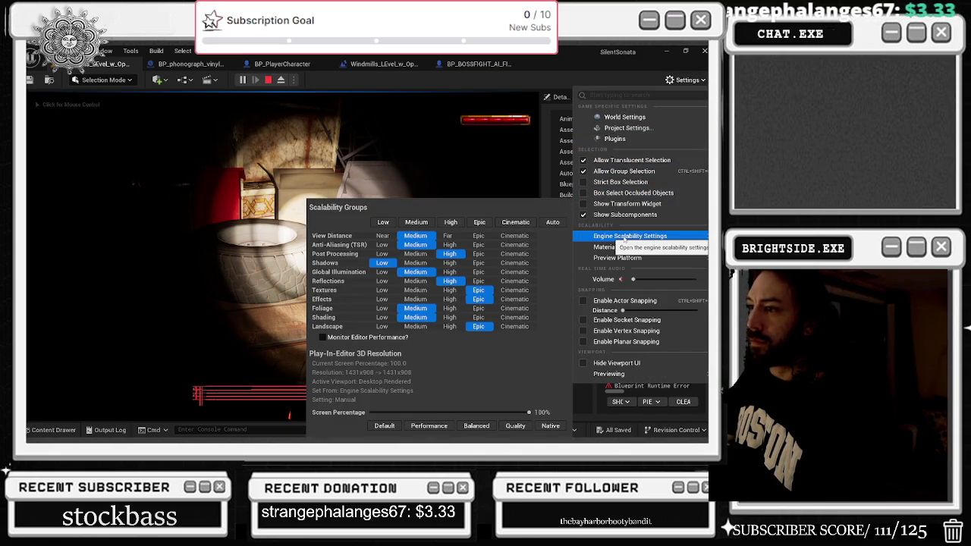
{"action": "left_click", "coordinate": [381, 257]}
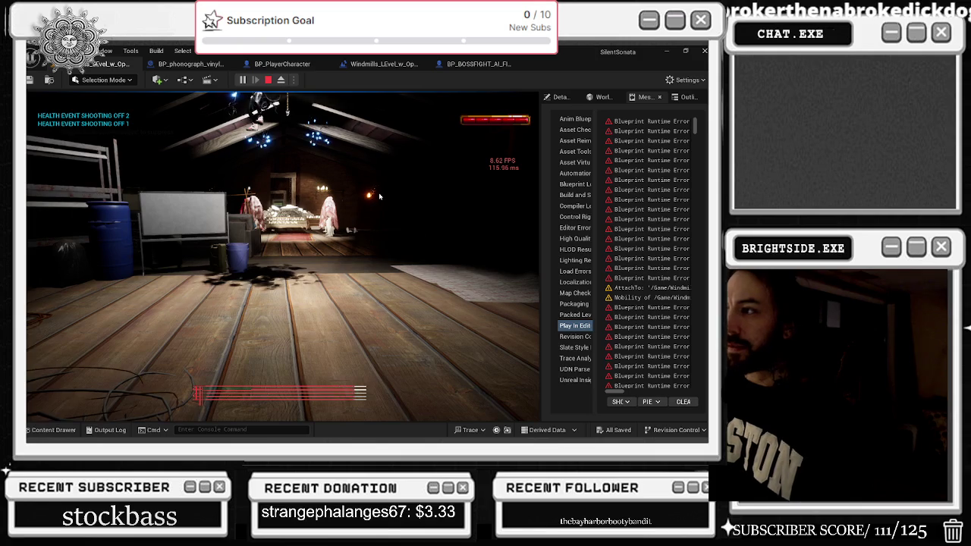
Stop the play test and look through the player character, Windmills level and phonograph Blueprint tabs
{"action": "key", "text": "Escape"}
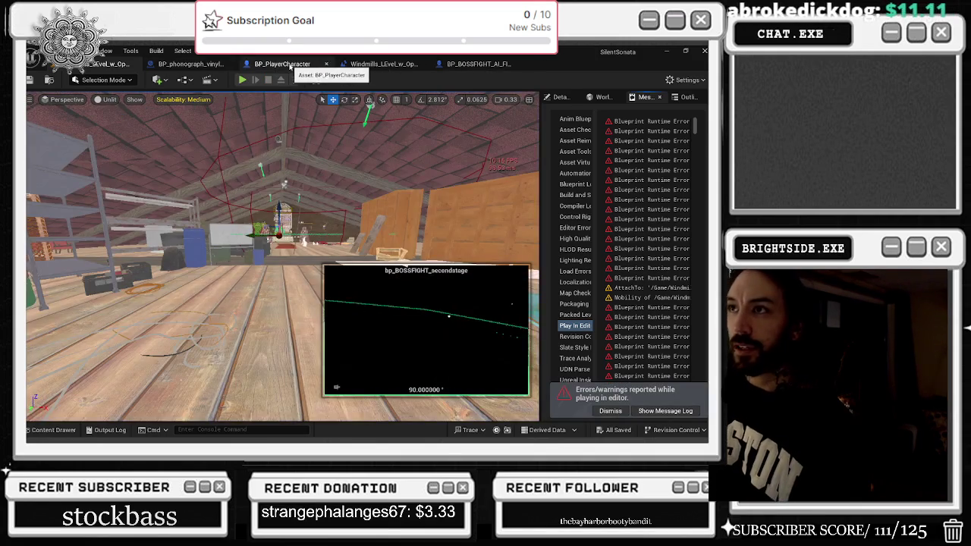
{"action": "left_click", "coordinate": [282, 64]}
{"action": "left_click", "coordinate": [382, 65]}
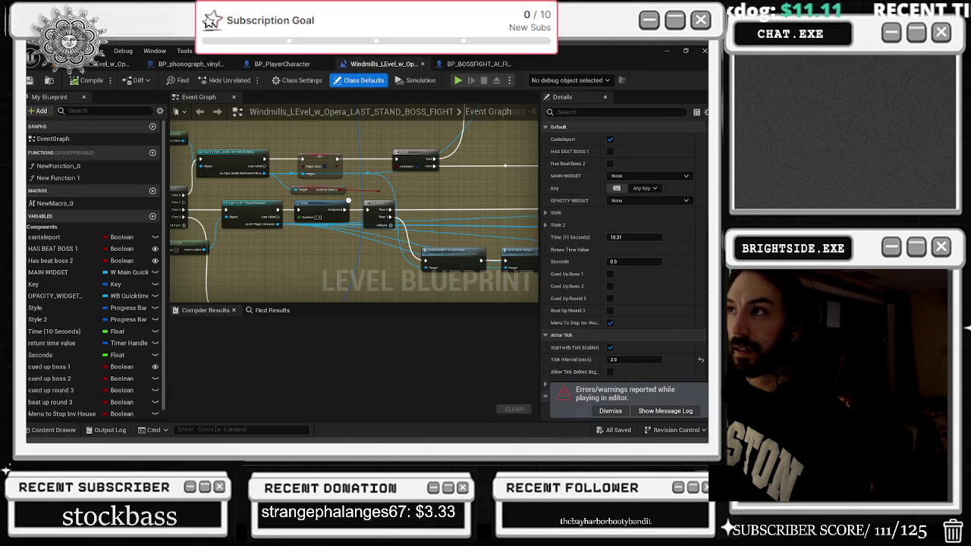
{"action": "left_click", "coordinate": [191, 64]}
{"action": "scroll", "coordinate": [309, 181], "scroll_direction": "up", "scroll_amount": 2}
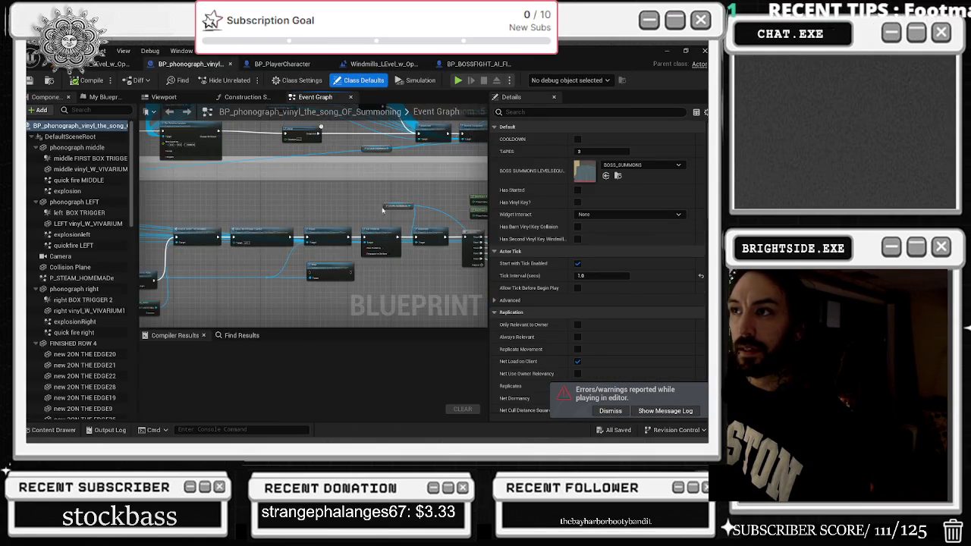
{"action": "left_click", "coordinate": [108, 63]}
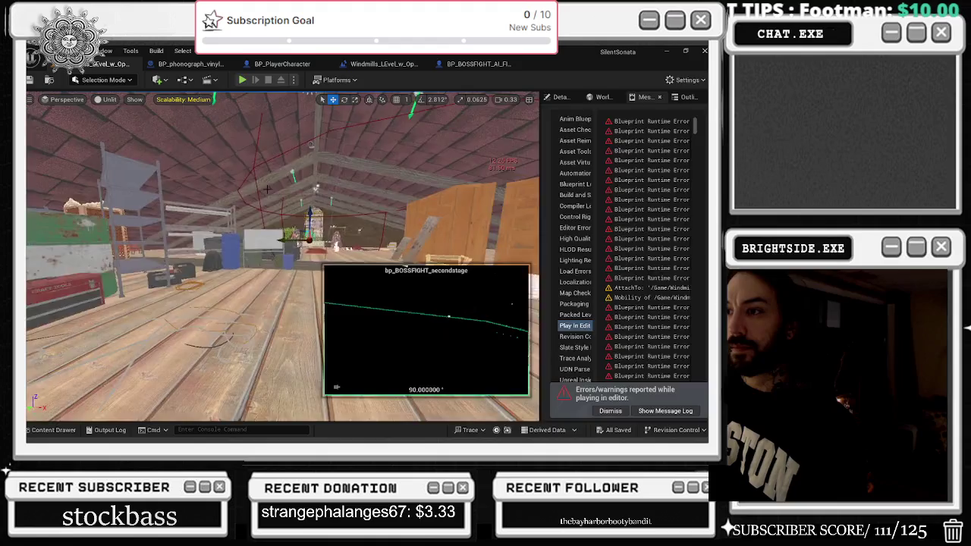
In the boss-fight Blueprint, select the NS_Levitation_Darkness effect component
{"action": "left_click", "coordinate": [478, 64]}
{"action": "left_click", "coordinate": [87, 246]}
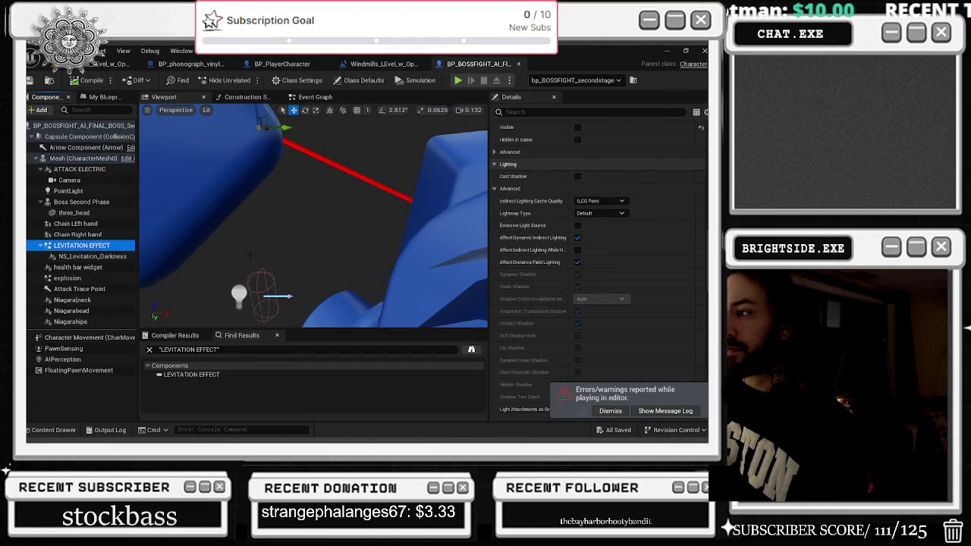
{"action": "left_click", "coordinate": [91, 256]}
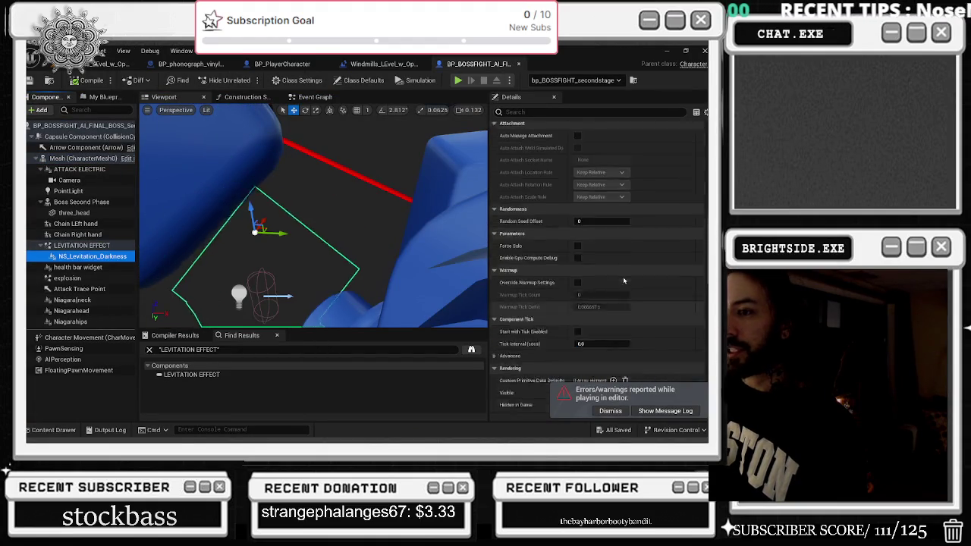
{"action": "left_click_drag", "start_coordinate": [297, 221], "coordinate": [304, 220]}
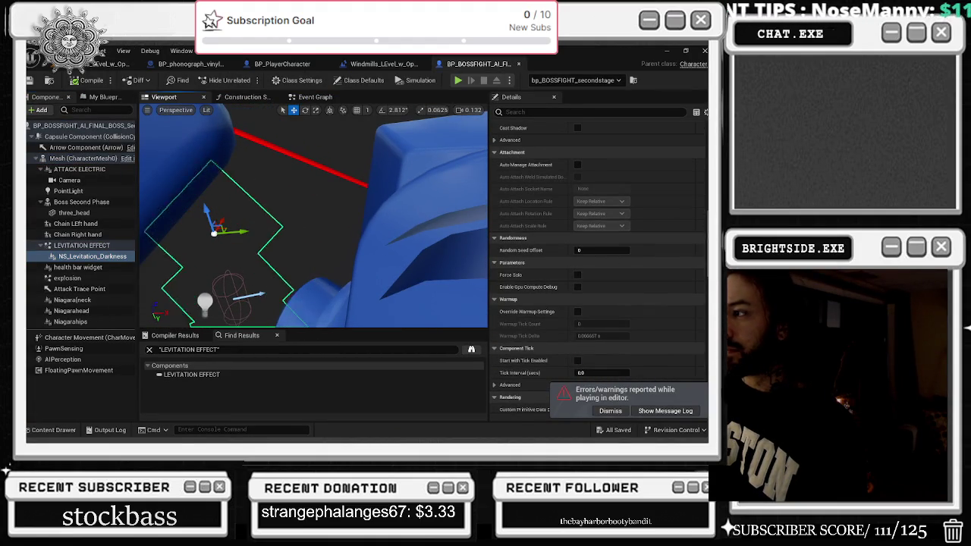
{"action": "scroll", "coordinate": [585, 277], "scroll_direction": "up", "scroll_amount": 10}
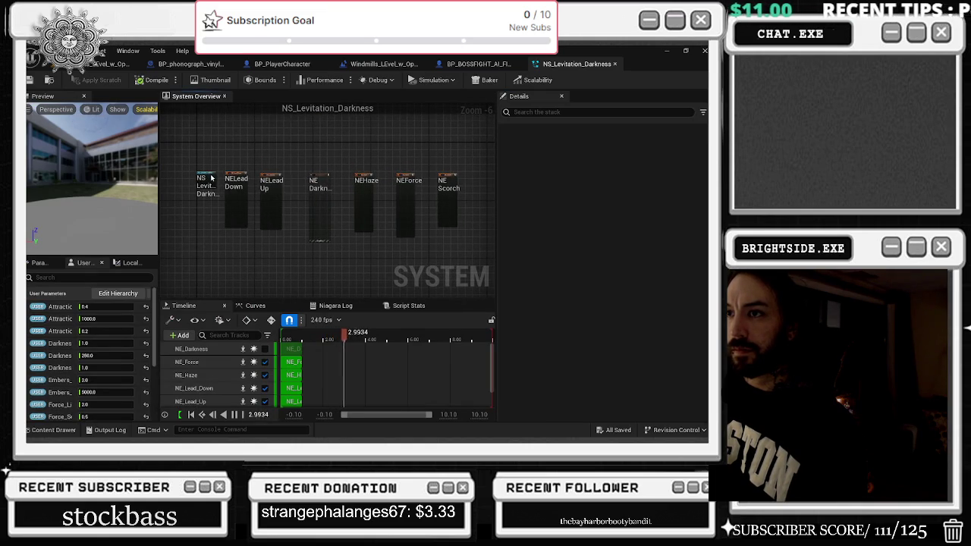
Toggle Cast Shadows on NE_Lead_Down and Interpolated Spawning on NE_Lead_Up
{"action": "left_click", "coordinate": [211, 178]}
{"action": "type", "text": "SHADO"}
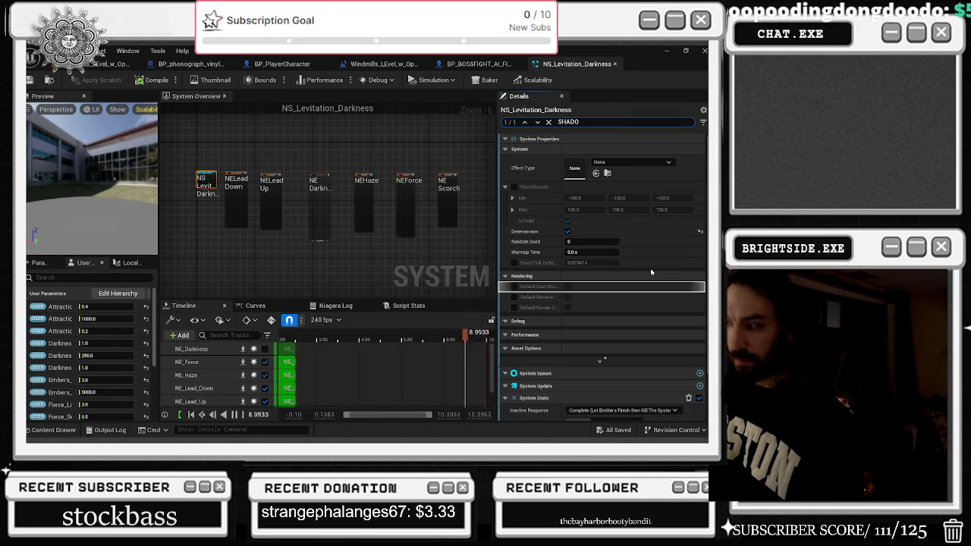
{"action": "type", "text": "W"}
{"action": "scroll", "coordinate": [650, 268], "scroll_direction": "down", "scroll_amount": 1}
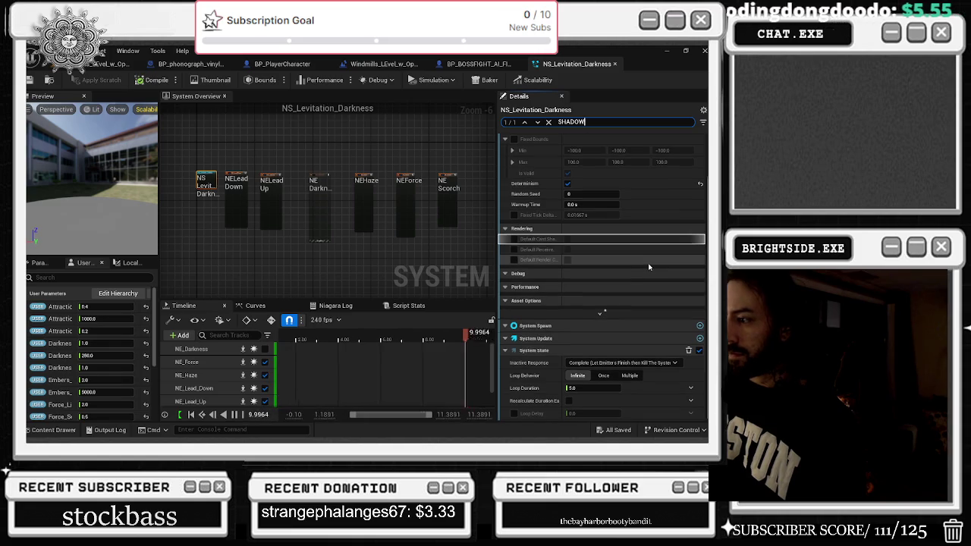
{"action": "left_click", "coordinate": [242, 179]}
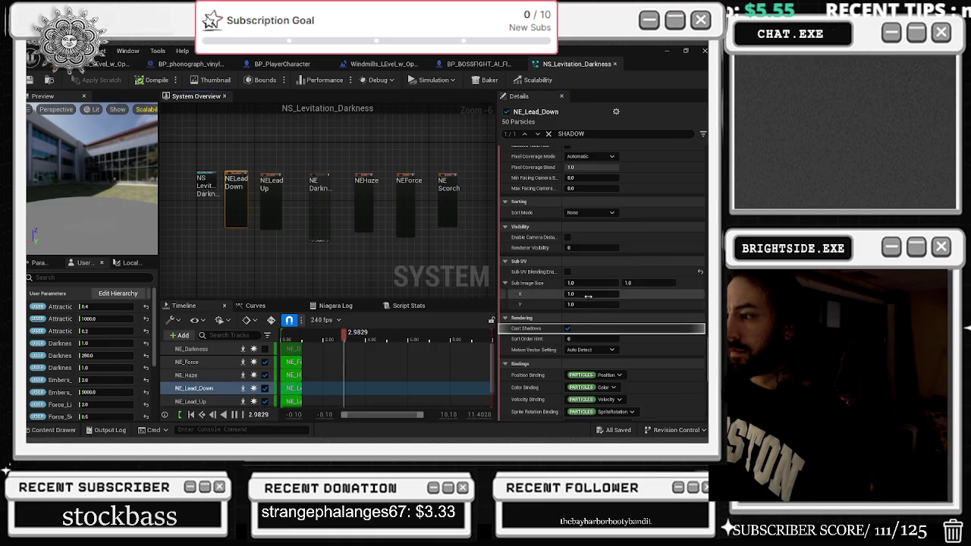
{"action": "left_click", "coordinate": [567, 329]}
{"action": "left_click", "coordinate": [270, 180]}
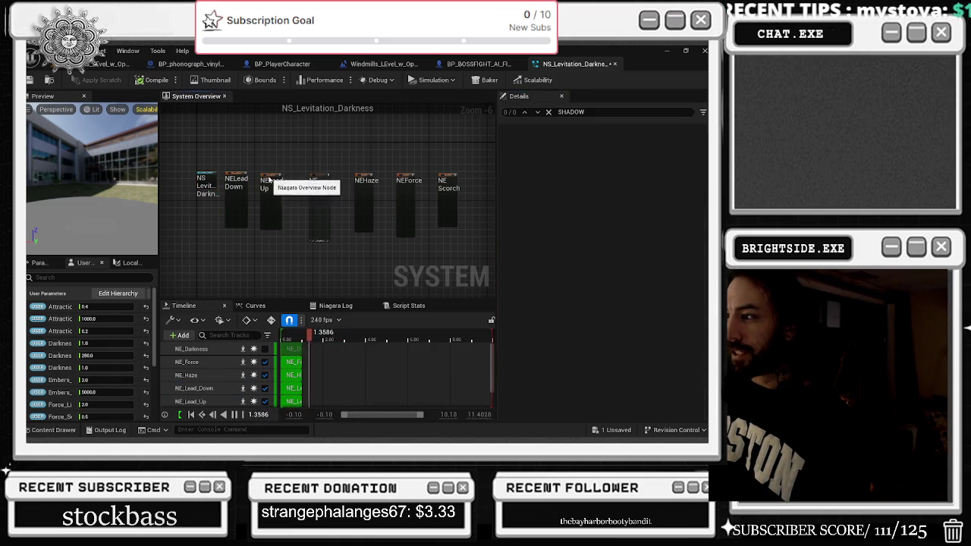
{"action": "scroll", "coordinate": [623, 314], "scroll_direction": "down", "scroll_amount": 5}
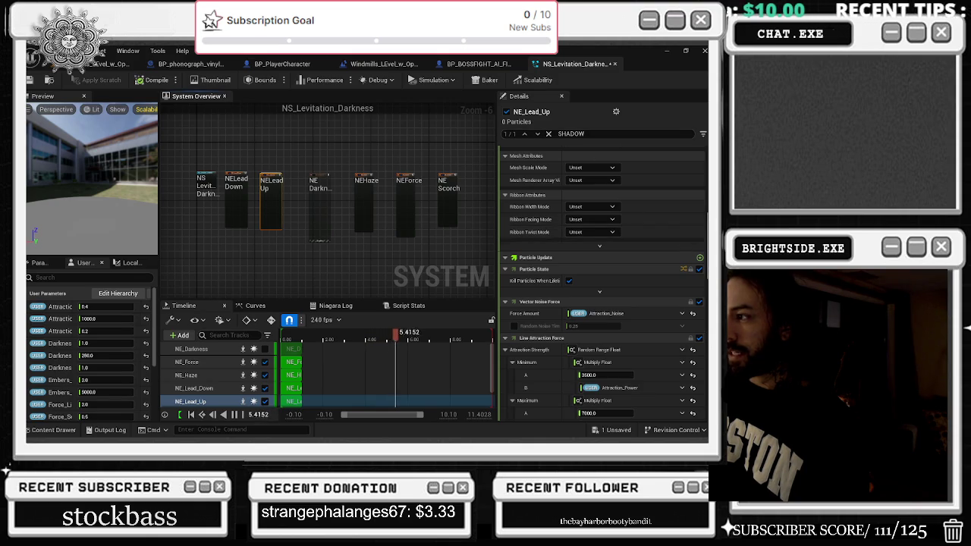
{"action": "scroll", "coordinate": [599, 266], "scroll_direction": "up", "scroll_amount": 6}
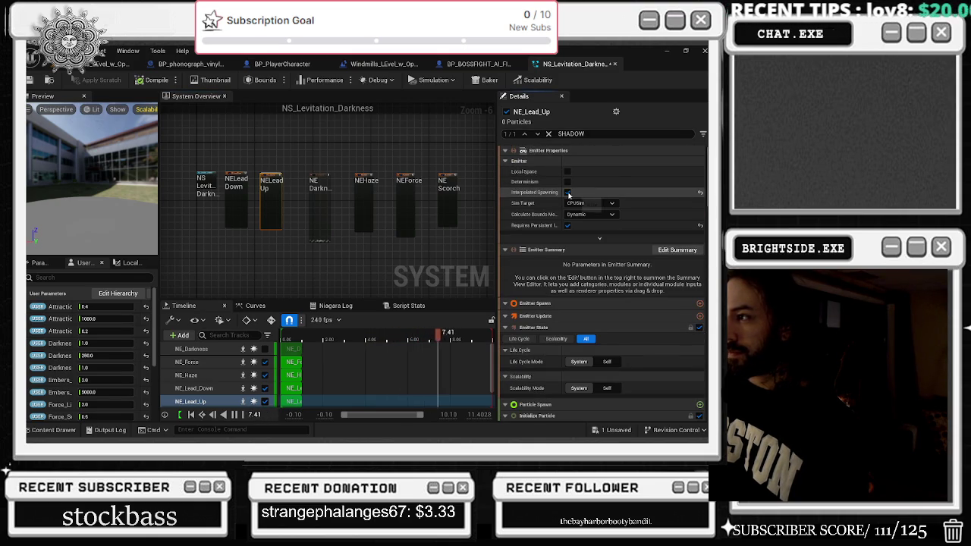
{"action": "left_click", "coordinate": [568, 194]}
Compare the Lead emitters, review NE_Haze, NE_Force and NE_Scorch's bounds options, then deselect all emitters
{"action": "left_click", "coordinate": [240, 178]}
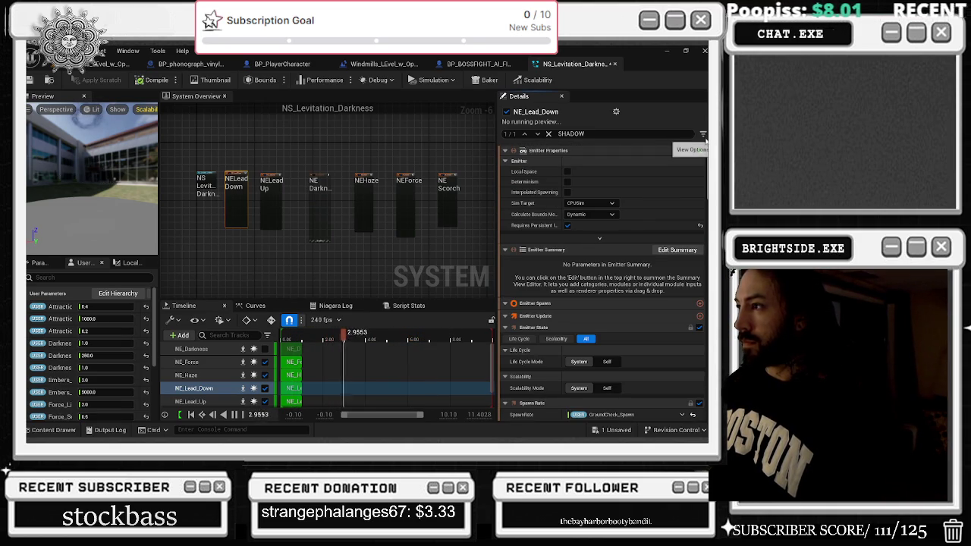
{"action": "left_click", "coordinate": [269, 186]}
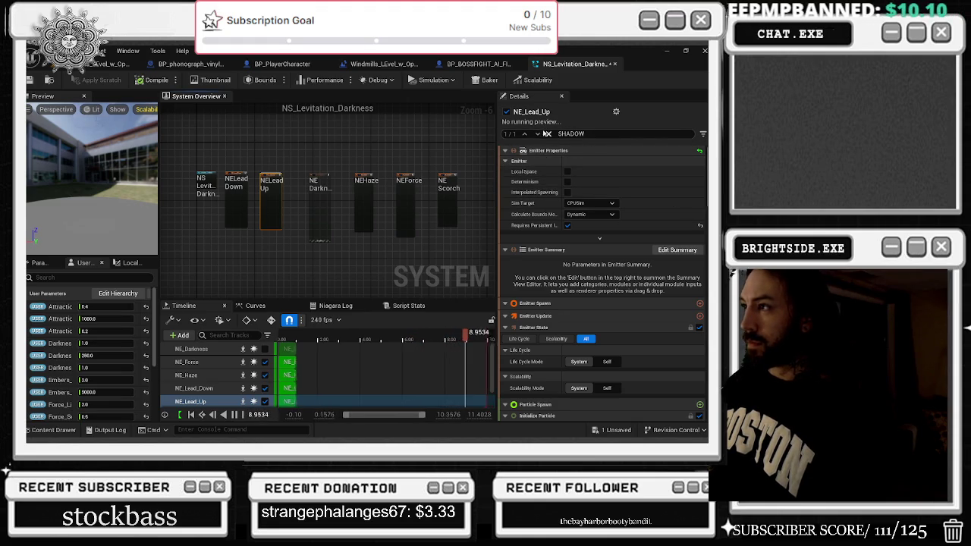
{"action": "left_click", "coordinate": [537, 135]}
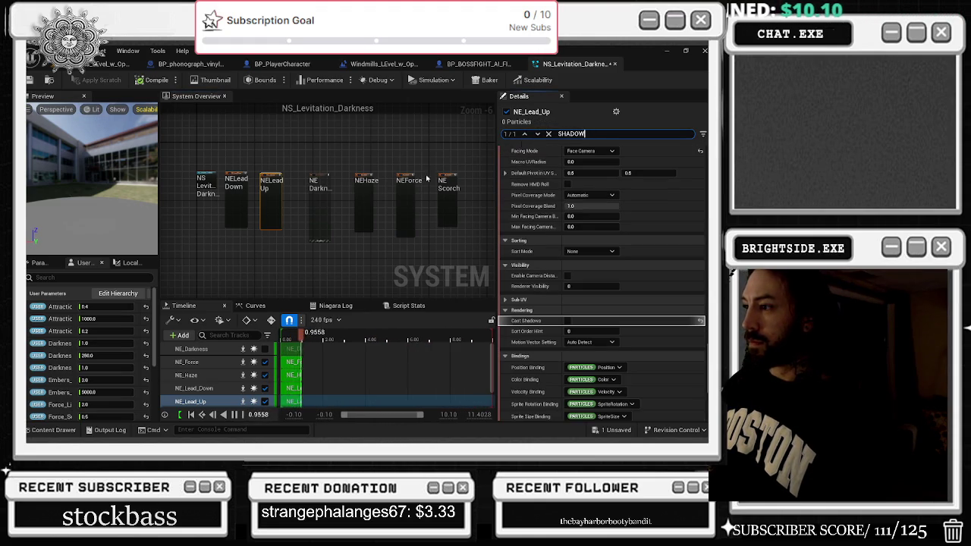
{"action": "left_click", "coordinate": [365, 180]}
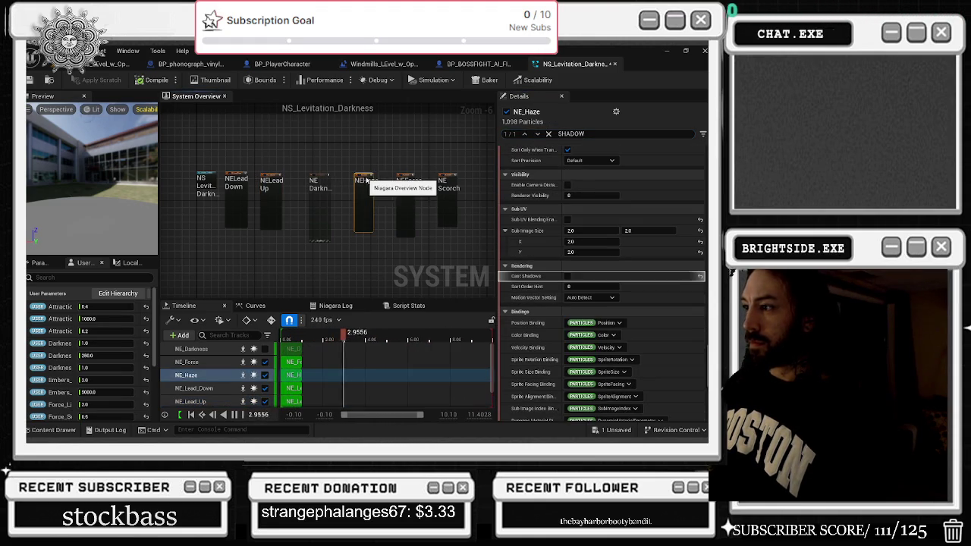
{"action": "left_click", "coordinate": [408, 179]}
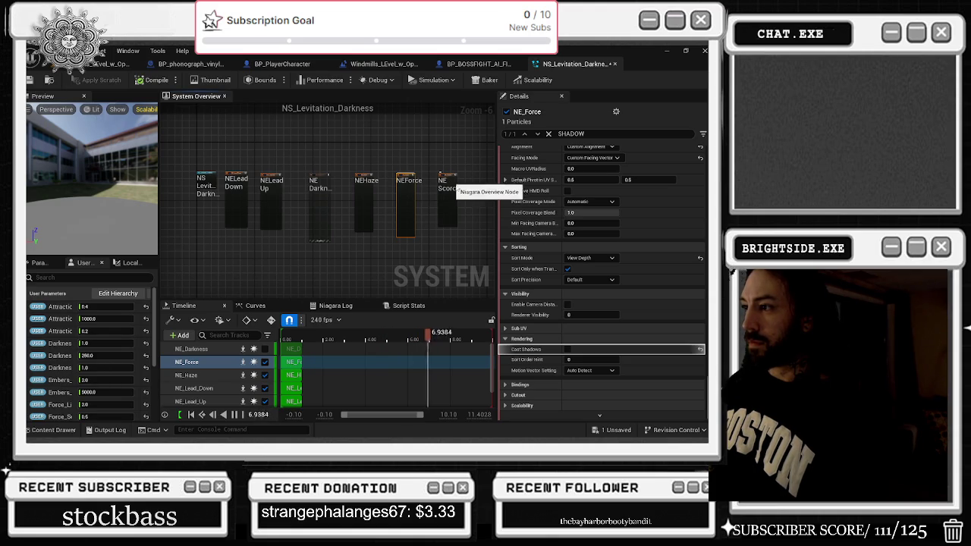
{"action": "left_click", "coordinate": [451, 183]}
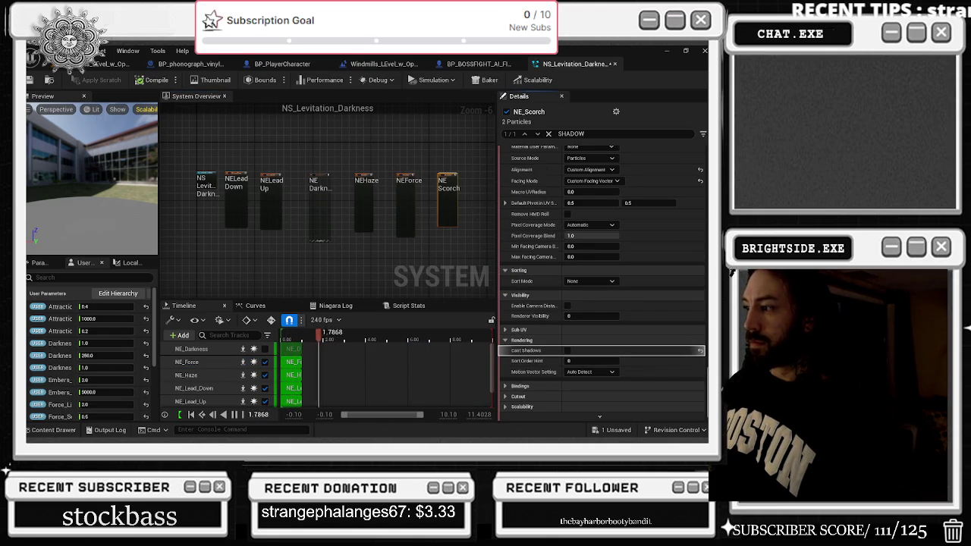
{"action": "scroll", "coordinate": [620, 206], "scroll_direction": "up", "scroll_amount": 15}
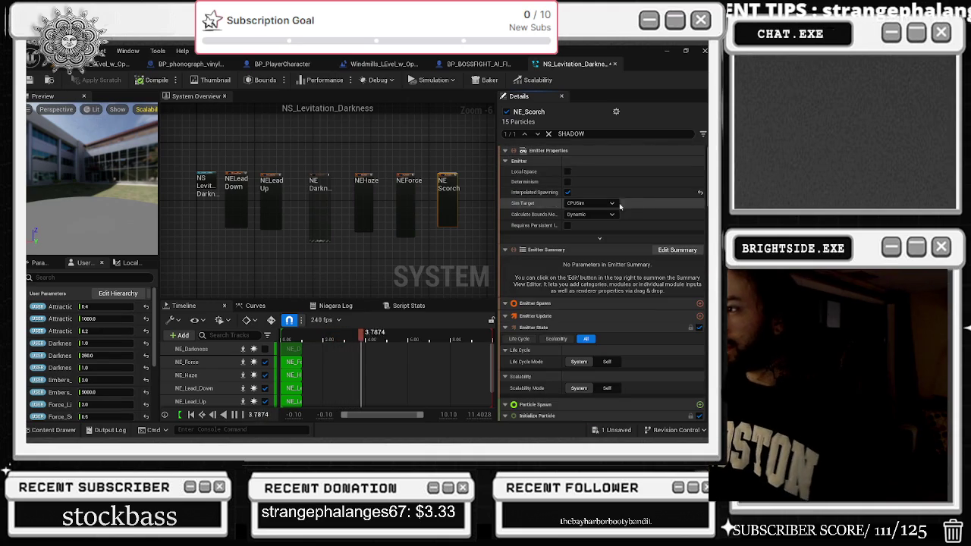
{"action": "left_click", "coordinate": [599, 214]}
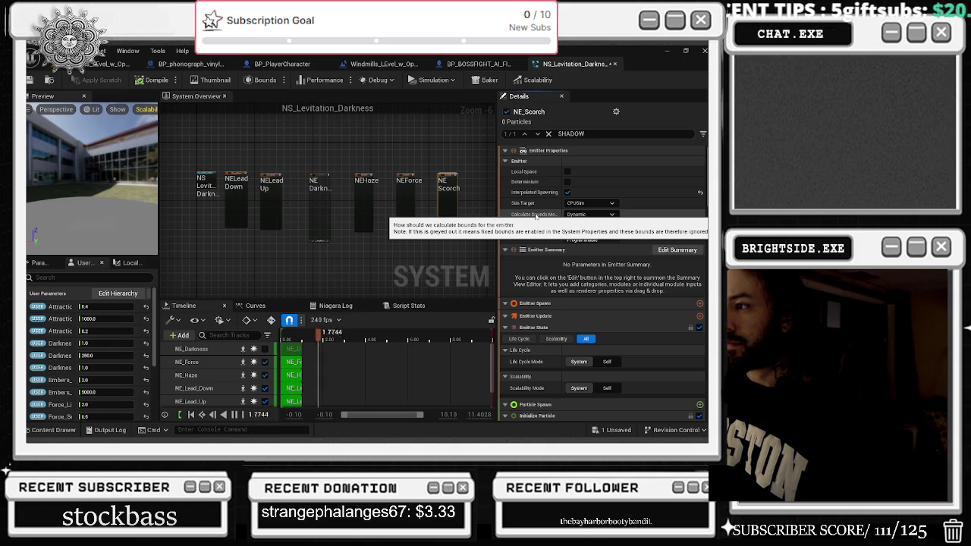
{"action": "left_click", "coordinate": [435, 149]}
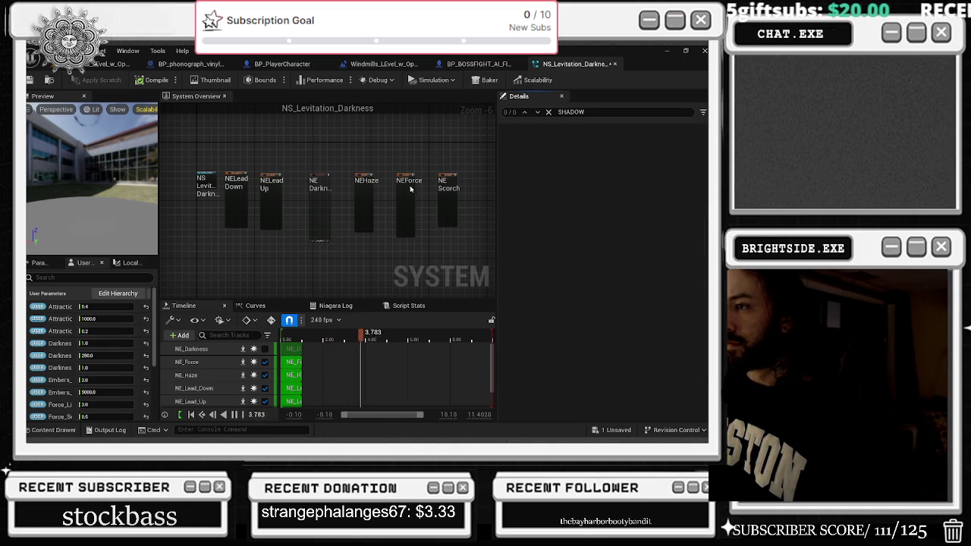
{"action": "scroll", "coordinate": [389, 155], "scroll_direction": "up", "scroll_amount": 4}
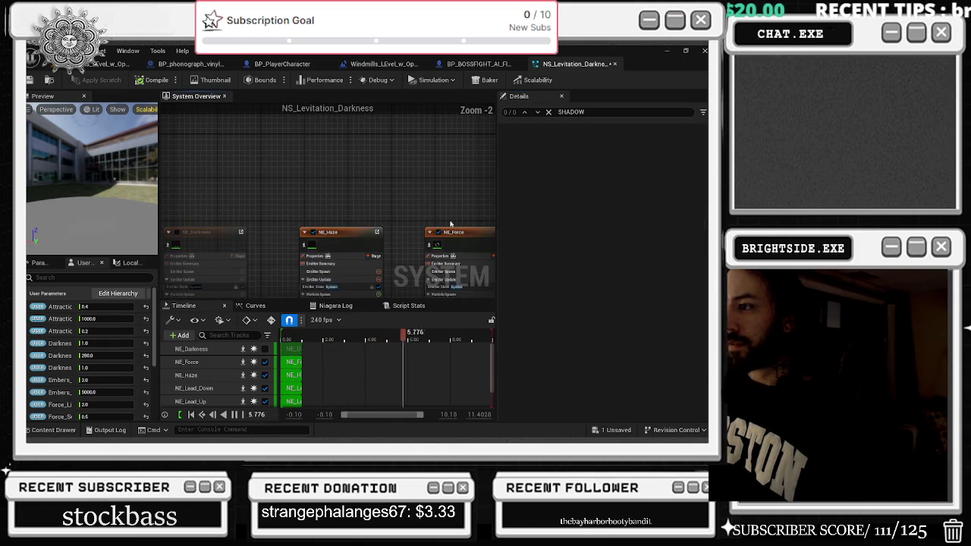
Disable the NE_Scorch emitter and expand NE_Force's scalability settings
{"action": "left_click", "coordinate": [468, 240]}
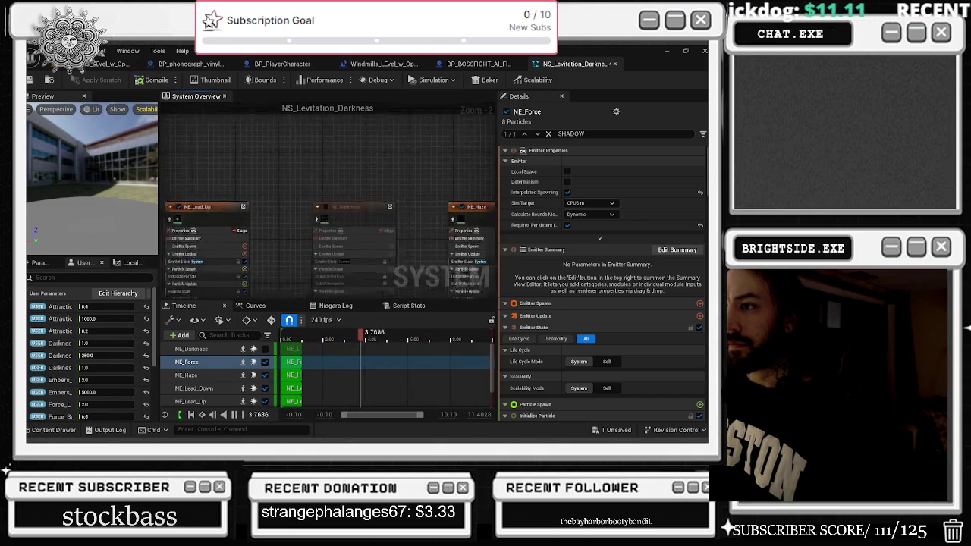
{"action": "mouse_move", "coordinate": [321, 162]}
{"action": "left_mouse_down"}
{"action": "mouse_move", "coordinate": [195, 149]}
{"action": "mouse_move", "coordinate": [114, 164]}
{"action": "left_mouse_up"}
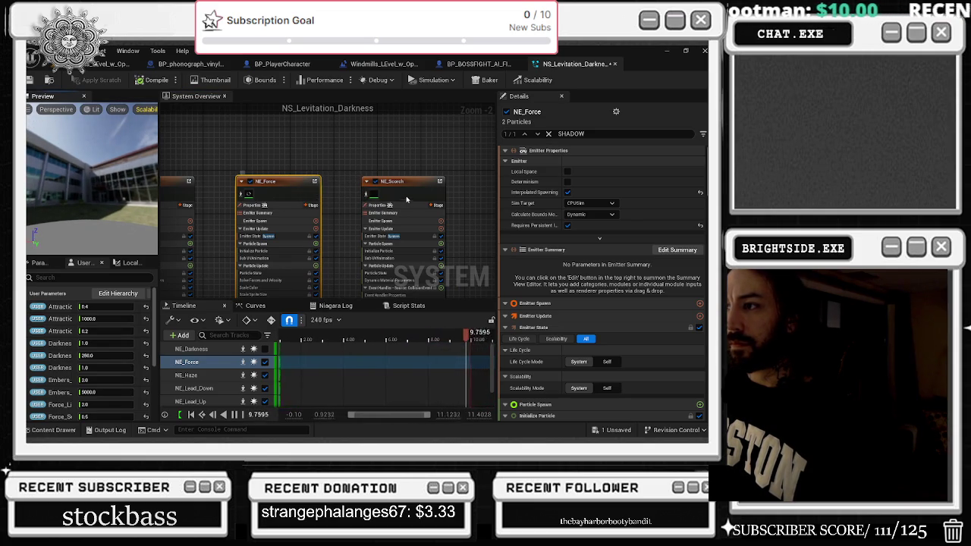
{"action": "left_click", "coordinate": [375, 181]}
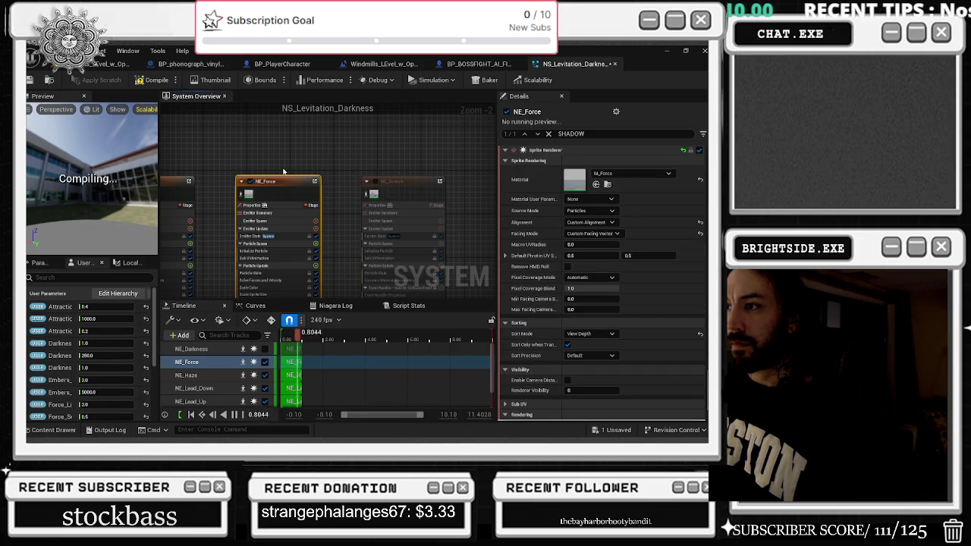
{"action": "scroll", "coordinate": [612, 244], "scroll_direction": "down", "scroll_amount": 3}
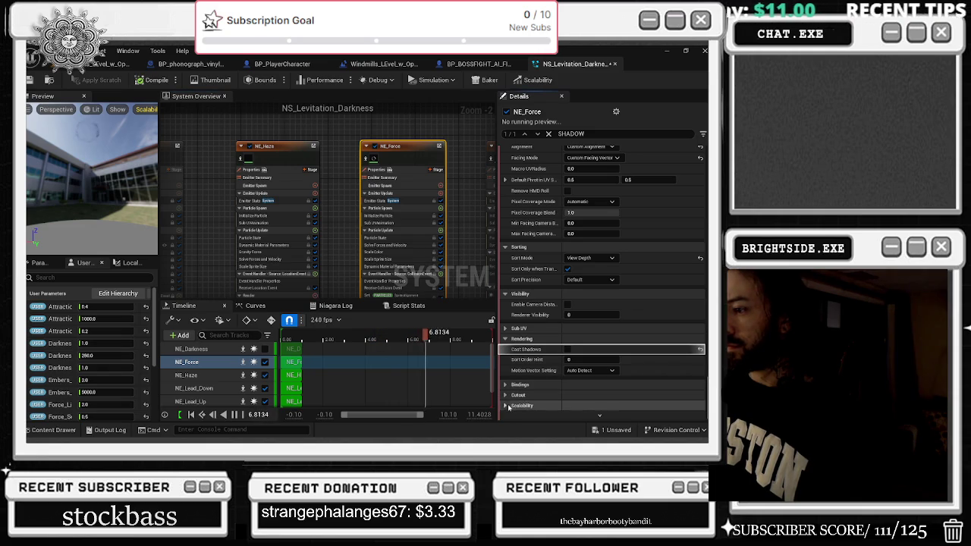
{"action": "left_click", "coordinate": [506, 406]}
{"action": "scroll", "coordinate": [413, 135], "scroll_direction": "down", "scroll_amount": 2}
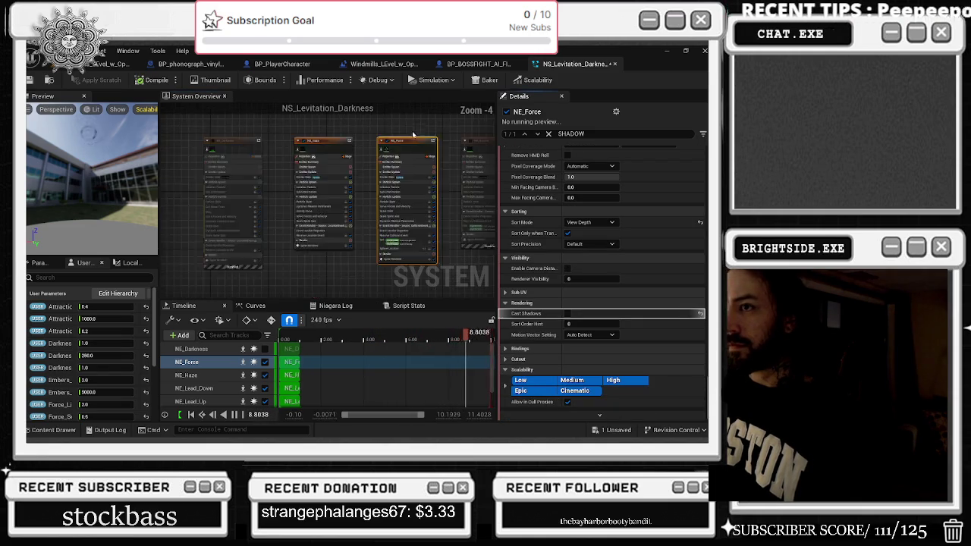
{"action": "scroll", "coordinate": [413, 136], "scroll_direction": "down", "scroll_amount": 1}
Review NE_Haze, NE_Lead_Down and NE_Lead_Up details, then switch to the BP_phonograph_vinyl Blueprint
{"action": "left_click", "coordinate": [346, 146]}
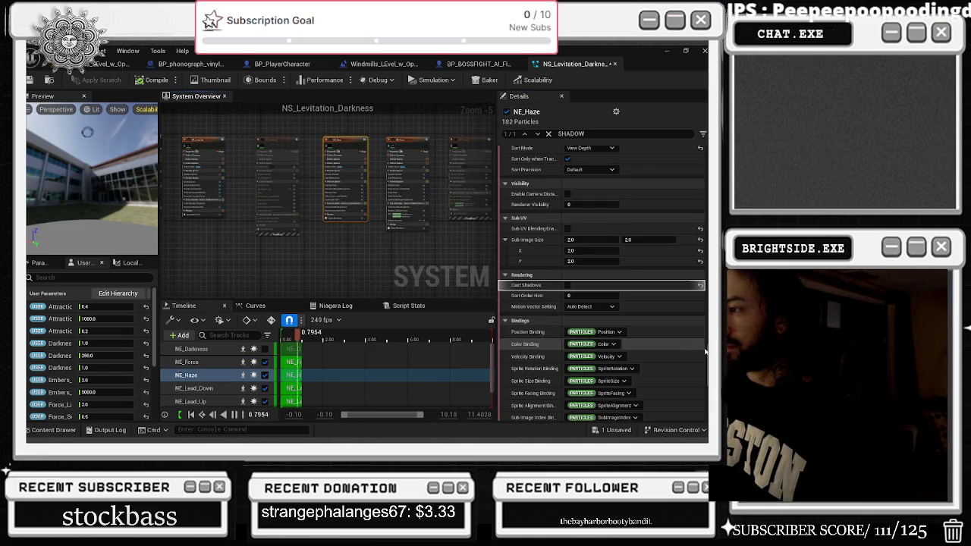
{"action": "scroll", "coordinate": [705, 351], "scroll_direction": "down", "scroll_amount": 5}
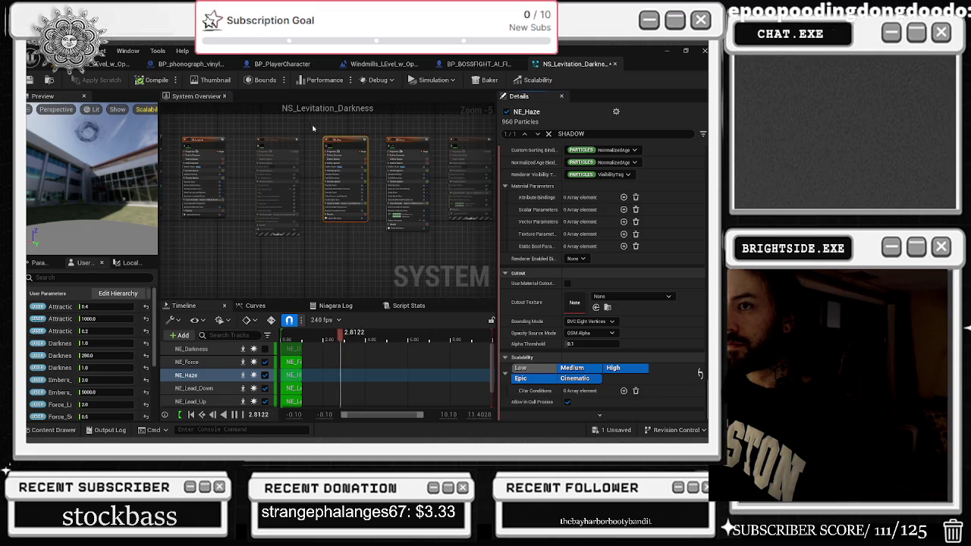
{"action": "key", "text": "Home"}
{"action": "scroll", "coordinate": [224, 154], "scroll_direction": "up", "scroll_amount": 2}
{"action": "left_click", "coordinate": [225, 156]}
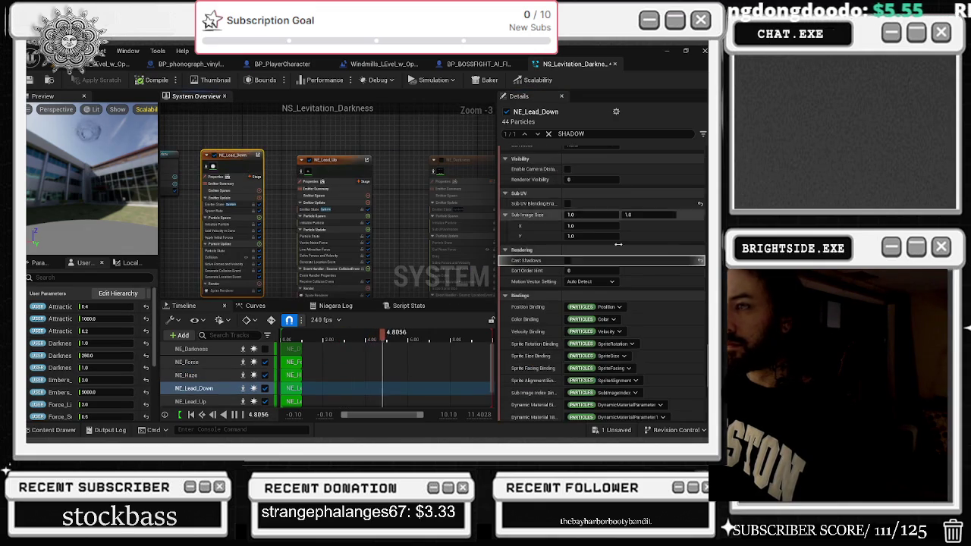
{"action": "left_click", "coordinate": [342, 177]}
{"action": "left_click", "coordinate": [176, 64]}
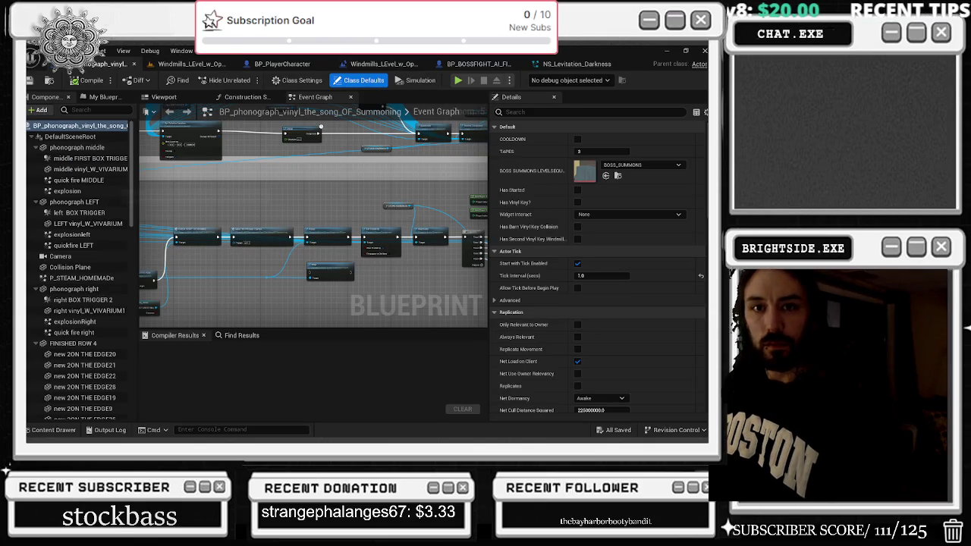
Look through Editor Preferences, then open Project Settings for the Silent Sonata project
{"action": "left_click", "coordinate": [35, 271]}
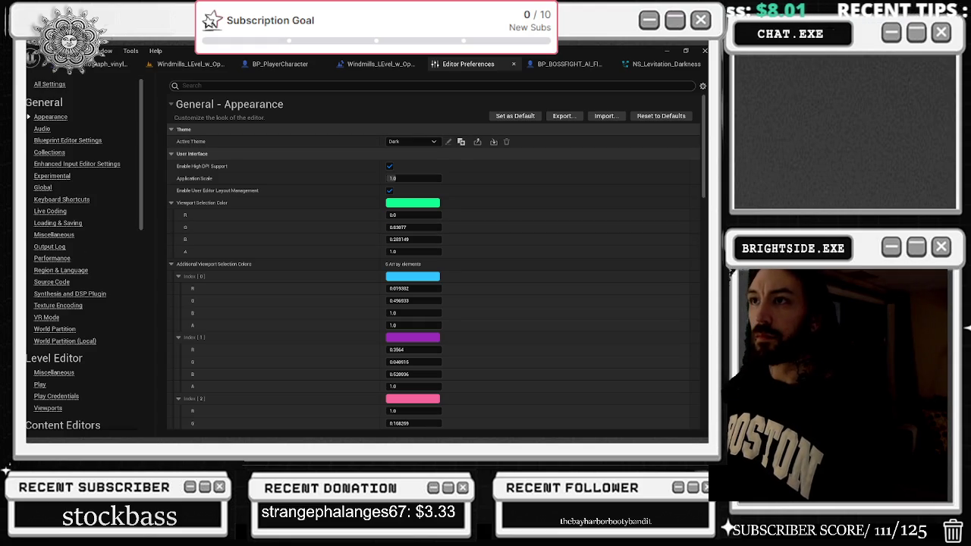
{"action": "left_click", "coordinate": [514, 64]}
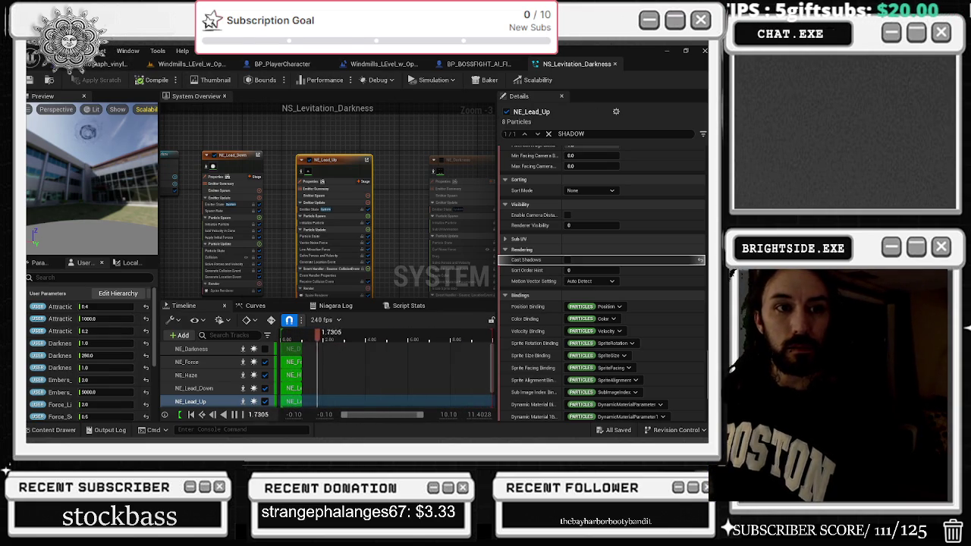
{"action": "left_click", "coordinate": [76, 51]}
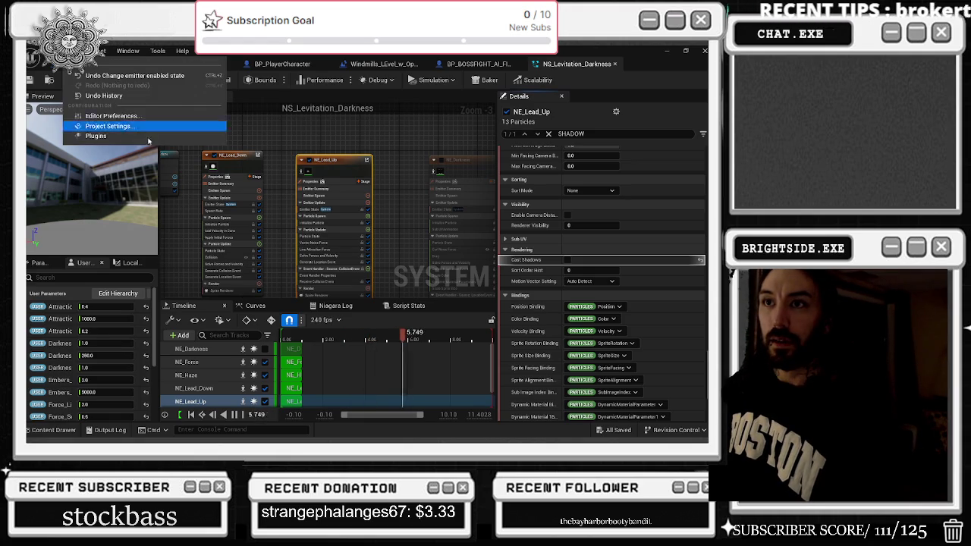
{"action": "left_click", "coordinate": [154, 195]}
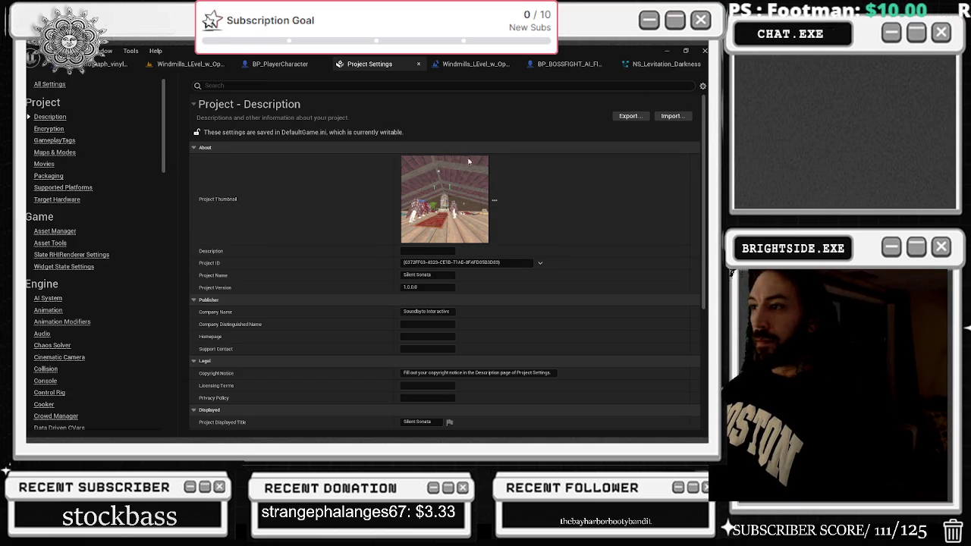
{"action": "mouse_move", "coordinate": [666, 64]}
{"action": "left_mouse_down"}
{"action": "mouse_move", "coordinate": [645, 83]}
{"action": "mouse_move", "coordinate": [547, 122]}
{"action": "mouse_move", "coordinate": [604, 117]}
{"action": "mouse_move", "coordinate": [579, 76]}
{"action": "left_mouse_up"}
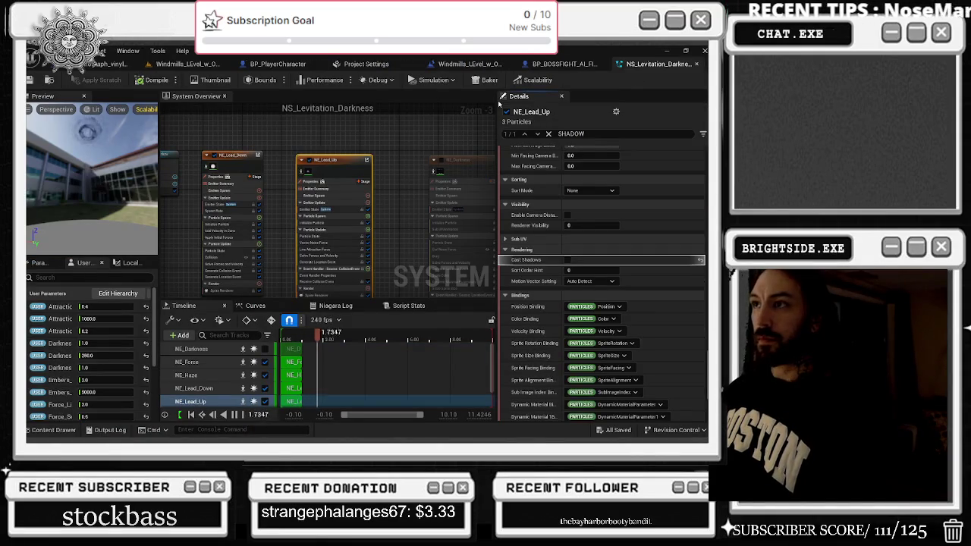
Close Project Settings and bring up the Windmills level viewport with the attic scene
{"action": "left_click", "coordinate": [396, 64]}
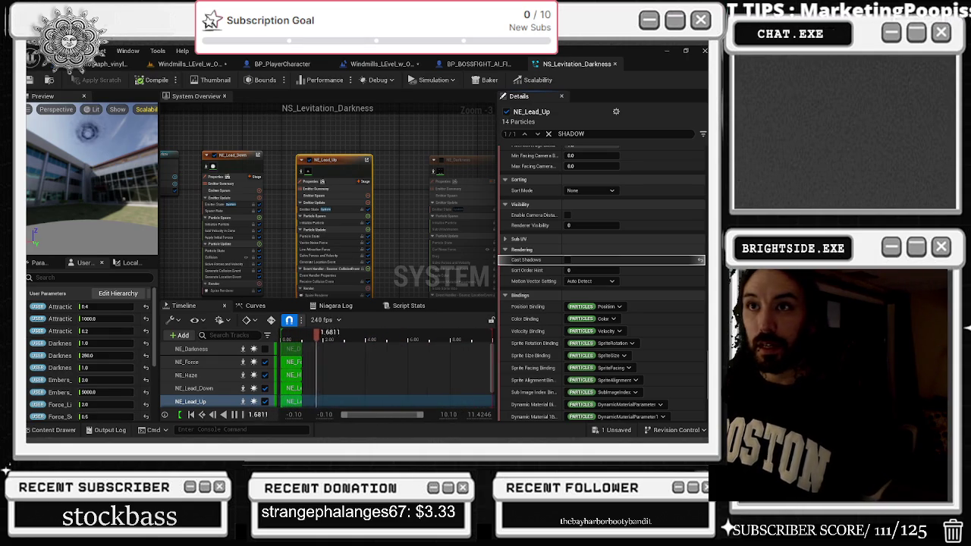
{"action": "left_click", "coordinate": [186, 64]}
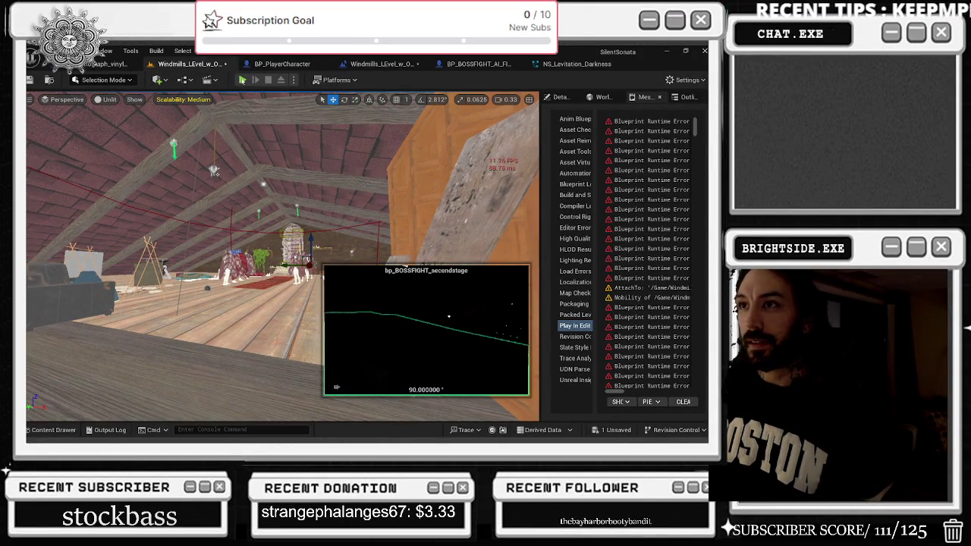
Play-test the level, walking from the opera house through the crate and music-box rooms to the attic chapel
{"action": "left_click", "coordinate": [242, 80]}
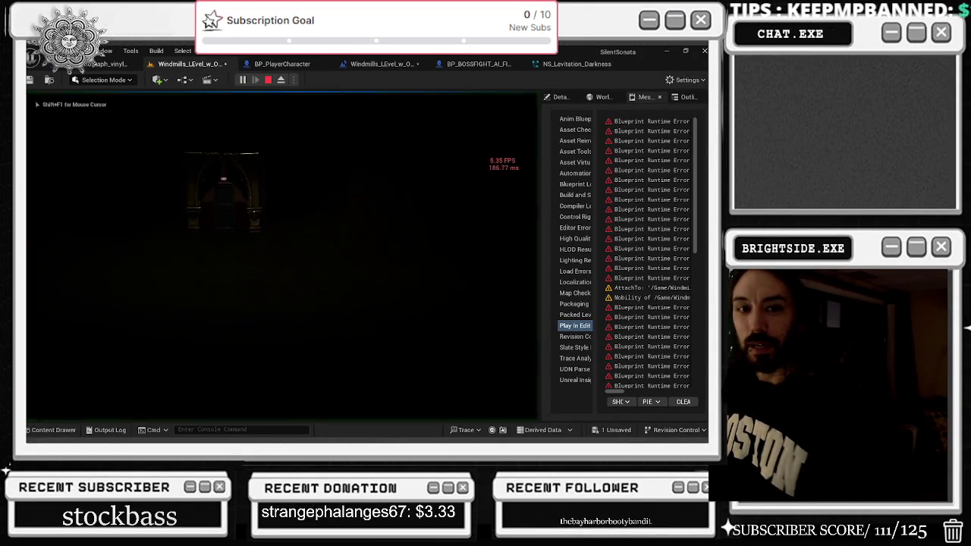
{"action": "key", "text": "alt+Tab"}
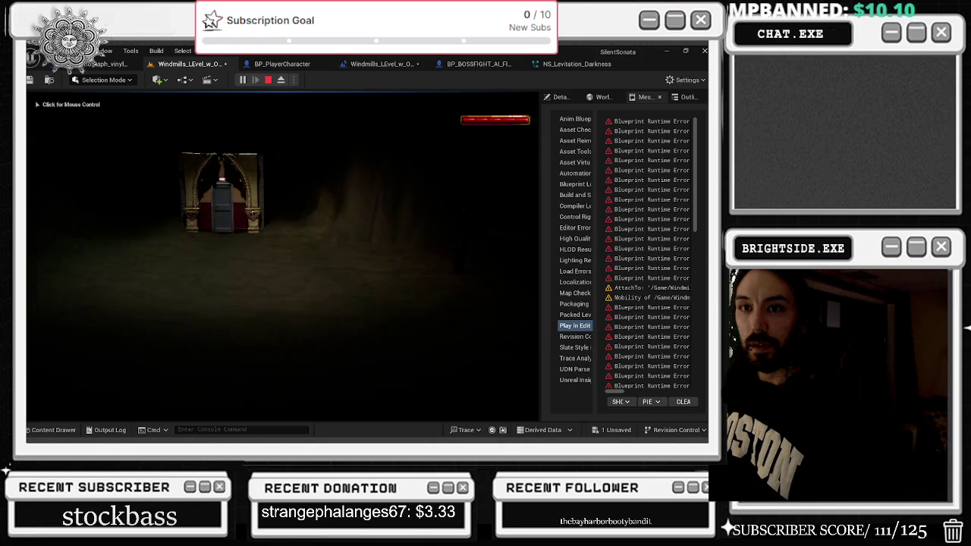
{"action": "left_click", "coordinate": [292, 197]}
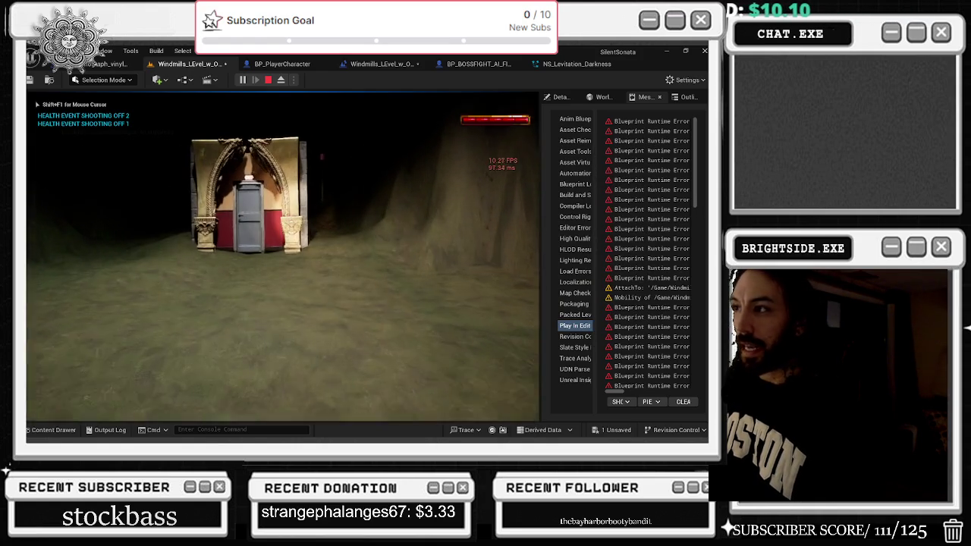
{"action": "key", "text": "w"}
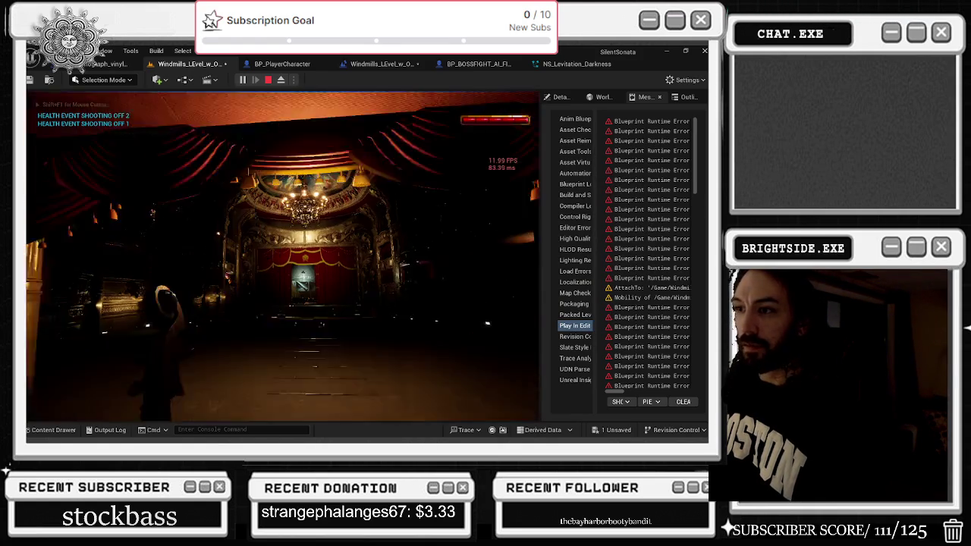
{"action": "key", "text": "w"}
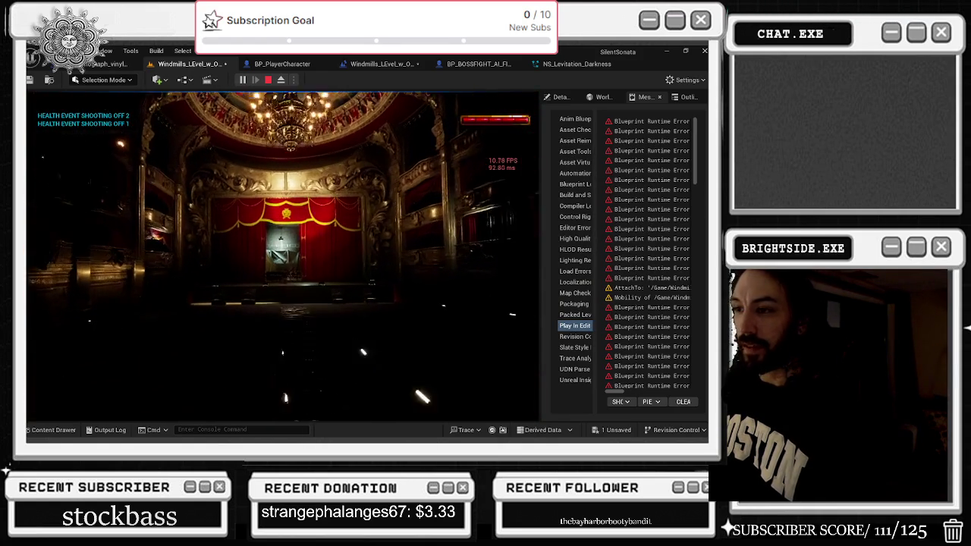
{"action": "key", "text": "w"}
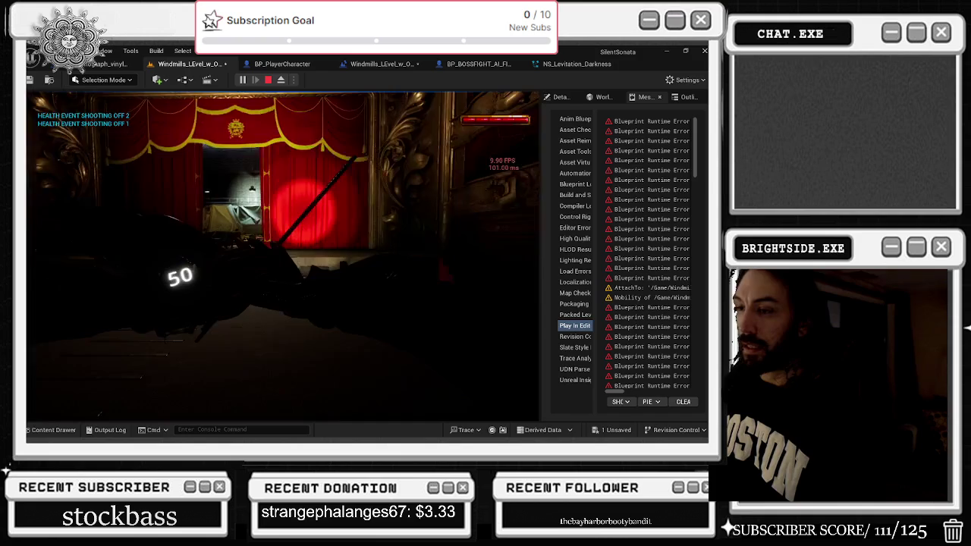
{"action": "key", "text": "w"}
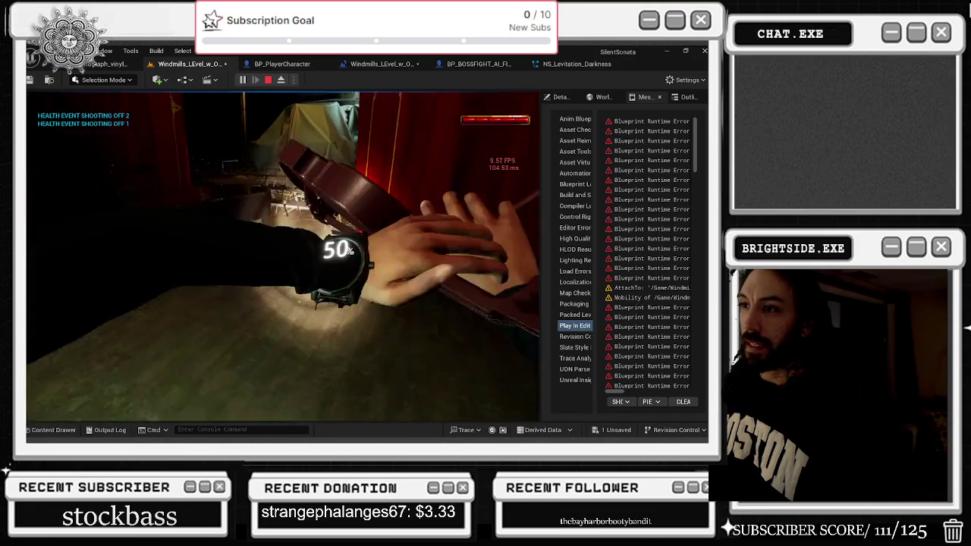
{"action": "key", "text": "w"}
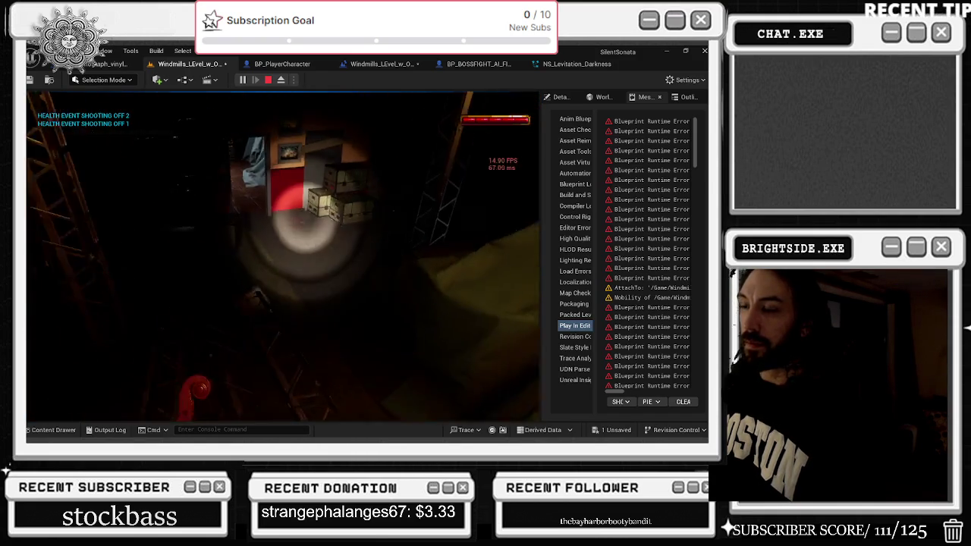
{"action": "key", "text": "w"}
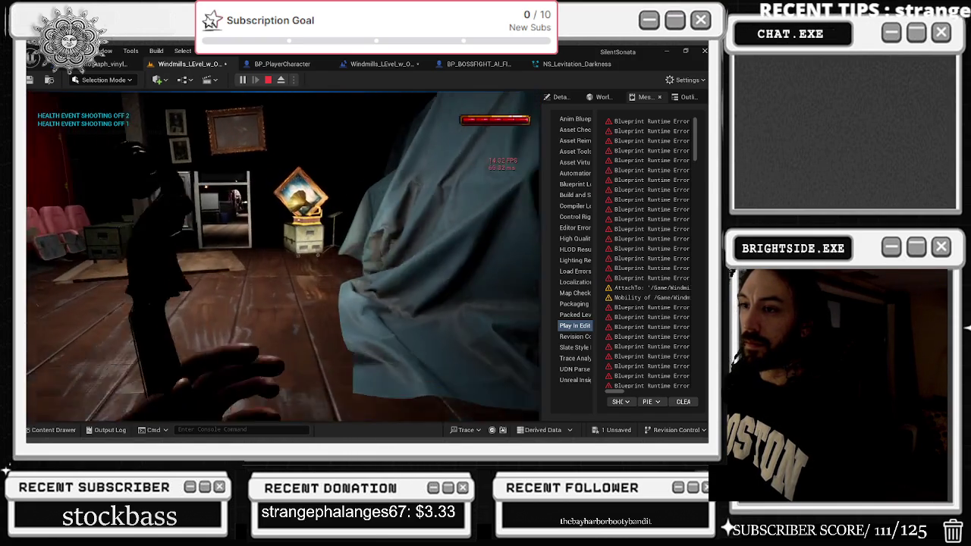
{"action": "key", "text": "w"}
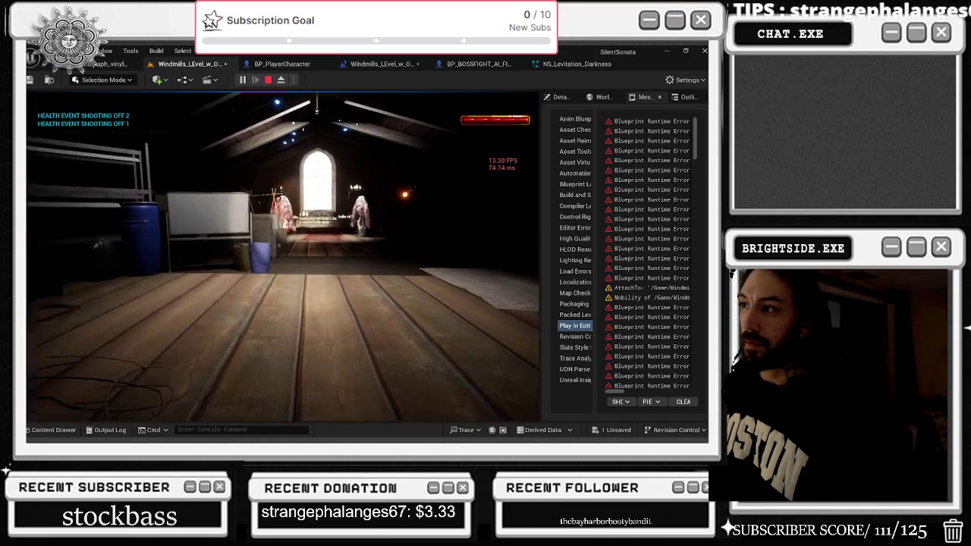
{"action": "key", "text": "w"}
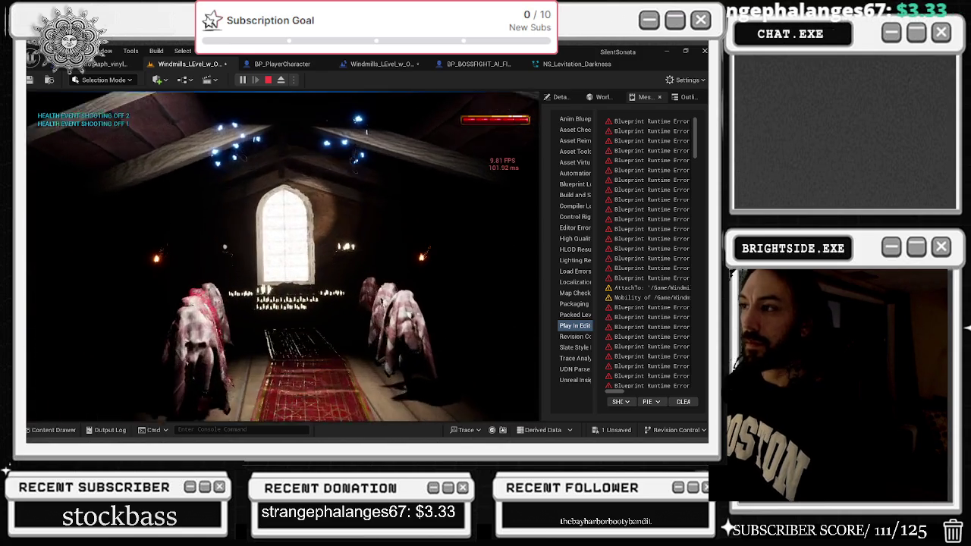
{"action": "key", "text": "Escape"}
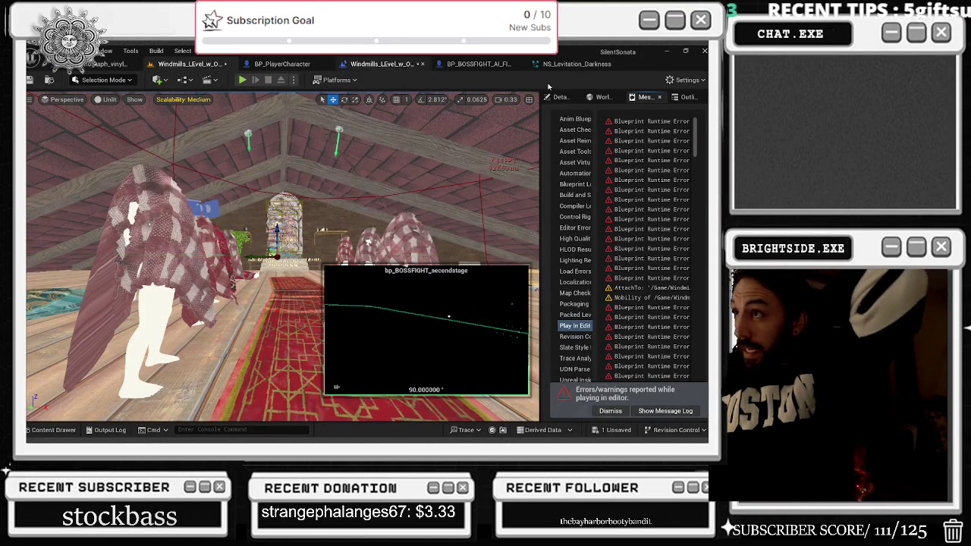
In BP_BOSSFIGHT, reset then undo GroundCheck_Cone, and set GroundCheck_Velocity to 2.0
{"action": "left_click", "coordinate": [483, 68]}
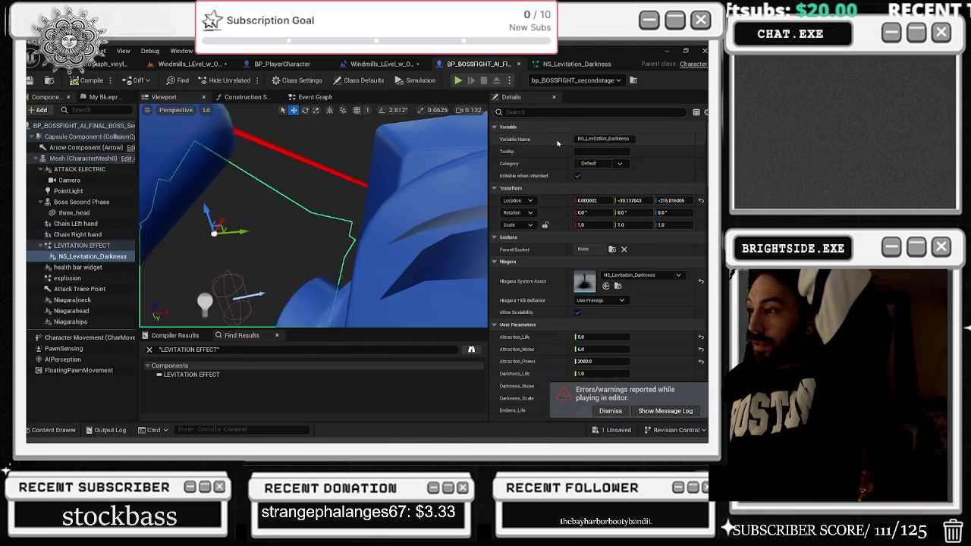
{"action": "scroll", "coordinate": [636, 289], "scroll_direction": "down", "scroll_amount": 3}
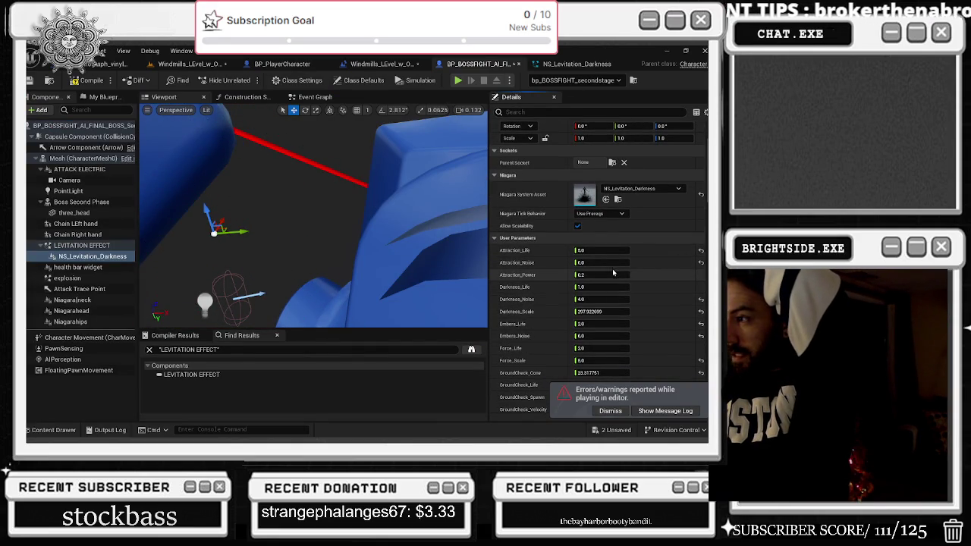
{"action": "scroll", "coordinate": [661, 287], "scroll_direction": "down", "scroll_amount": 2}
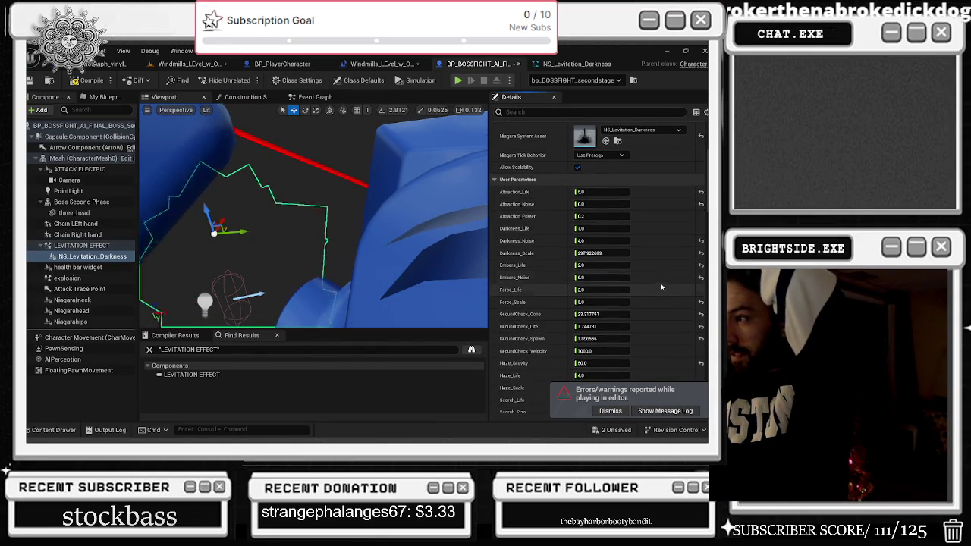
{"action": "scroll", "coordinate": [664, 273], "scroll_direction": "down", "scroll_amount": 1}
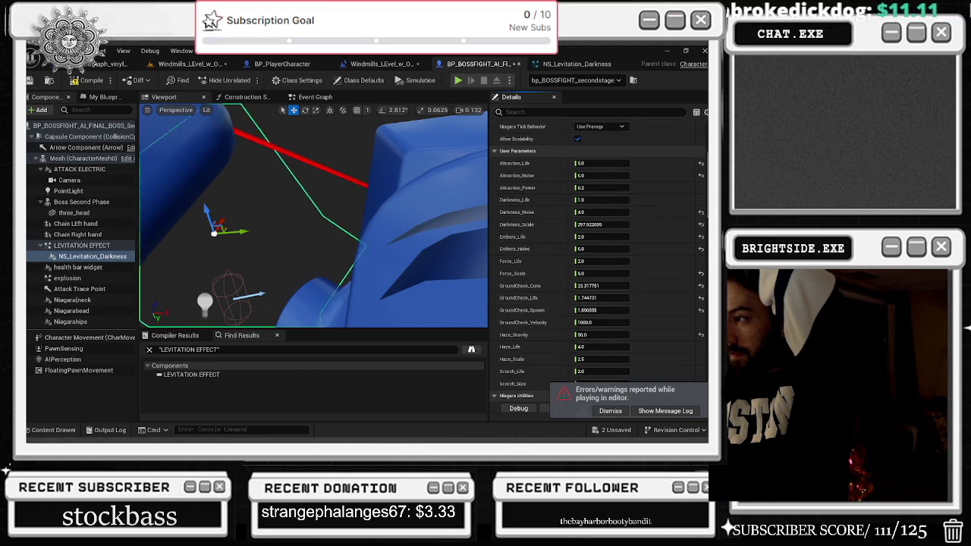
{"action": "left_click", "coordinate": [701, 285]}
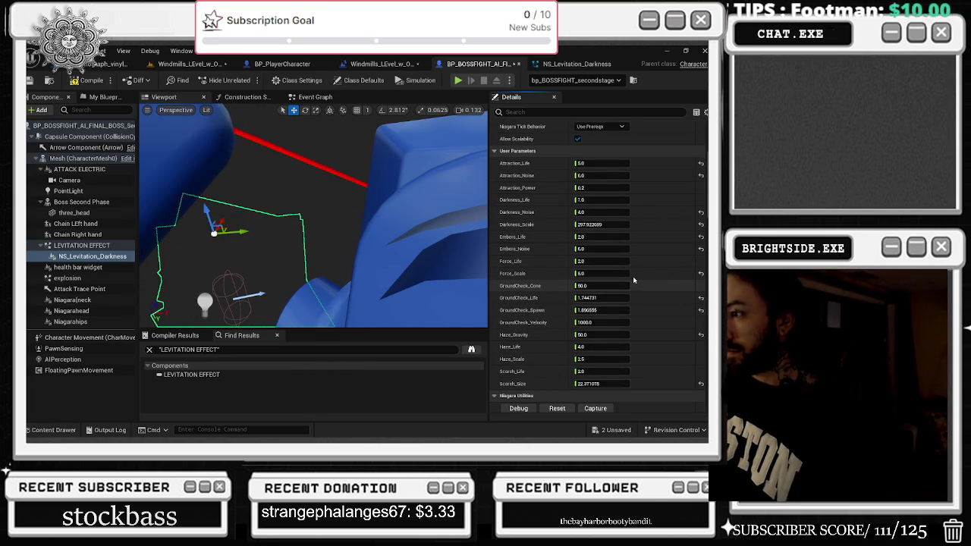
{"action": "key", "text": "ctrl+z"}
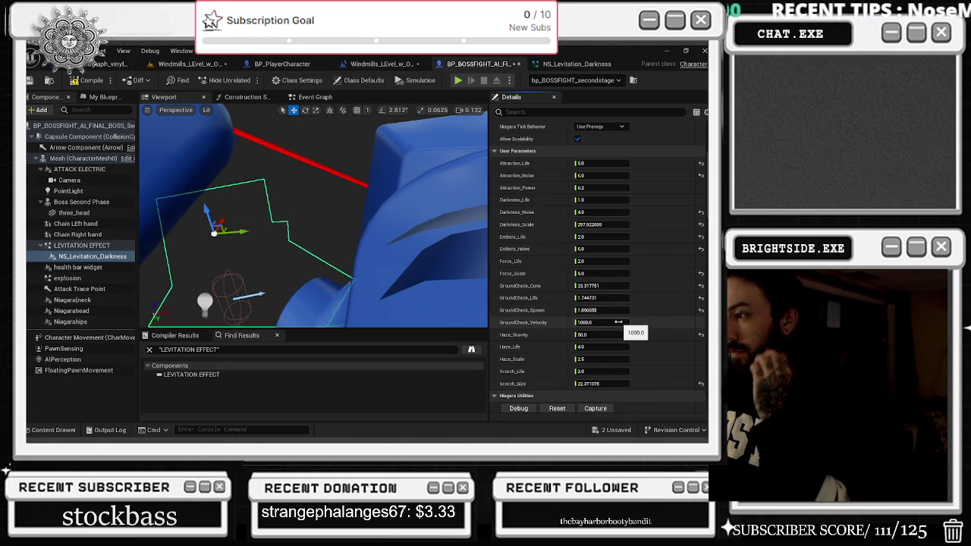
{"action": "left_click", "coordinate": [618, 322]}
{"action": "type", "text": "2"}
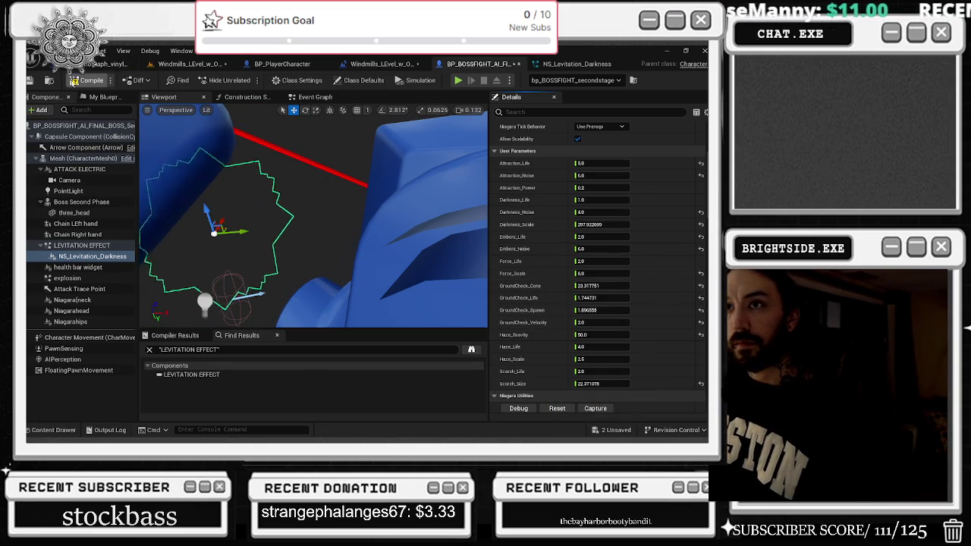
{"action": "left_click", "coordinate": [161, 65]}
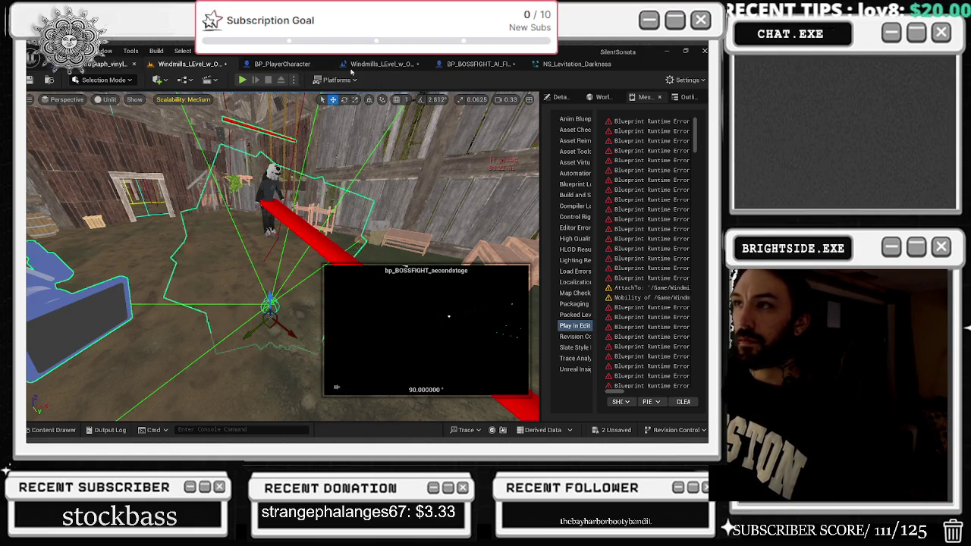
Reset Attraction_Life, Attraction_Noise, Darkness_Noise, Darkness_Scale, Embers_Noise and Force_Scale to defaults
{"action": "left_click", "coordinate": [379, 63]}
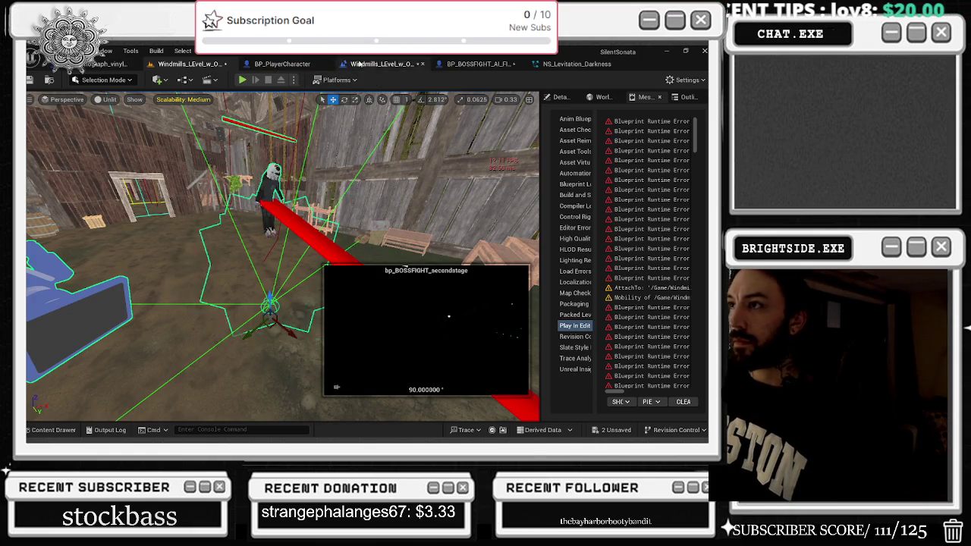
{"action": "left_click", "coordinate": [505, 64]}
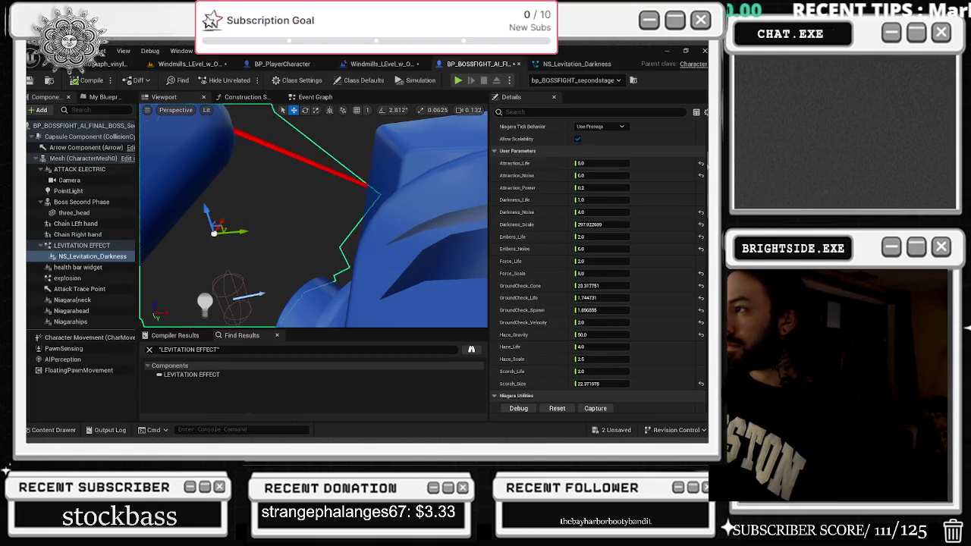
{"action": "scroll", "coordinate": [600, 228], "scroll_direction": "up", "scroll_amount": 2}
{"action": "scroll", "coordinate": [600, 266], "scroll_direction": "down", "scroll_amount": 2}
{"action": "left_click", "coordinate": [701, 153]}
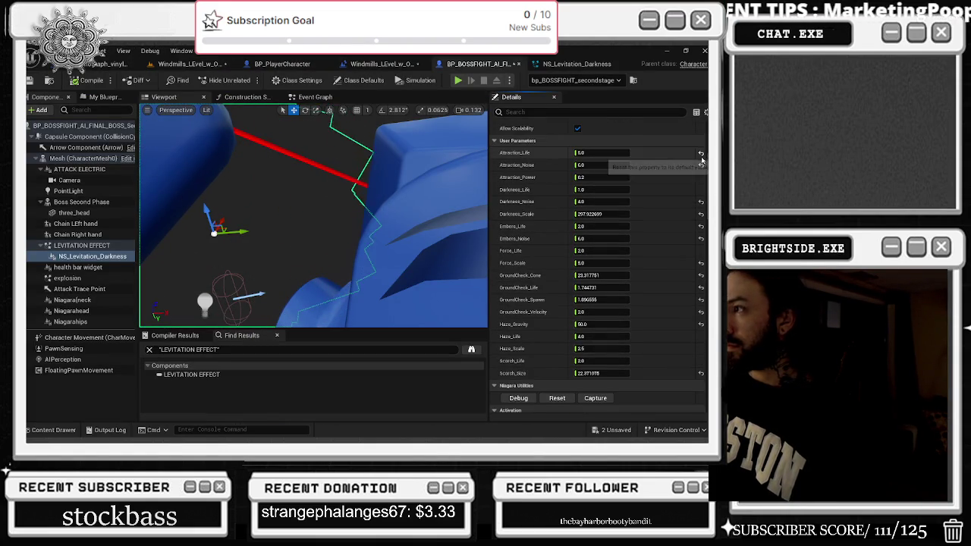
{"action": "left_click", "coordinate": [701, 165]}
{"action": "left_click", "coordinate": [701, 201]}
{"action": "left_click", "coordinate": [701, 214]}
{"action": "left_click", "coordinate": [701, 227]}
{"action": "left_click", "coordinate": [701, 238]}
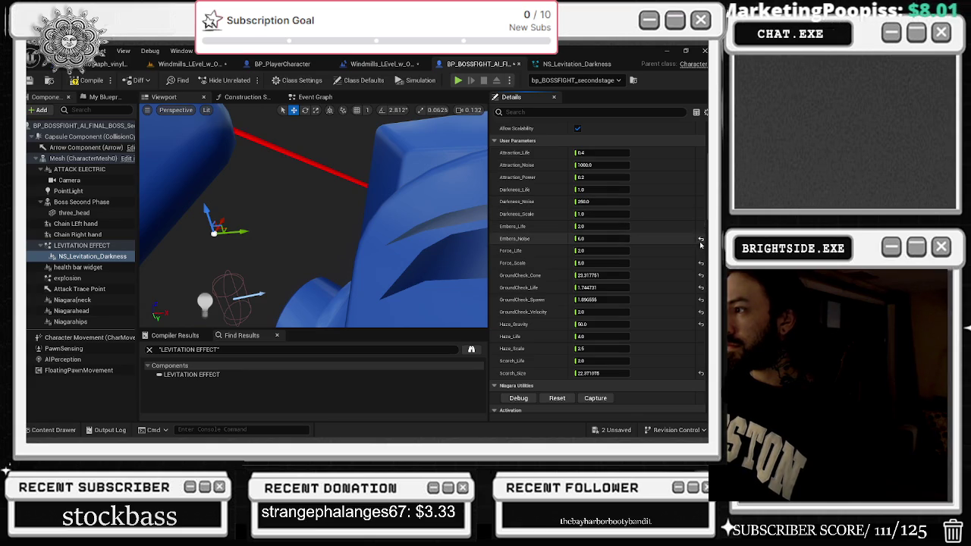
Reset GroundCheck_Cone, GroundCheck_Life, GroundCheck_Velocity, Haze_Gravity and Scorch_Size to defaults, then view the boss in the level
{"action": "left_click", "coordinate": [702, 263]}
{"action": "left_click", "coordinate": [701, 275]}
{"action": "left_click", "coordinate": [701, 288]}
{"action": "left_click", "coordinate": [701, 312]}
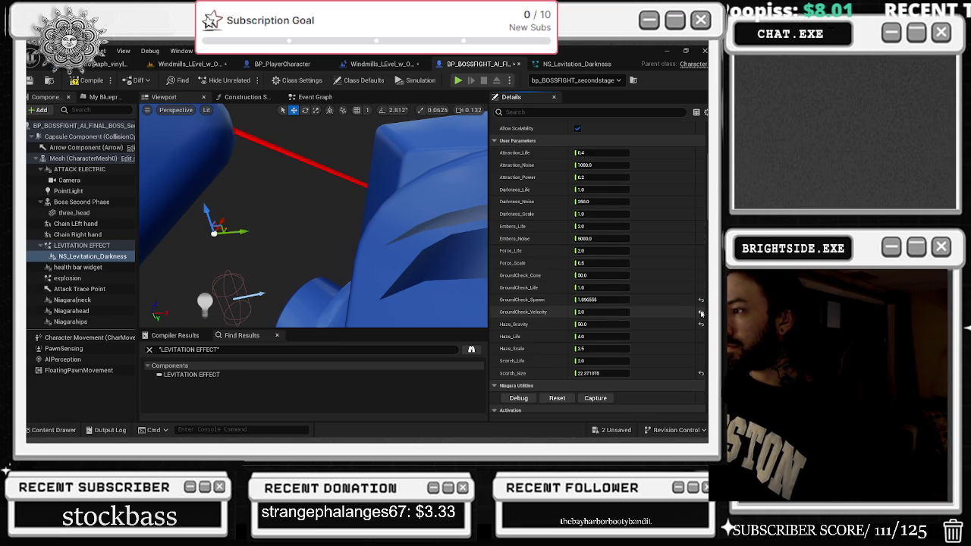
{"action": "left_click", "coordinate": [702, 324]}
{"action": "left_click", "coordinate": [701, 373]}
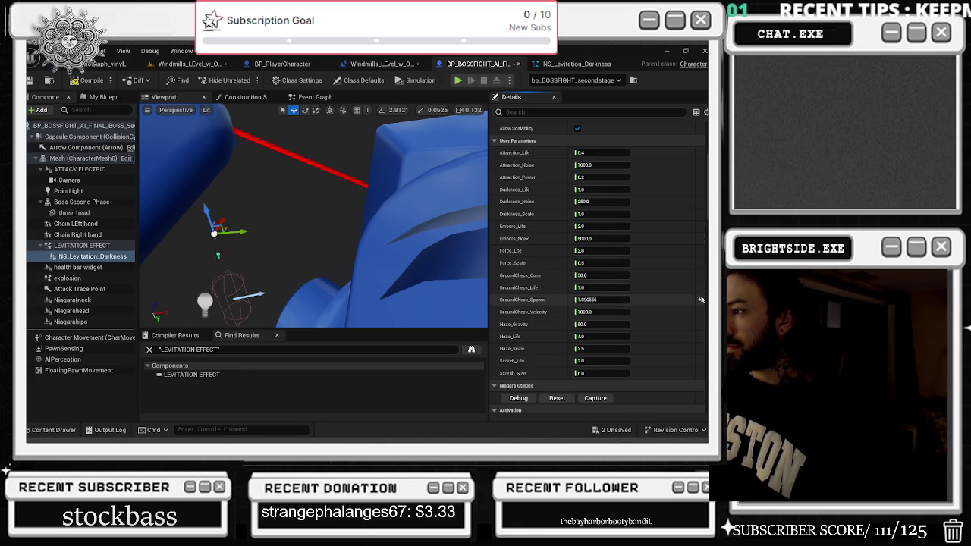
{"action": "left_click", "coordinate": [106, 64]}
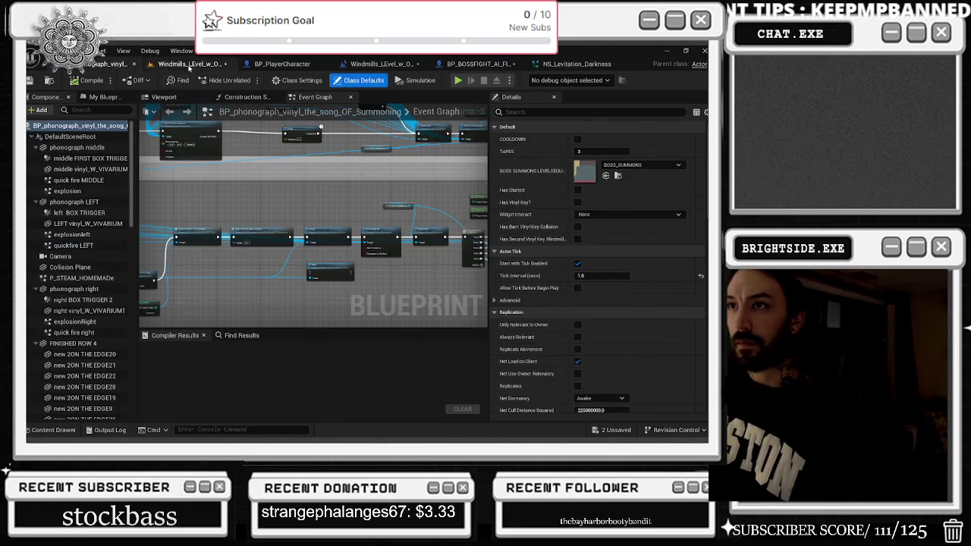
{"action": "left_click", "coordinate": [189, 66]}
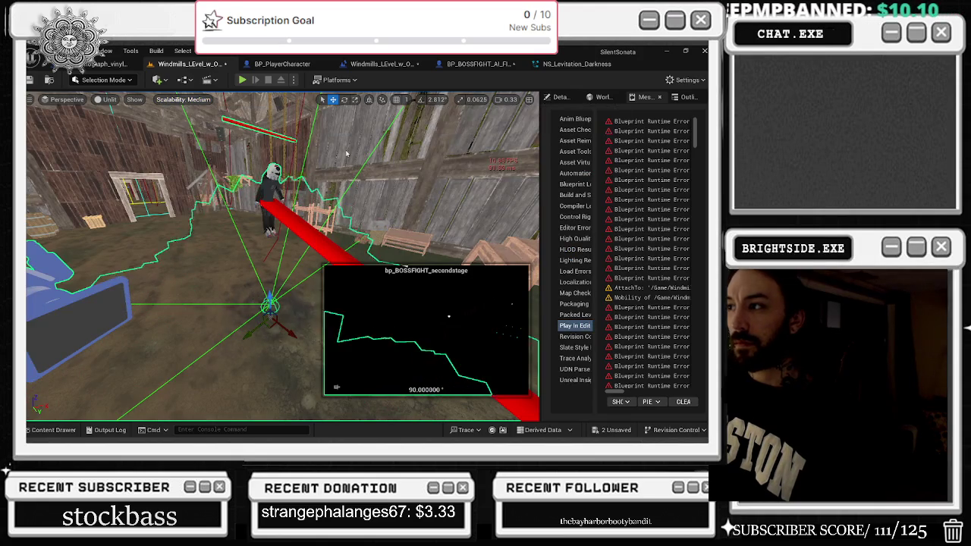
{"action": "left_click_drag", "start_coordinate": [346, 154], "coordinate": [373, 198]}
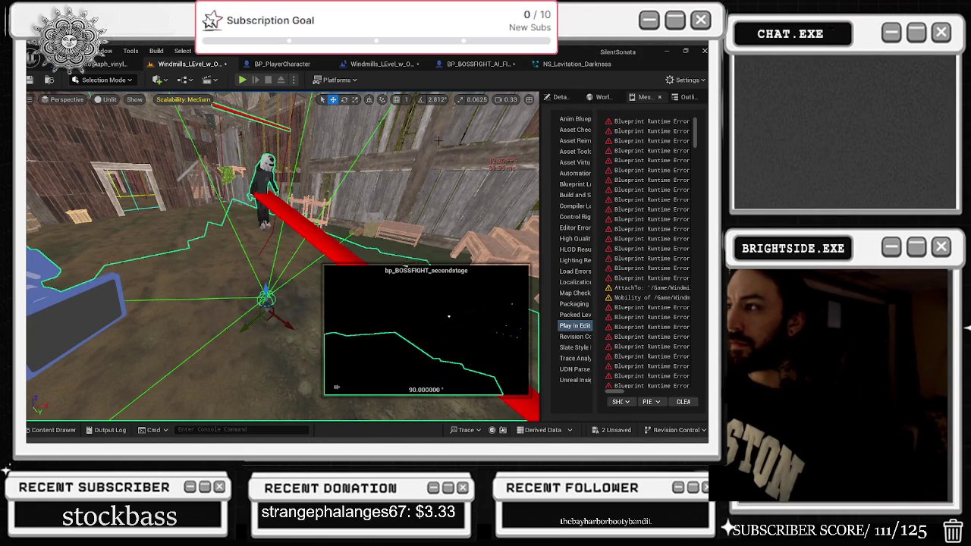
Enable the NE_Lead_Up emitter in NS_Levitation_Darkness and save the system
{"action": "left_click", "coordinate": [575, 64]}
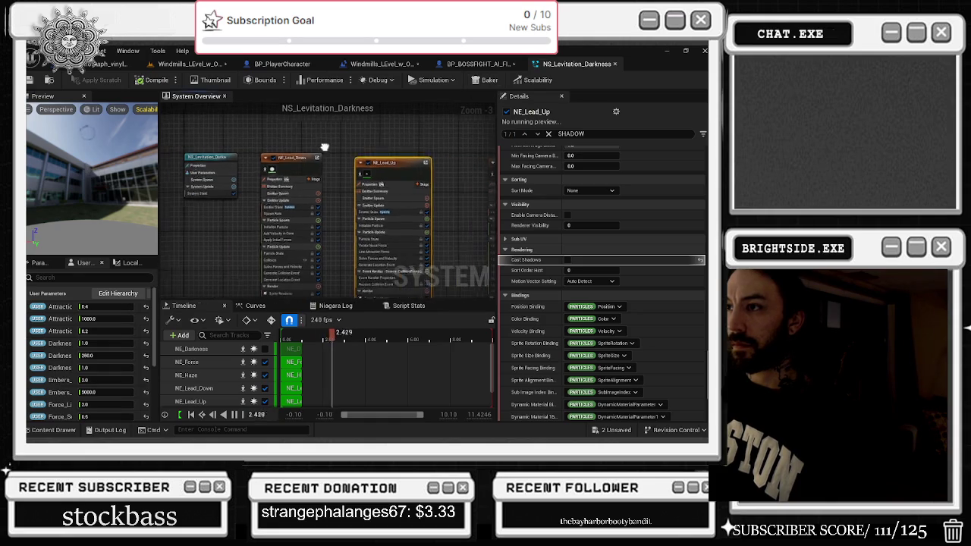
{"action": "left_click_drag", "start_coordinate": [286, 156], "coordinate": [179, 157]}
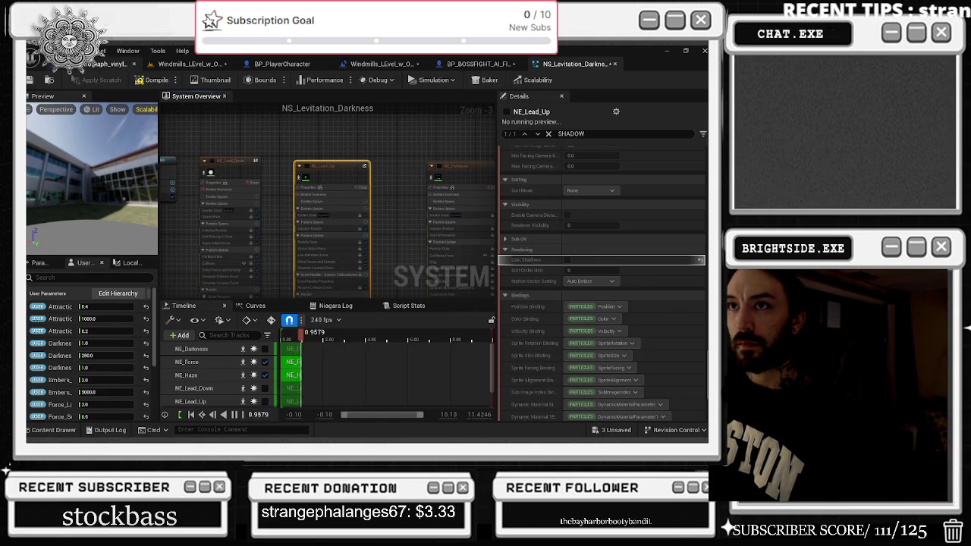
{"action": "left_click", "coordinate": [190, 64]}
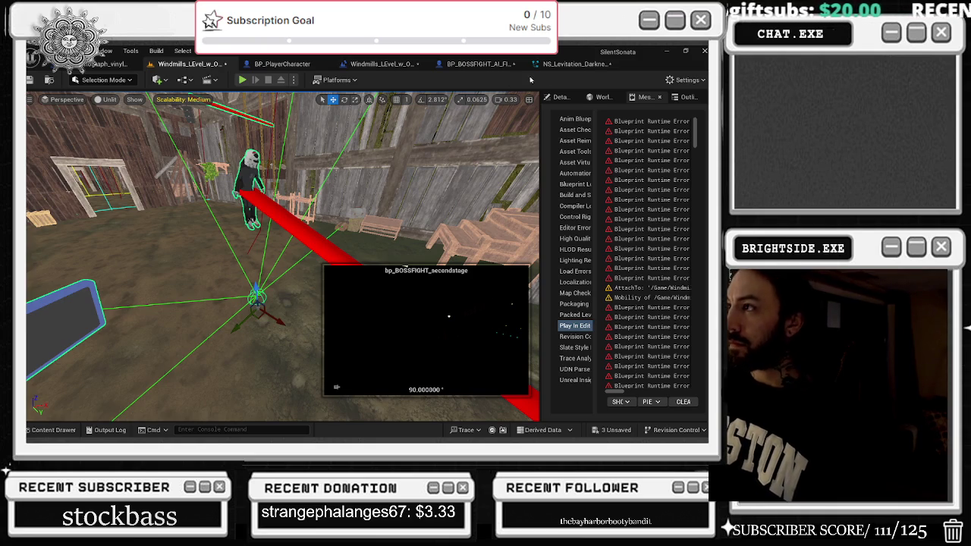
{"action": "left_click", "coordinate": [562, 64]}
{"action": "left_click", "coordinate": [302, 166]}
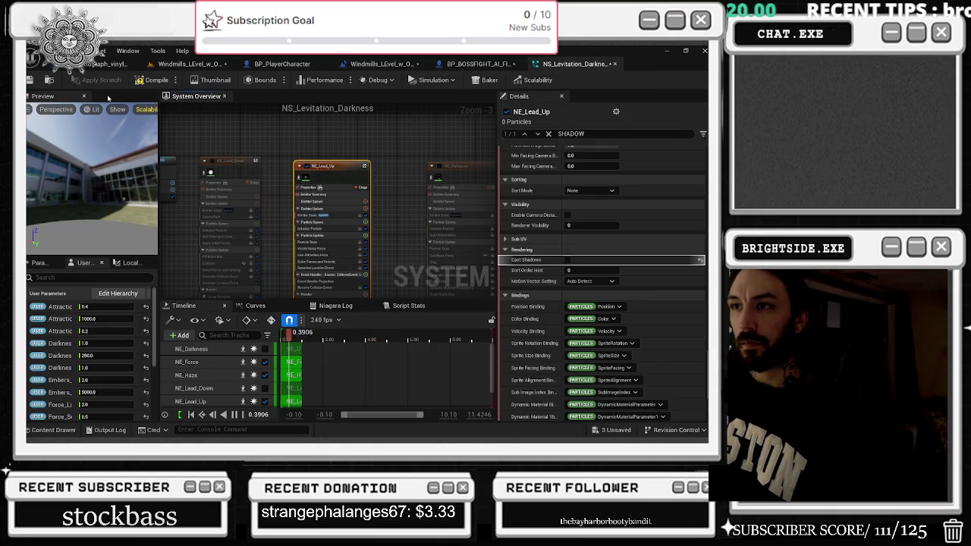
{"action": "left_click", "coordinate": [30, 81]}
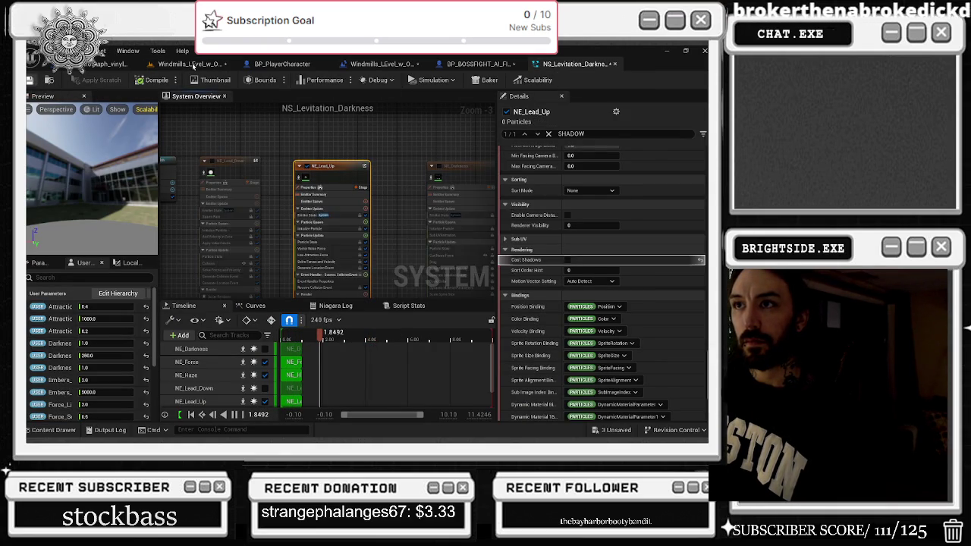
Return to the Windmills level, then bring up BP_BOSSFIGHT framed on the boss mesh
{"action": "left_click", "coordinate": [186, 64]}
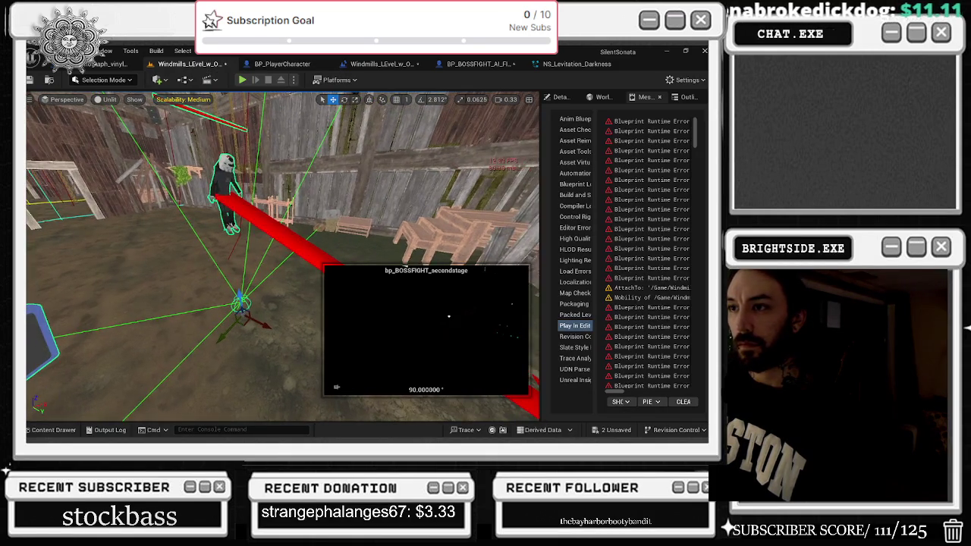
{"action": "left_click", "coordinate": [471, 63]}
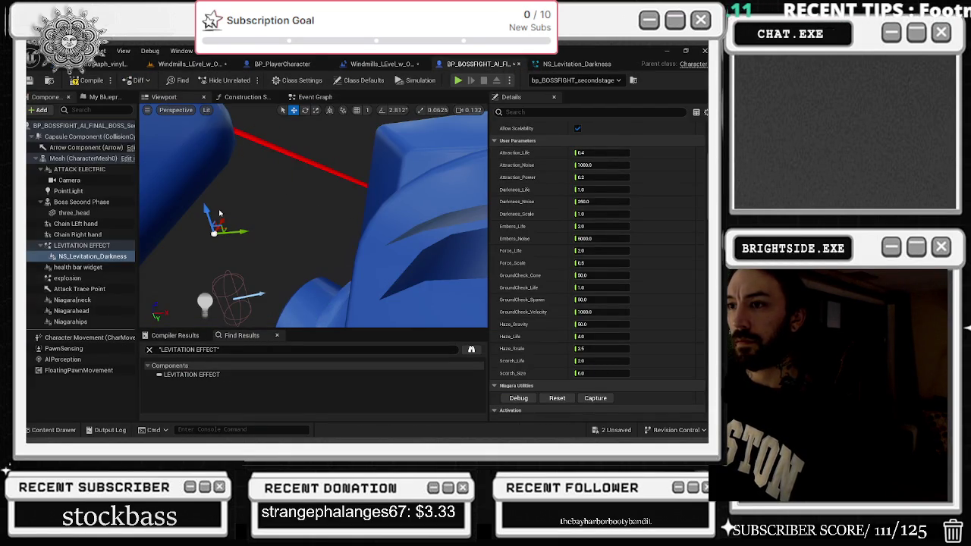
{"action": "left_click_drag", "start_coordinate": [232, 215], "coordinate": [269, 189]}
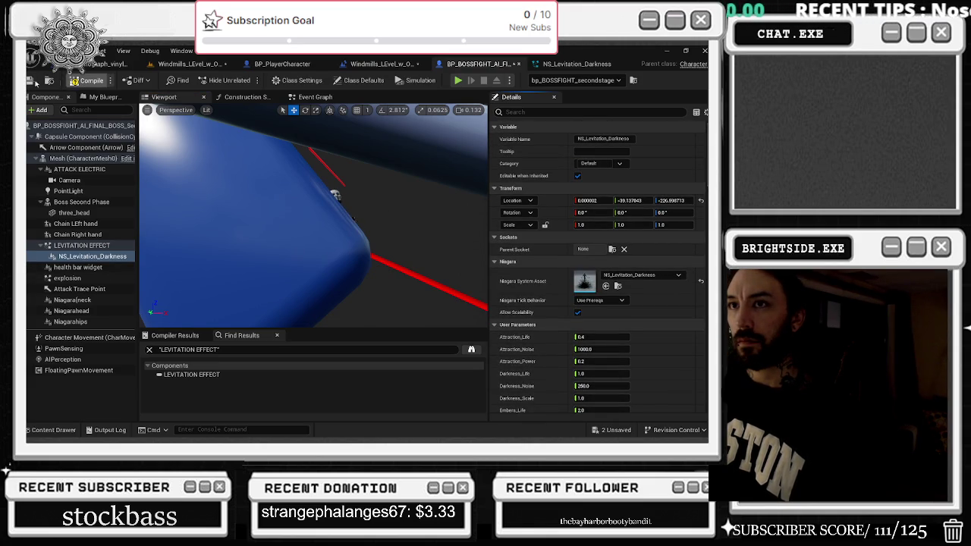
Disable the NE_Lead_Up emitter in NS_Levitation_Darkness and save the system
{"action": "key", "text": "alt+p"}
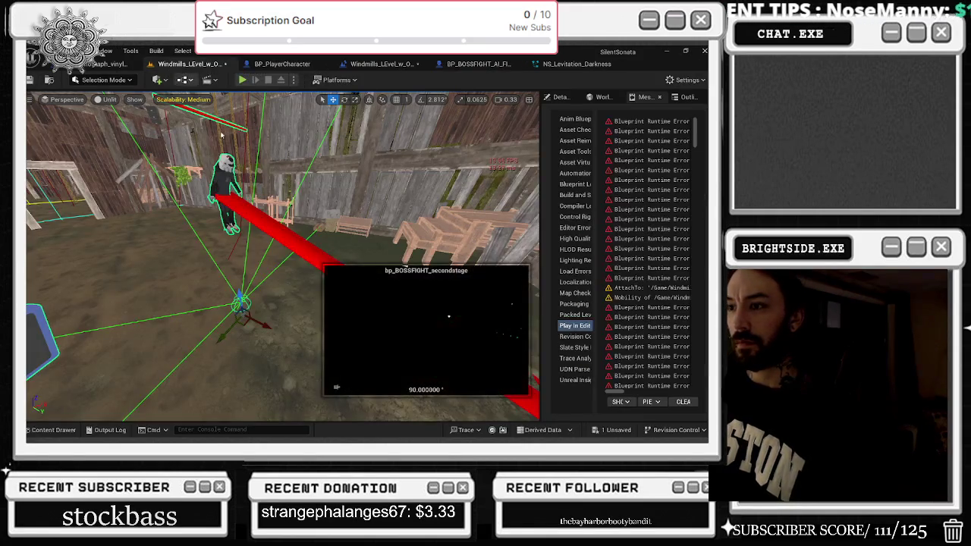
{"action": "left_click_drag", "start_coordinate": [274, 243], "coordinate": [285, 241]}
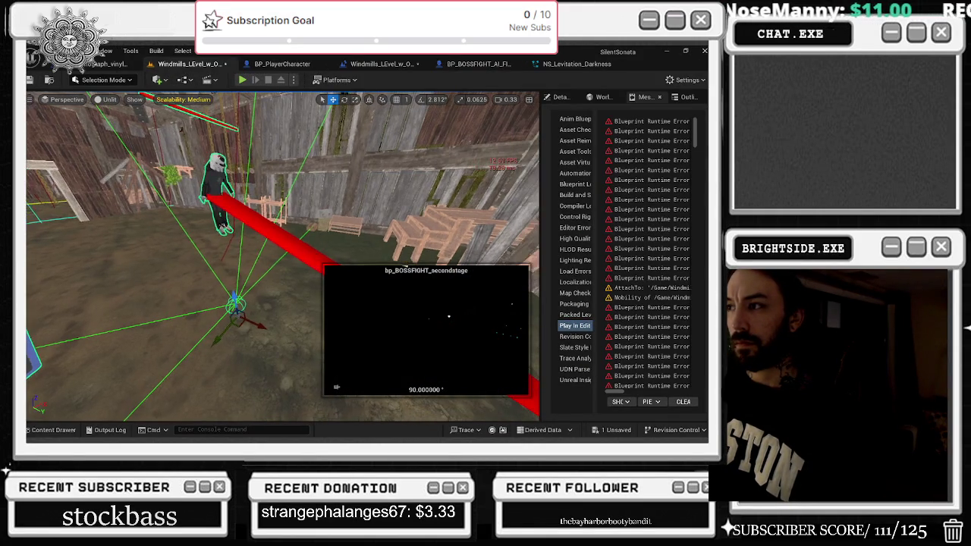
{"action": "left_click", "coordinate": [577, 63]}
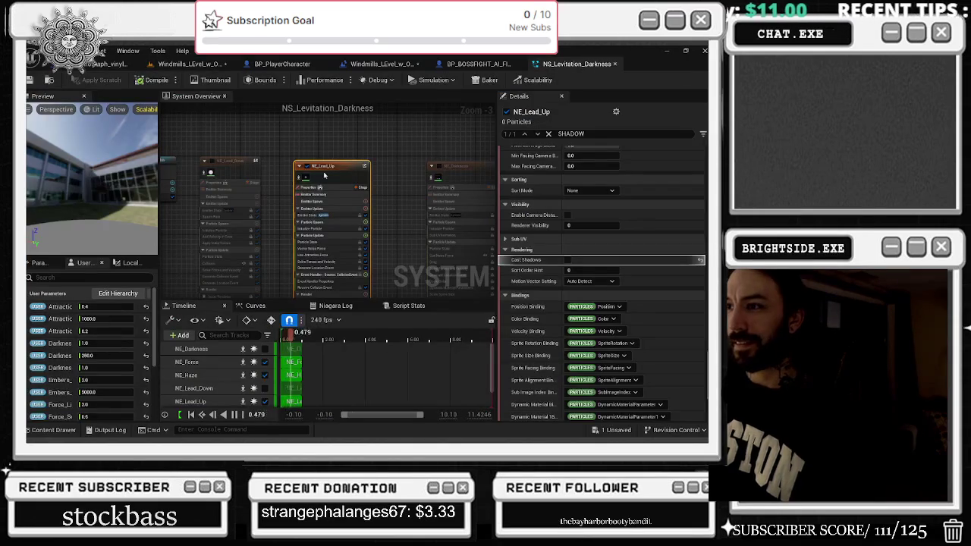
{"action": "left_click", "coordinate": [213, 161]}
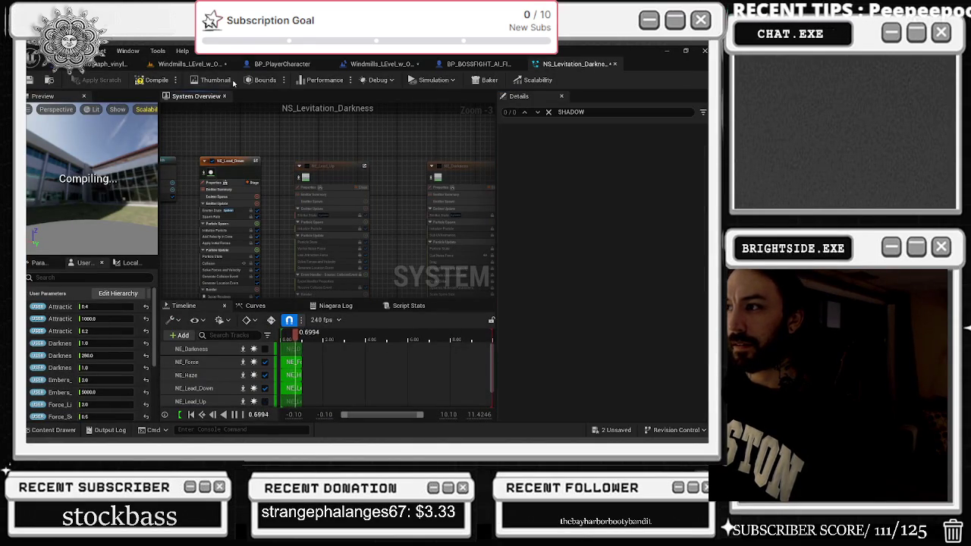
{"action": "left_click", "coordinate": [29, 80]}
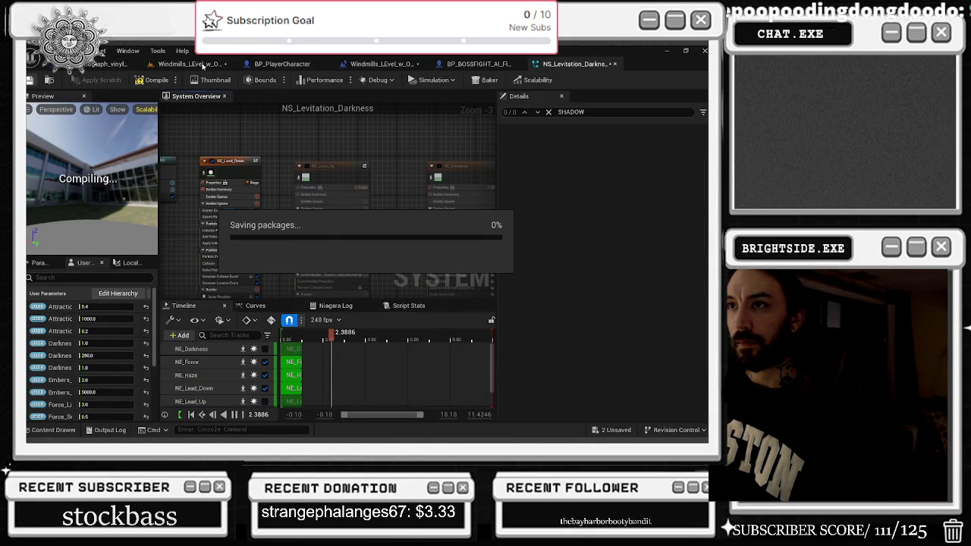
{"action": "left_click", "coordinate": [190, 64]}
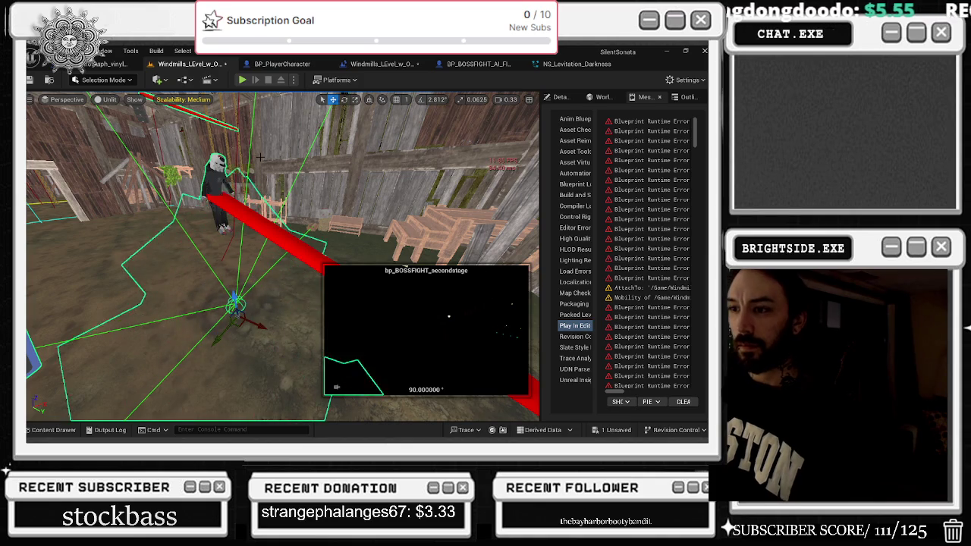
Switch off the NE_Haze and NE_Force emitters, leaving NE_Lead_Down active
{"action": "left_click", "coordinate": [573, 63]}
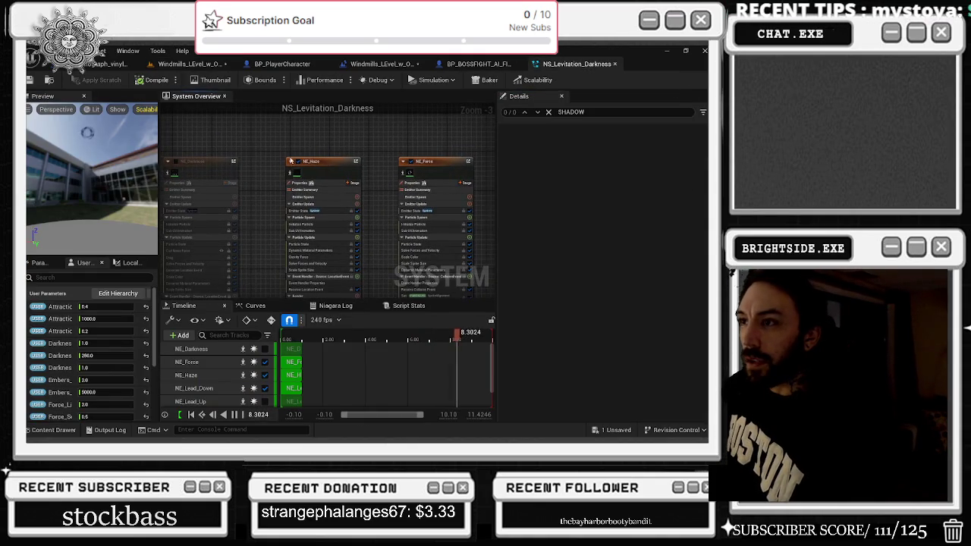
{"action": "left_click", "coordinate": [298, 161]}
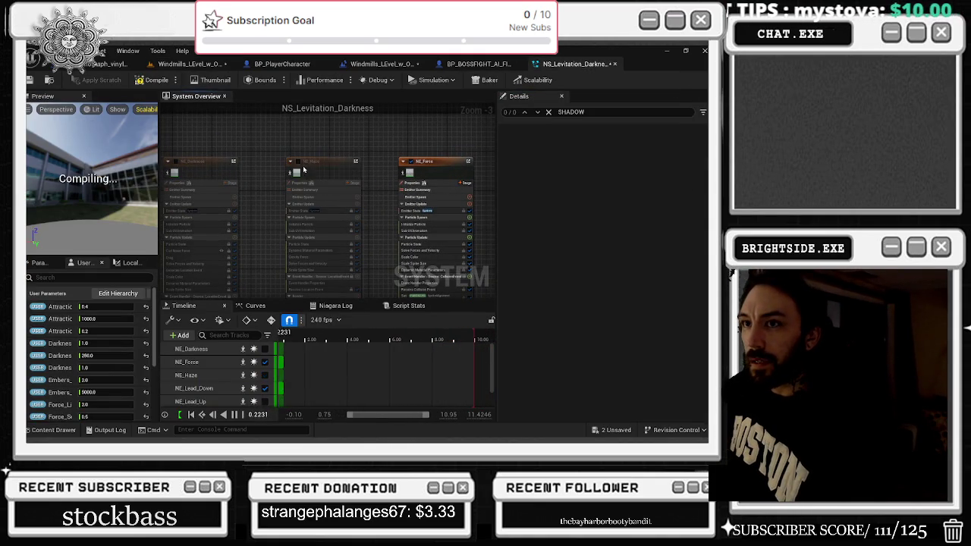
{"action": "left_click", "coordinate": [403, 163]}
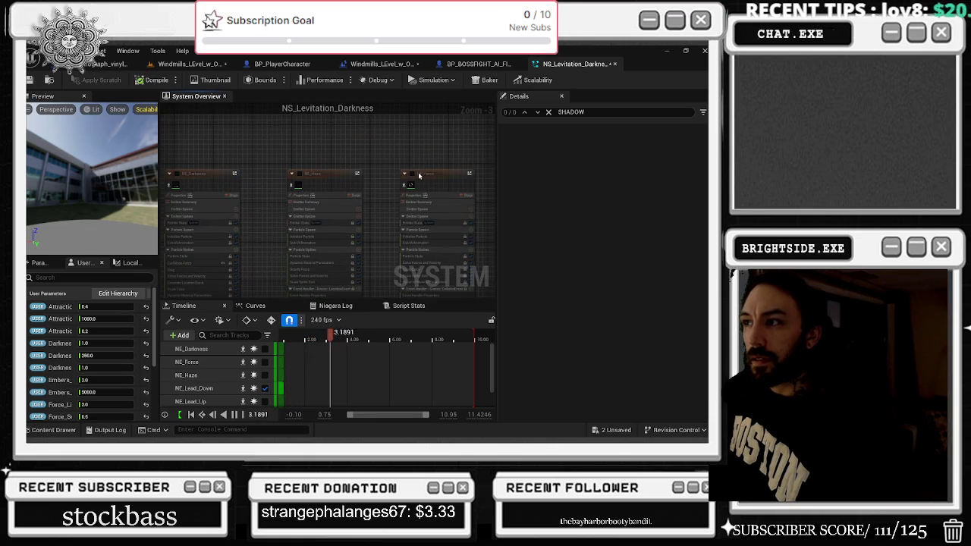
Turn NE_Force back on, save NS_Levitation_Darkness, and check the effect in the level
{"action": "left_click", "coordinate": [412, 175]}
{"action": "left_click", "coordinate": [31, 79]}
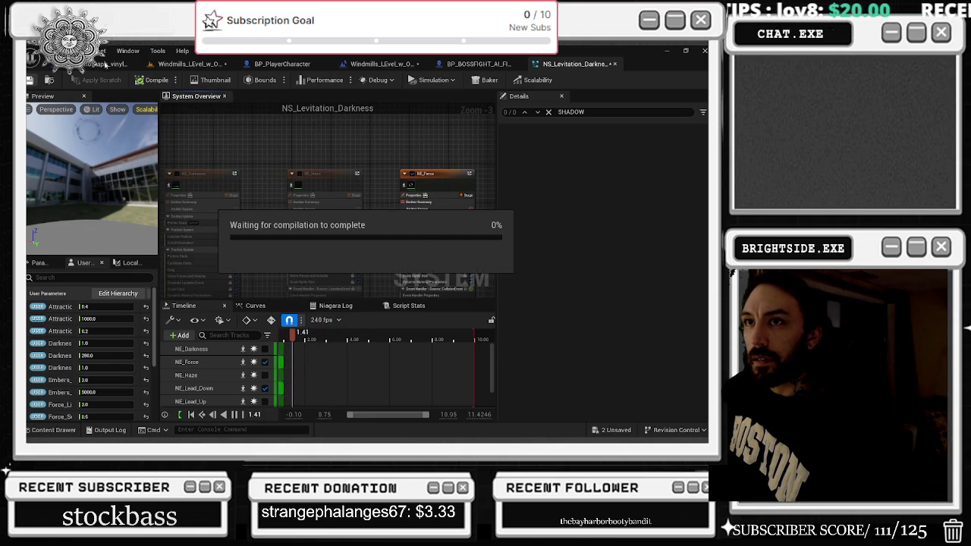
{"action": "left_click", "coordinate": [189, 64]}
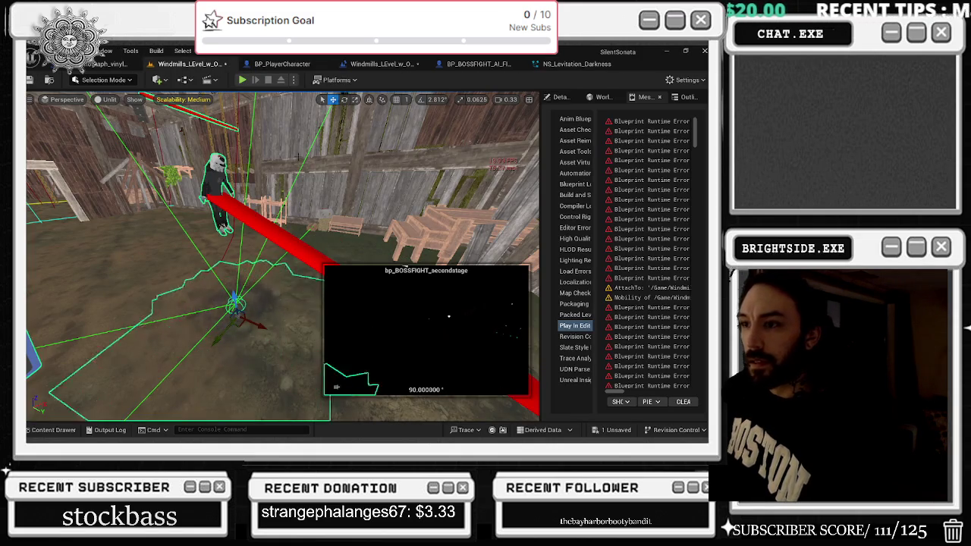
{"action": "left_click_drag", "start_coordinate": [289, 135], "coordinate": [312, 137]}
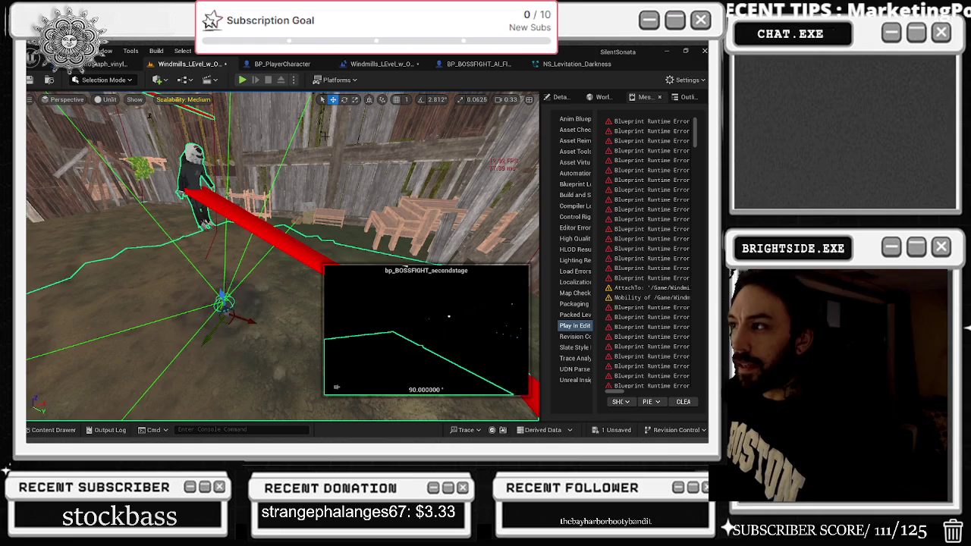
{"action": "left_click", "coordinate": [558, 63]}
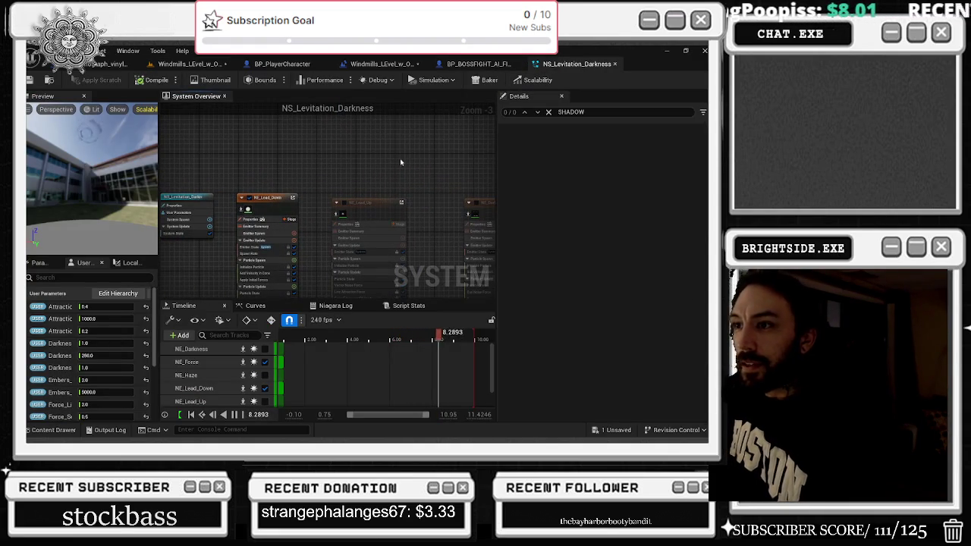
{"action": "key", "text": "ctrl+s"}
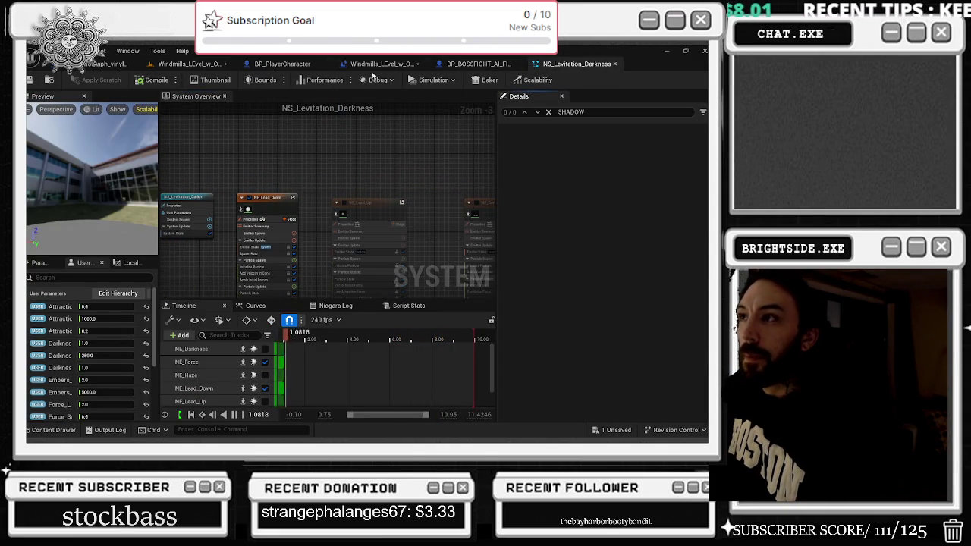
{"action": "left_click", "coordinate": [471, 65]}
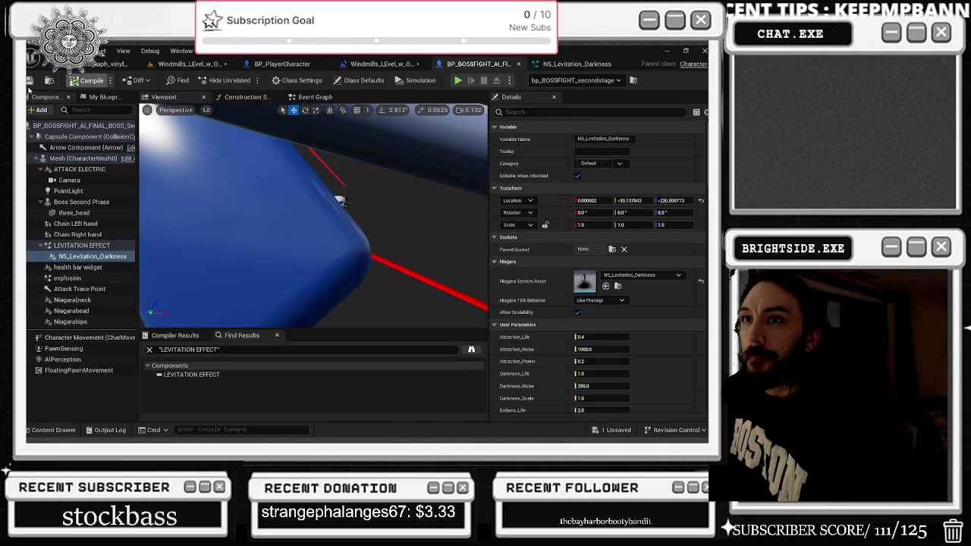
Set Attraction_Noise 2, Embers_Noise 5, GroundCheck_Spawn 25 and GroundCheck_Velocity 5 on the levitation component
{"action": "left_click", "coordinate": [30, 82]}
{"action": "key", "text": "f"}
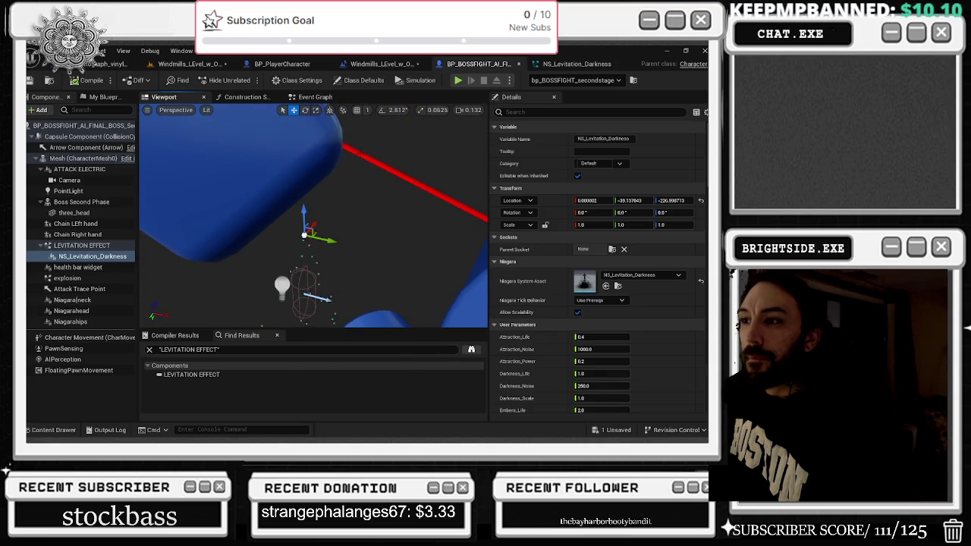
{"action": "scroll", "coordinate": [615, 309], "scroll_direction": "down", "scroll_amount": 2}
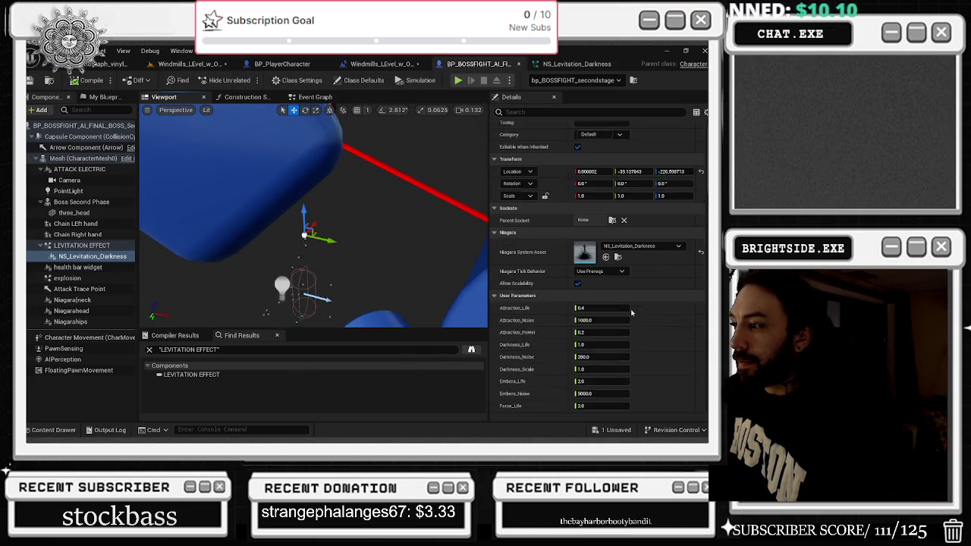
{"action": "type", "text": "2"}
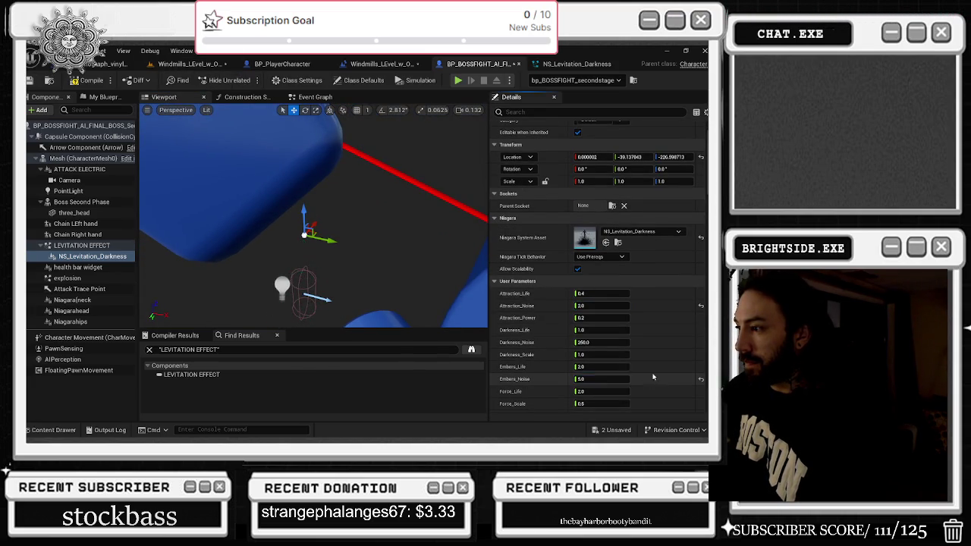
{"action": "scroll", "coordinate": [652, 377], "scroll_direction": "down", "scroll_amount": 5}
{"action": "type", "text": "5"}
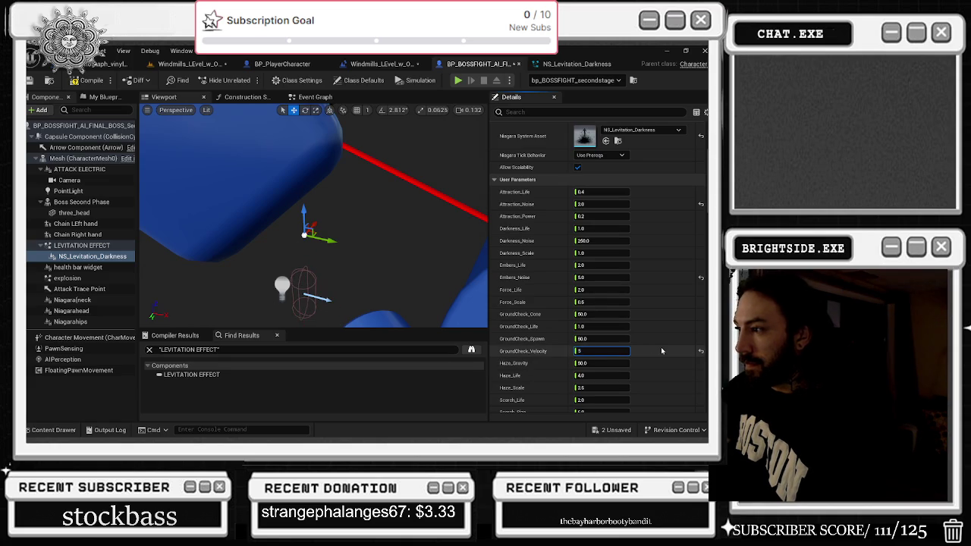
{"action": "type", "text": "25"}
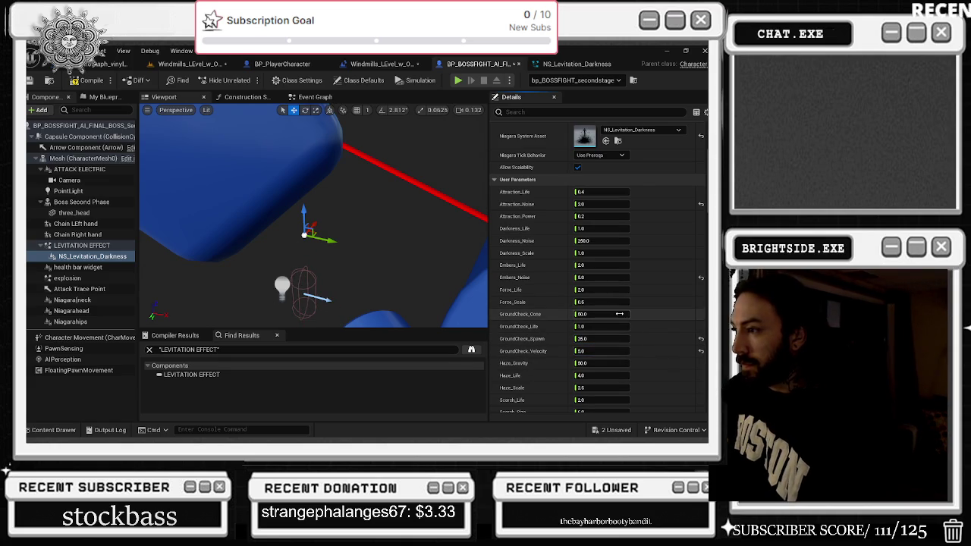
{"action": "scroll", "coordinate": [651, 312], "scroll_direction": "down", "scroll_amount": 2}
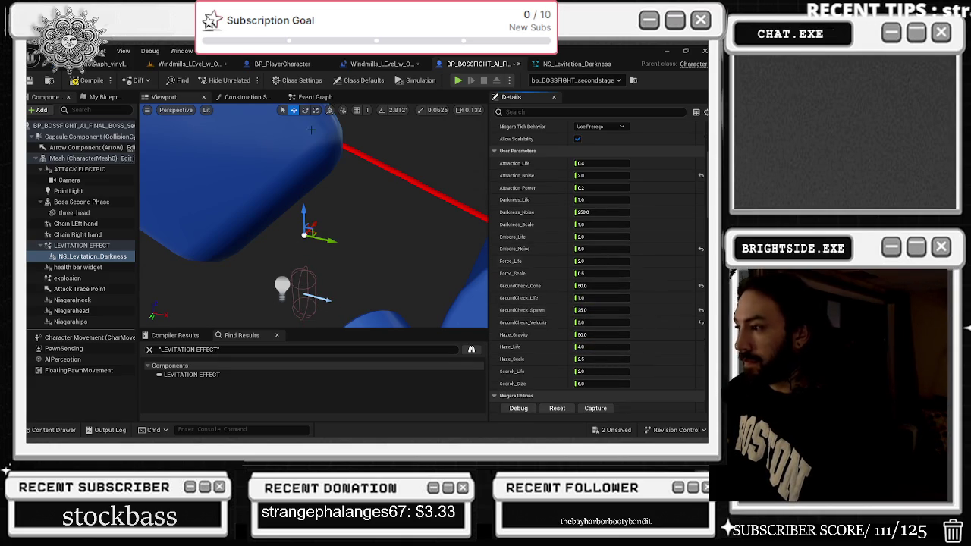
Compile and save BP_BOSSFIGHT, then view the Windmills level
{"action": "left_click", "coordinate": [47, 82]}
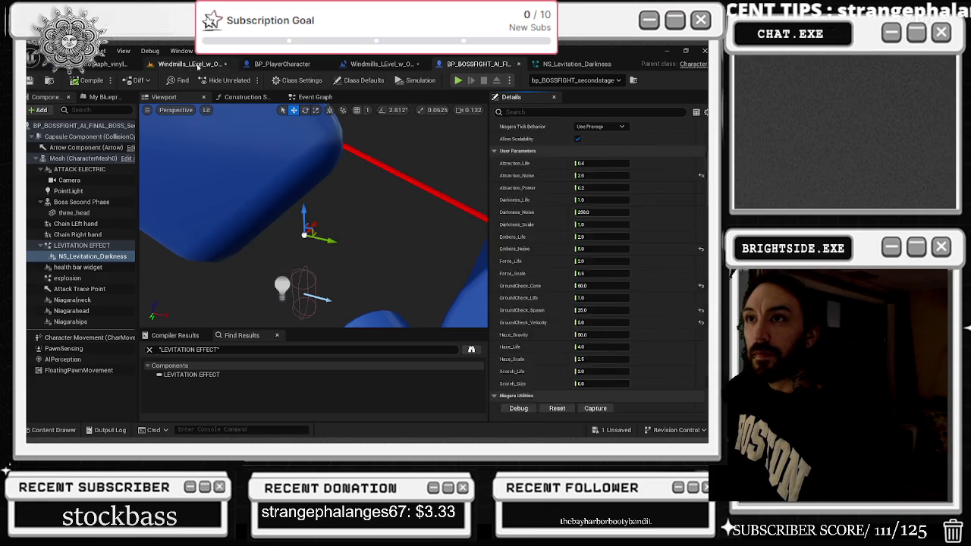
{"action": "left_click", "coordinate": [190, 64]}
{"action": "key", "text": "a"}
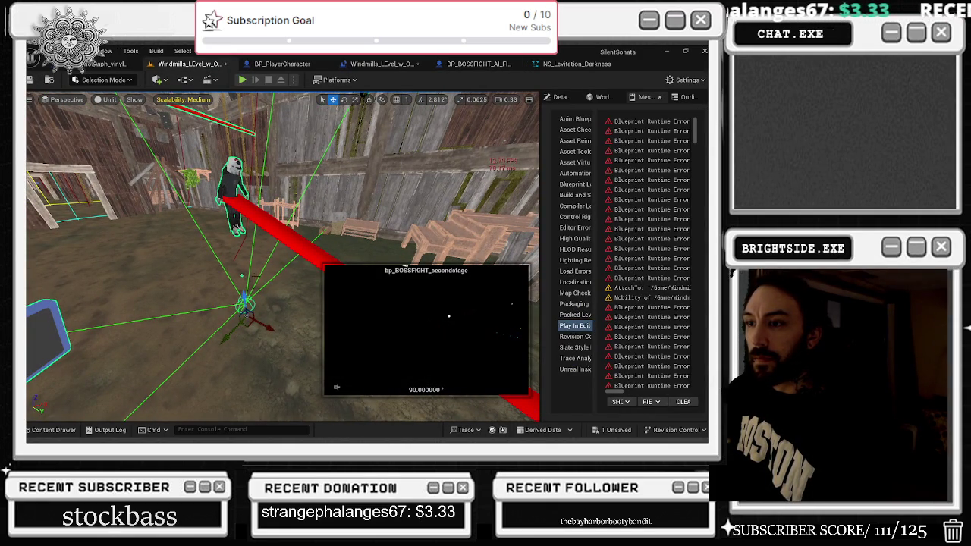
Check the open tabs, bring up actions on the board actor, and open BP_BOSSFIGHT_AI
{"action": "left_click", "coordinate": [579, 65]}
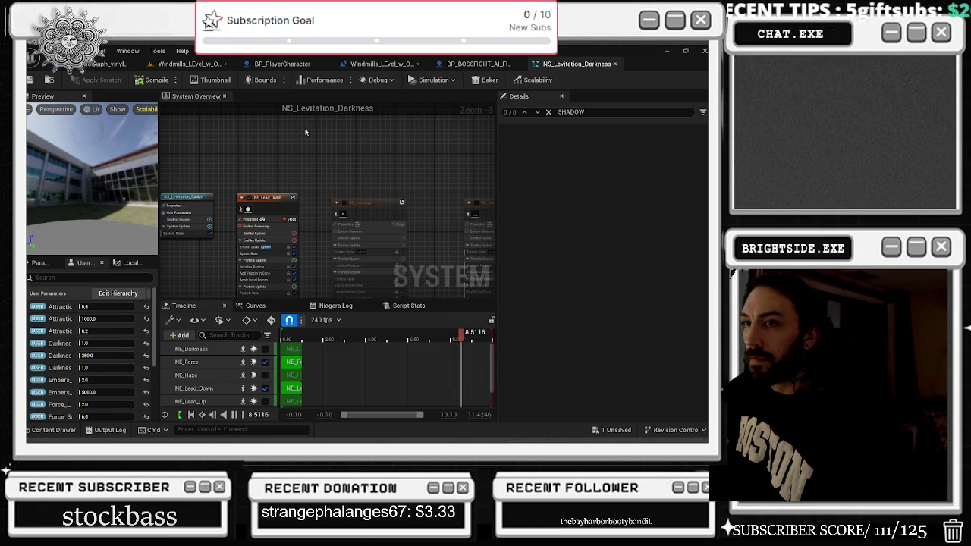
{"action": "left_click", "coordinate": [107, 64]}
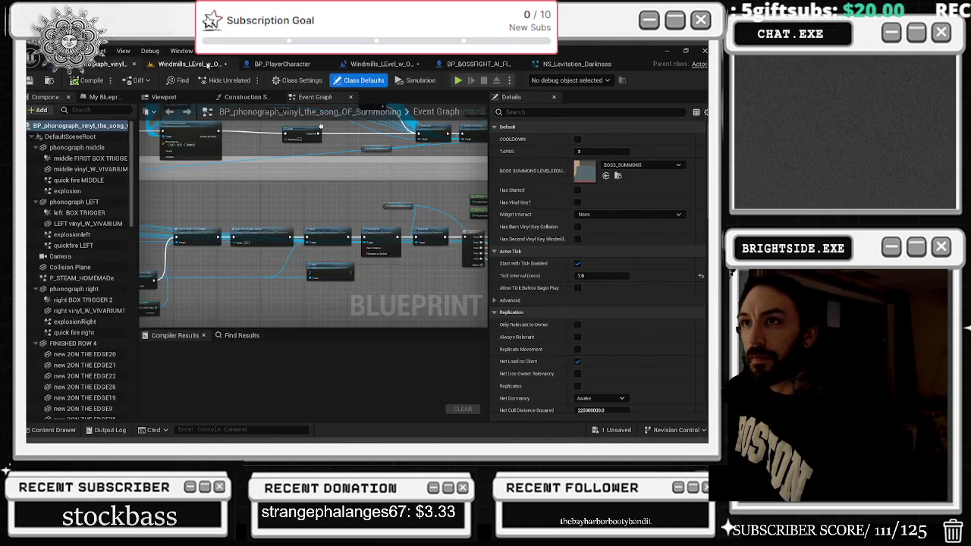
{"action": "left_click", "coordinate": [209, 66]}
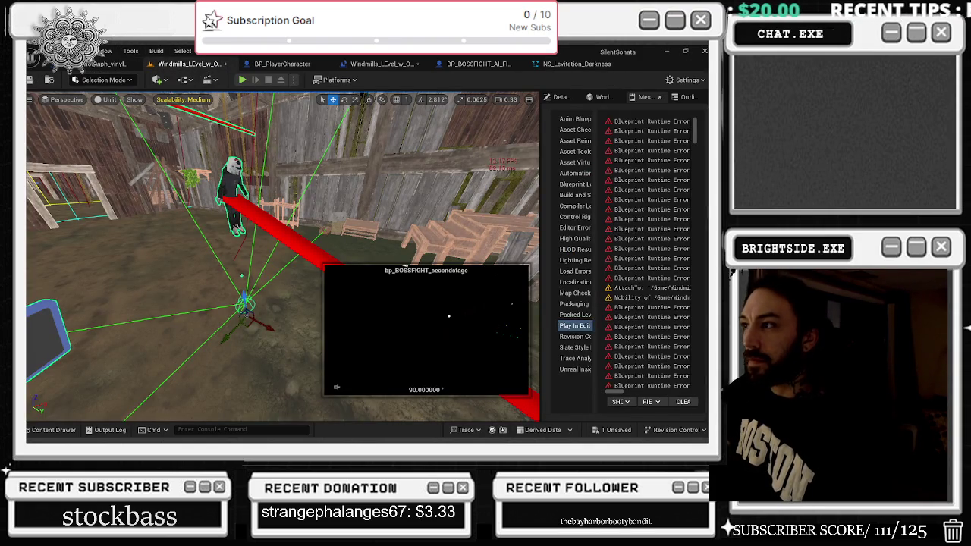
{"action": "right_click", "coordinate": [293, 129]}
{"action": "left_click", "coordinate": [492, 66]}
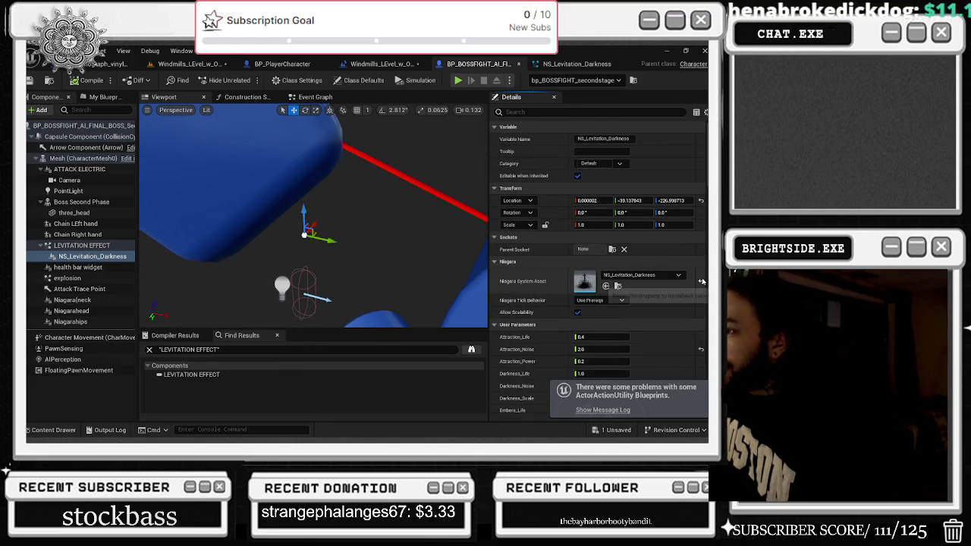
Clear the levitation component's Niagara System Asset to None and save the level with all changed assets
{"action": "left_click", "coordinate": [679, 284]}
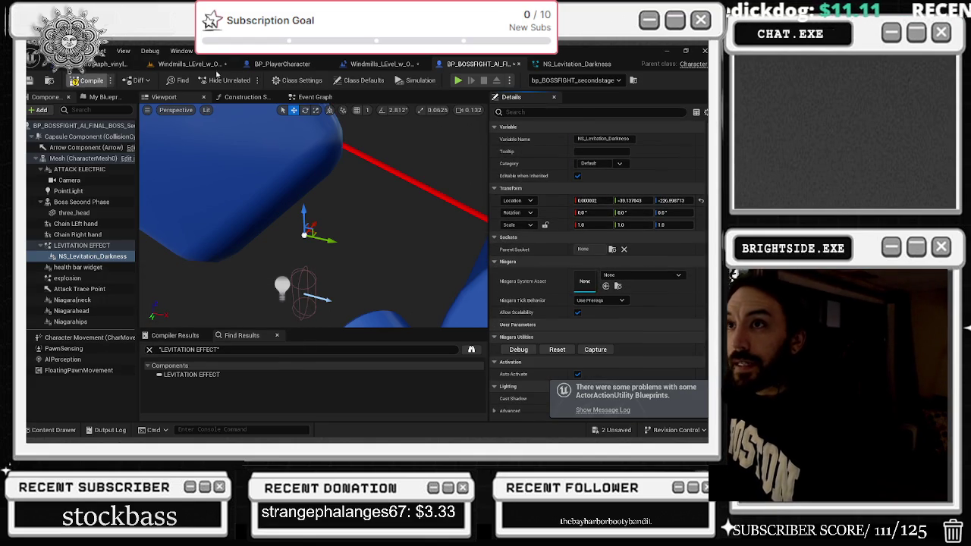
{"action": "left_click", "coordinate": [191, 65]}
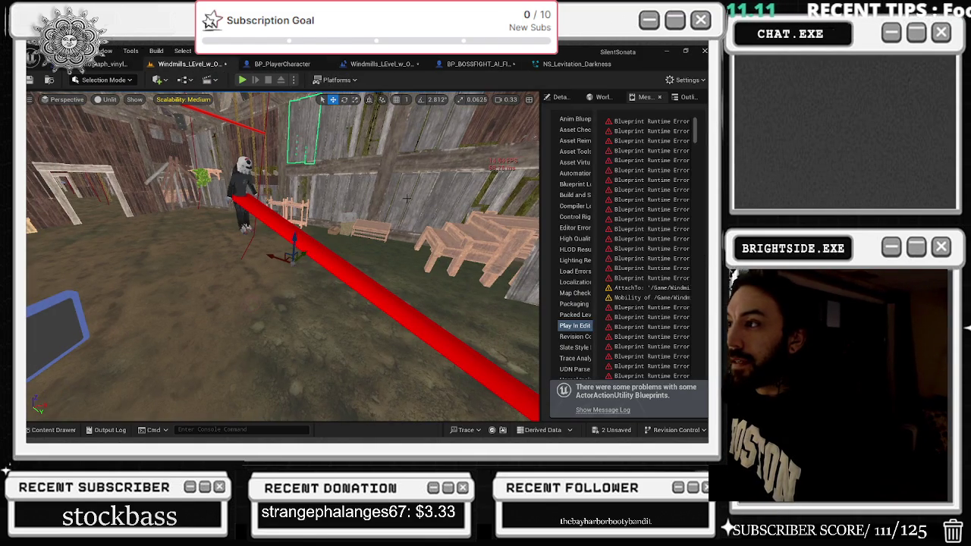
{"action": "key", "text": "ctrl+s"}
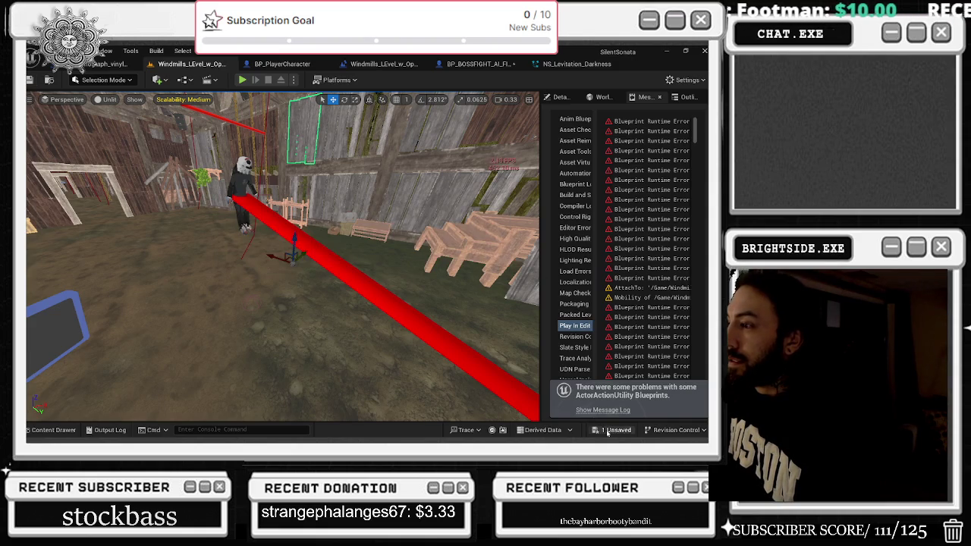
{"action": "left_click", "coordinate": [442, 351]}
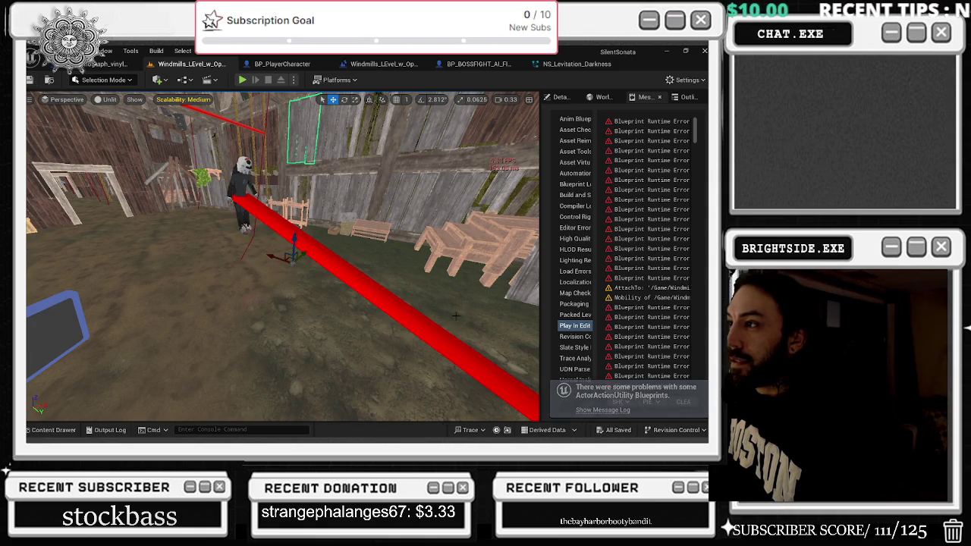
{"action": "scroll", "coordinate": [463, 334], "scroll_direction": "down", "scroll_amount": 2}
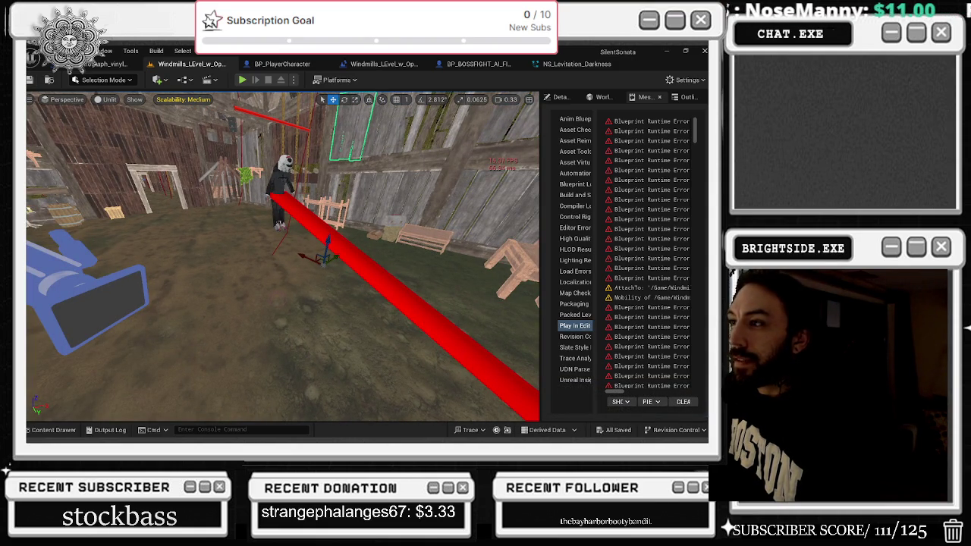
Select the second-stage boss camera and review the boss blueprint and NS_Levitation_Darkness before returning to Windmills
{"action": "left_click", "coordinate": [277, 298]}
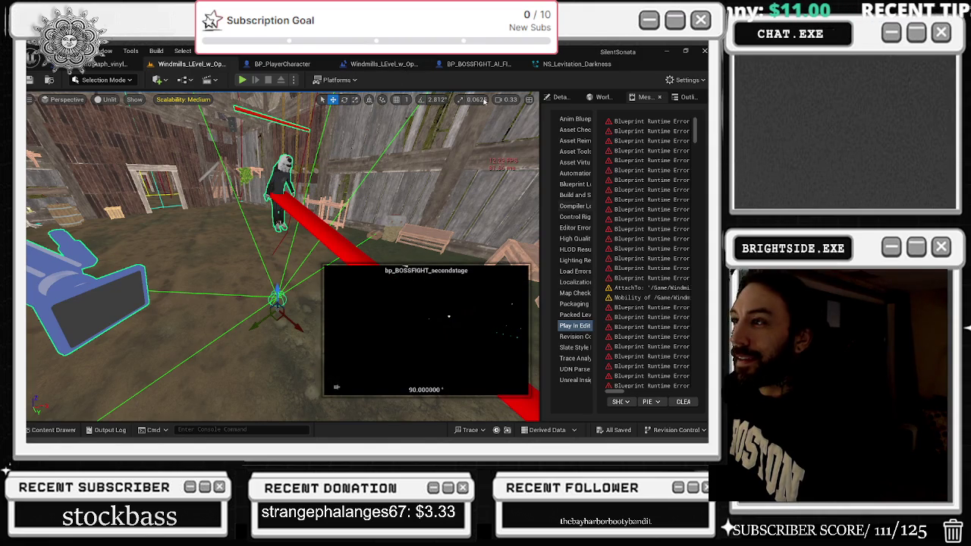
{"action": "left_click", "coordinate": [474, 64]}
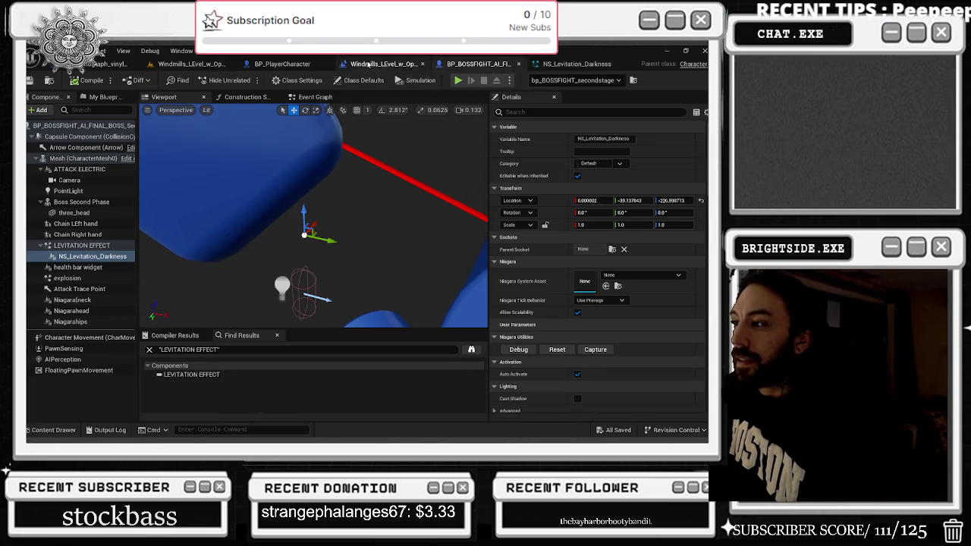
{"action": "left_click", "coordinate": [171, 65]}
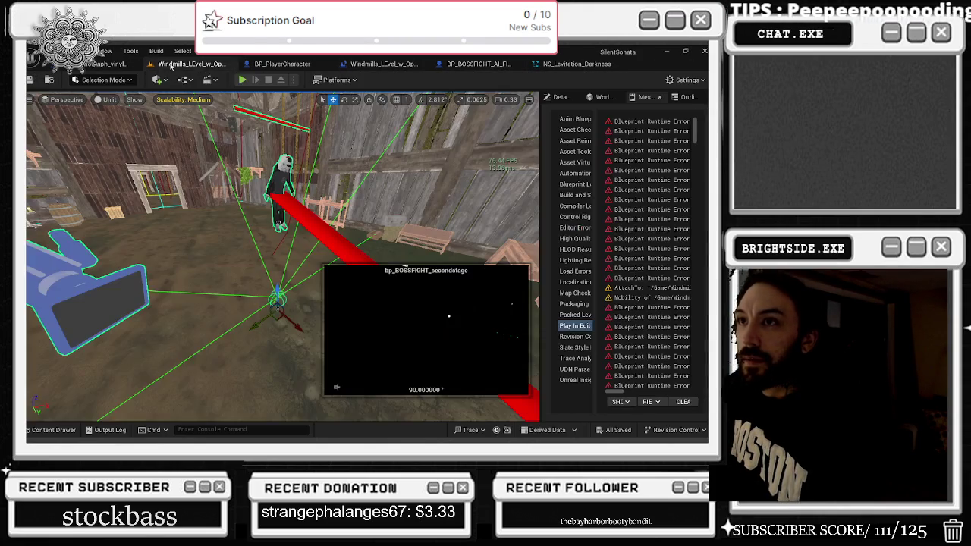
{"action": "left_click_drag", "start_coordinate": [396, 135], "coordinate": [396, 142]}
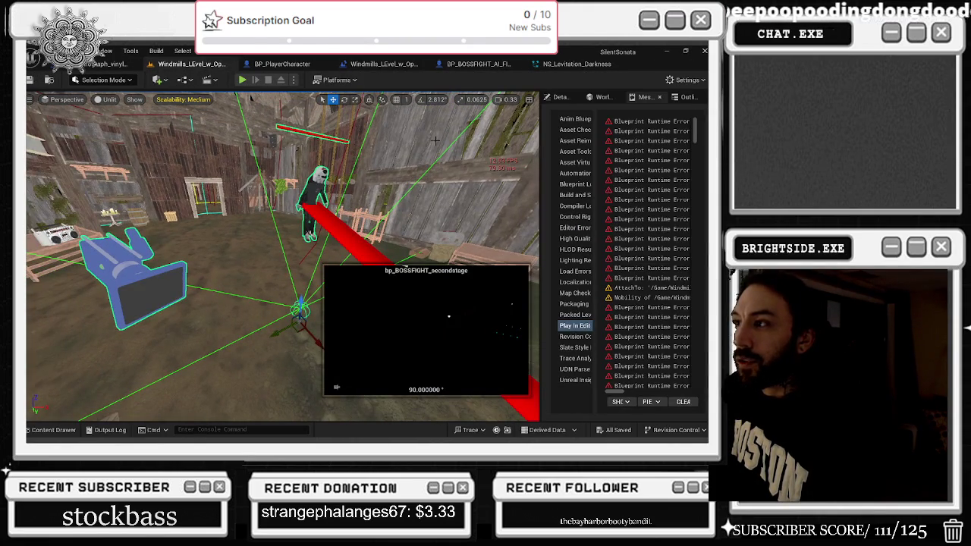
{"action": "left_click", "coordinate": [577, 65]}
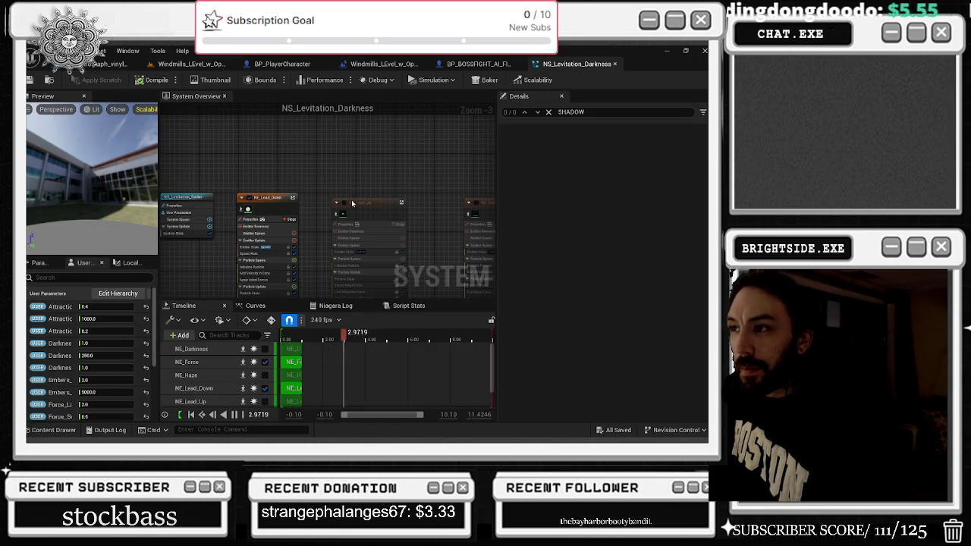
{"action": "left_click_drag", "start_coordinate": [330, 189], "coordinate": [320, 187]}
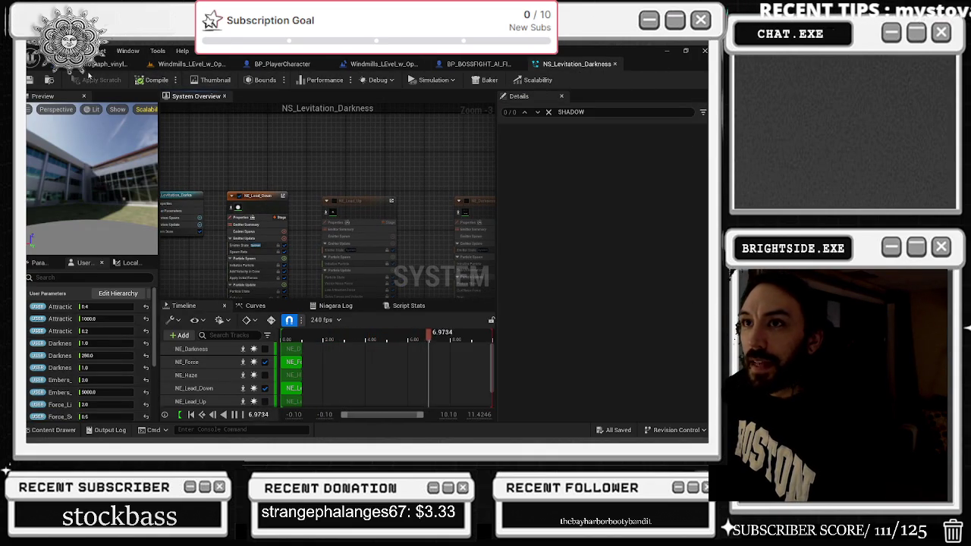
{"action": "left_click", "coordinate": [177, 65]}
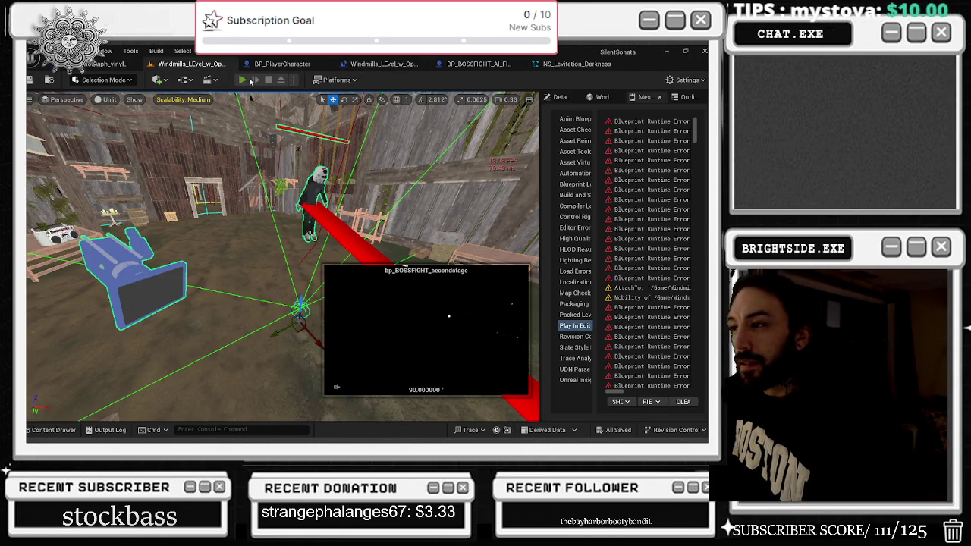
Play-test the level, walking through the dark theater, onto the stage, through the rooms into the attic, then stop
{"action": "left_click", "coordinate": [244, 79]}
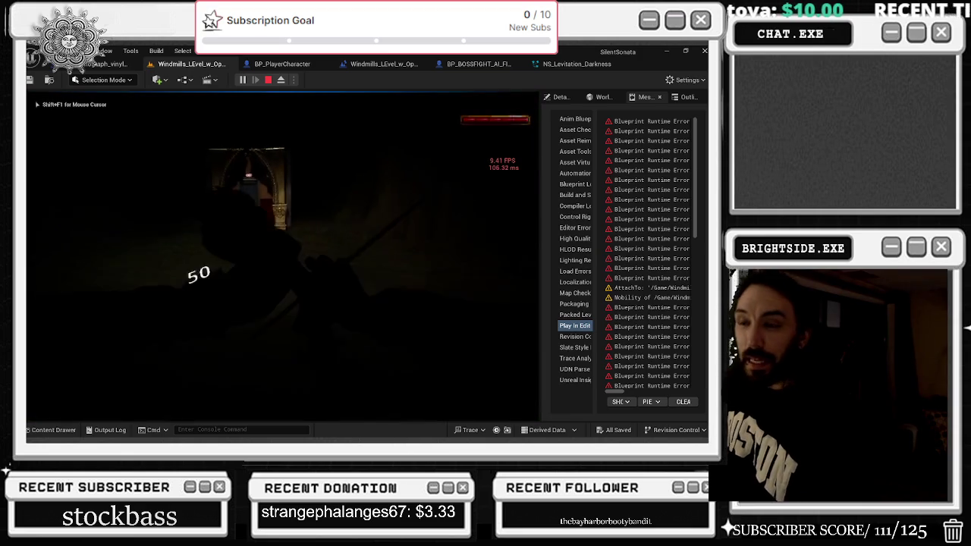
{"action": "key", "text": "shift+F1"}
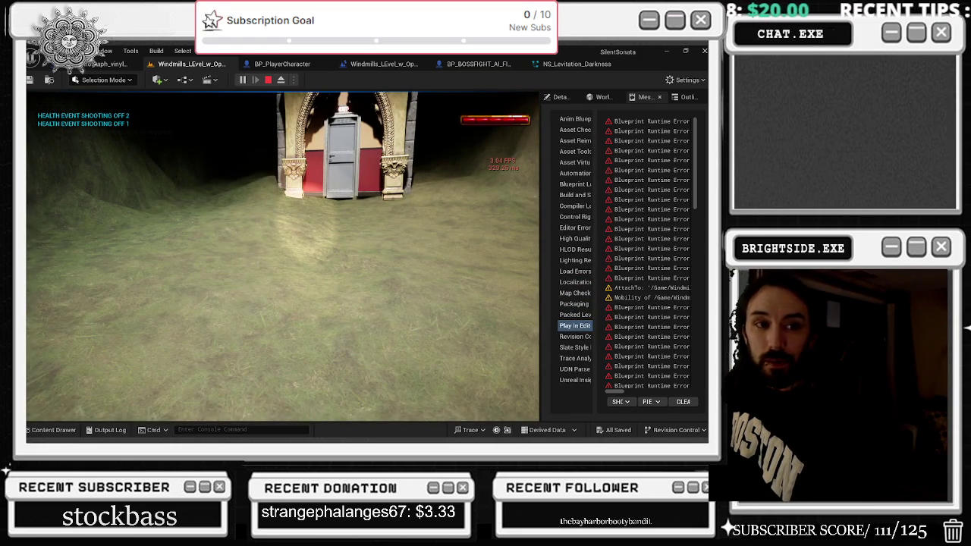
{"action": "left_click", "coordinate": [118, 215]}
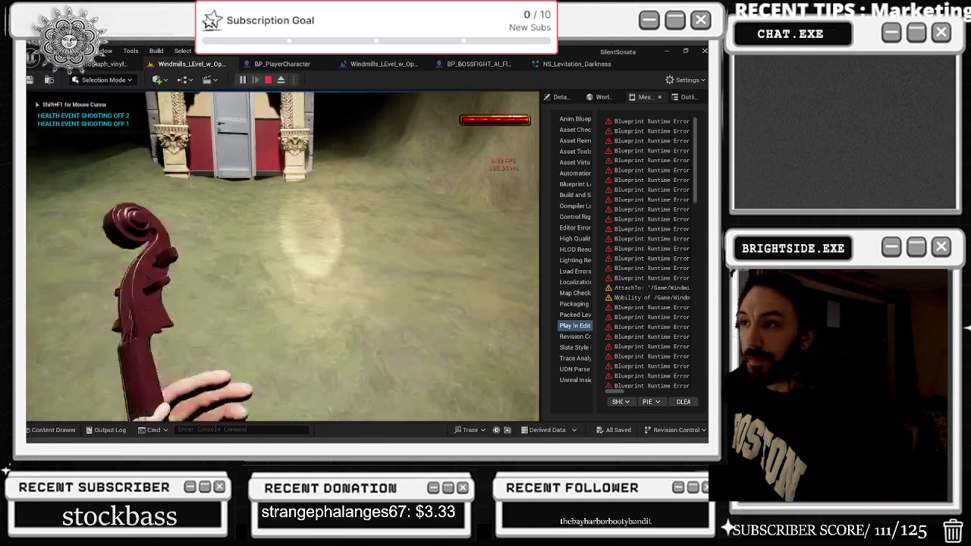
{"action": "key", "text": "w"}
{"action": "key", "text": "w"}
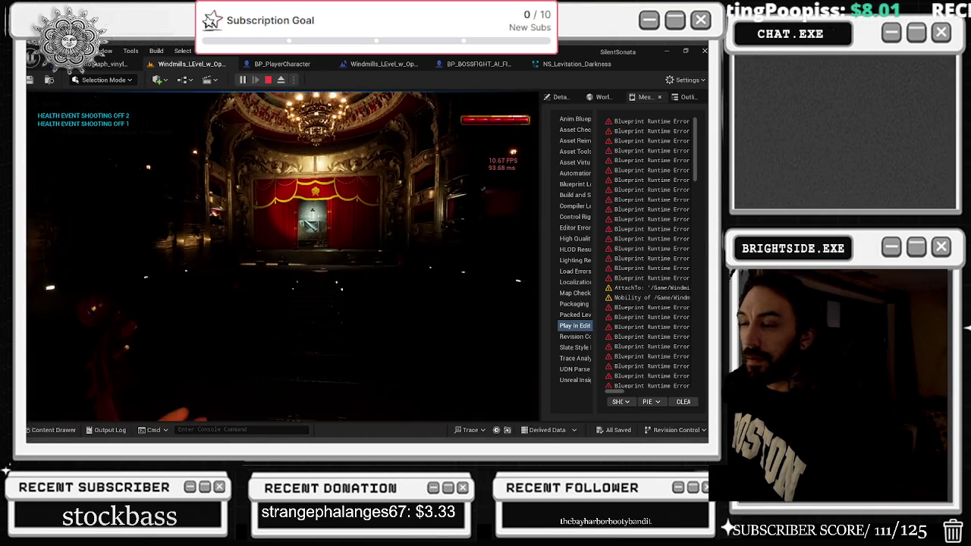
{"action": "key", "text": "w"}
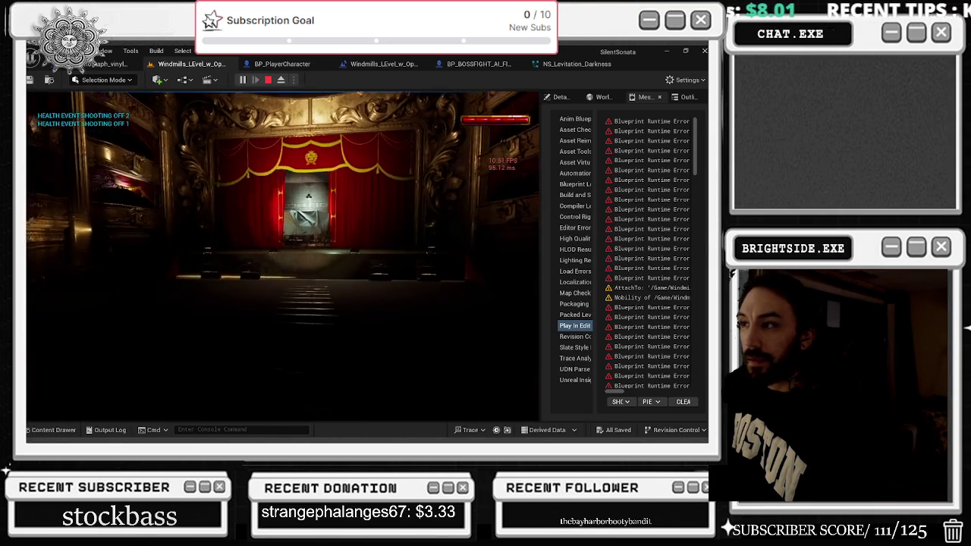
{"action": "key", "text": "w"}
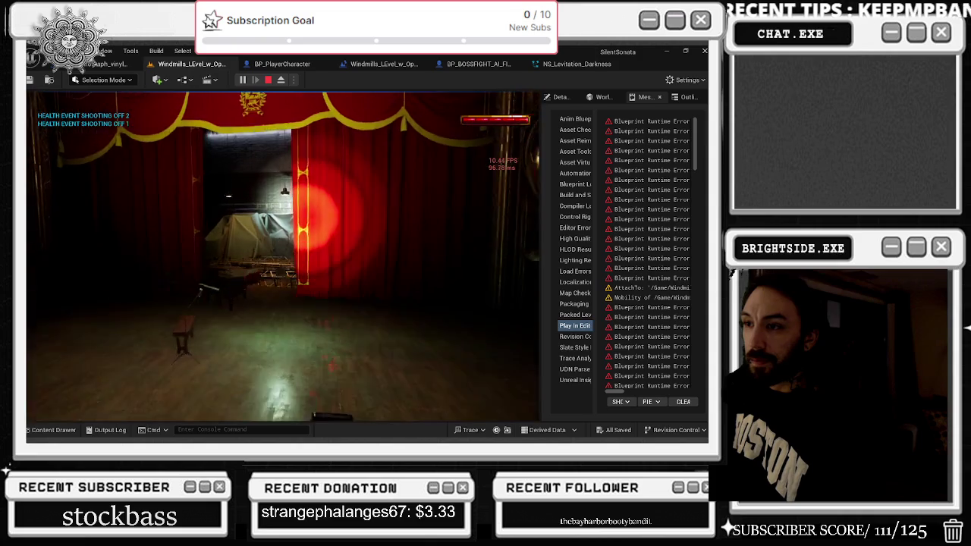
{"action": "key", "text": "w"}
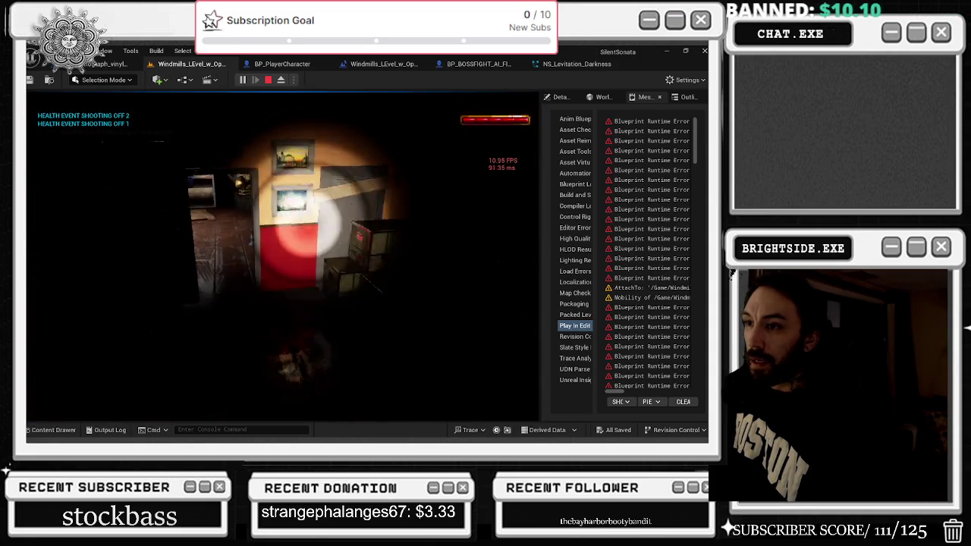
{"action": "key", "text": "w"}
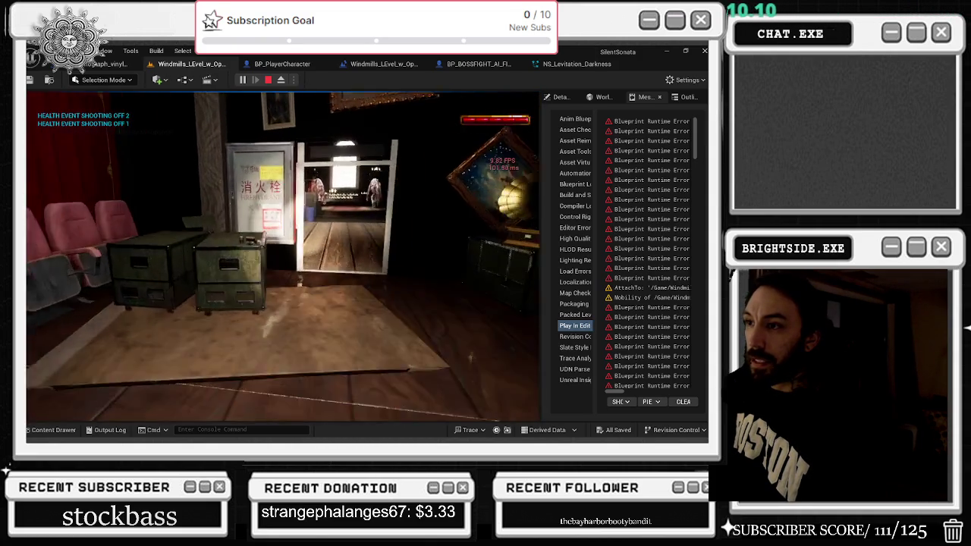
{"action": "key", "text": "w"}
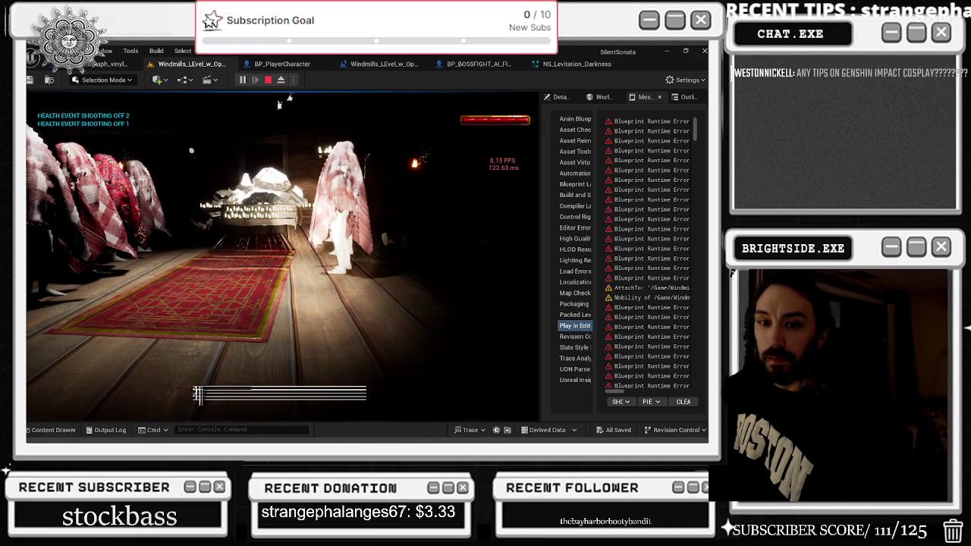
{"action": "key", "text": "Escape"}
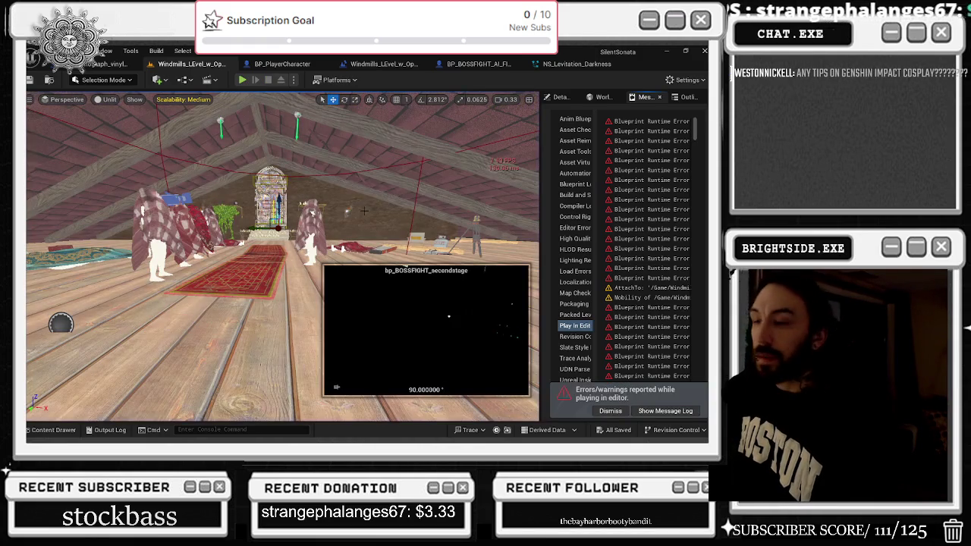
Save the NS_Levitation_Darkness Niagara system and come back to the Windmills level
{"action": "left_click", "coordinate": [571, 63]}
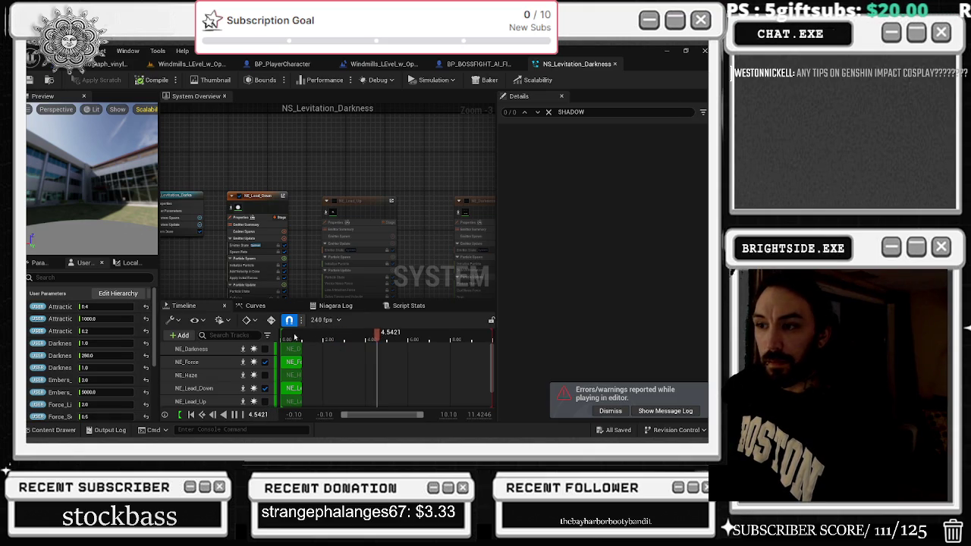
{"action": "key", "text": "ctrl+s"}
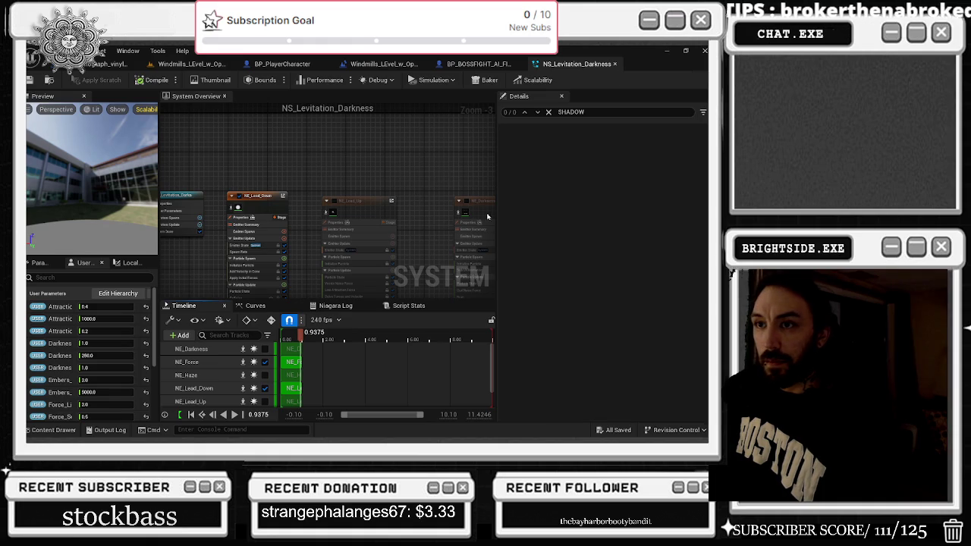
{"action": "left_click", "coordinate": [467, 65]}
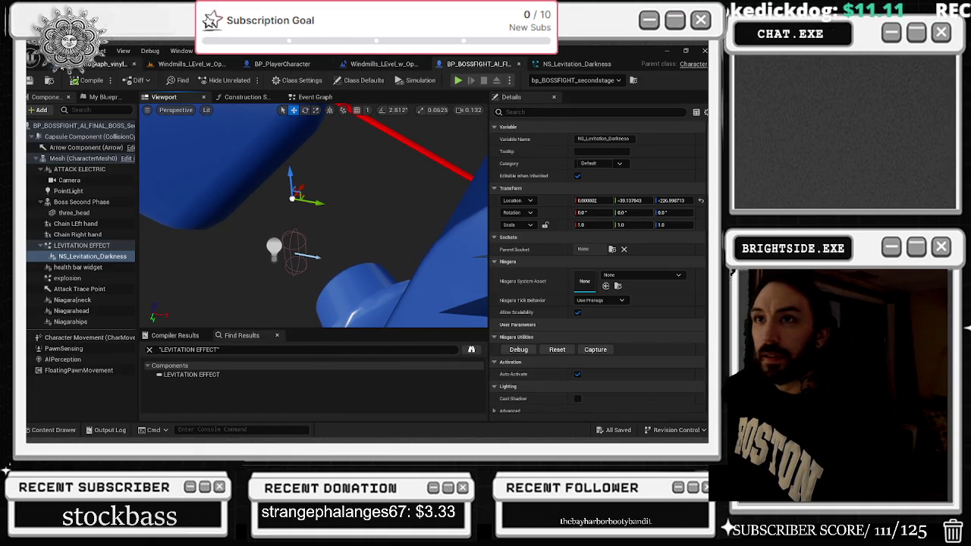
{"action": "left_click", "coordinate": [185, 66]}
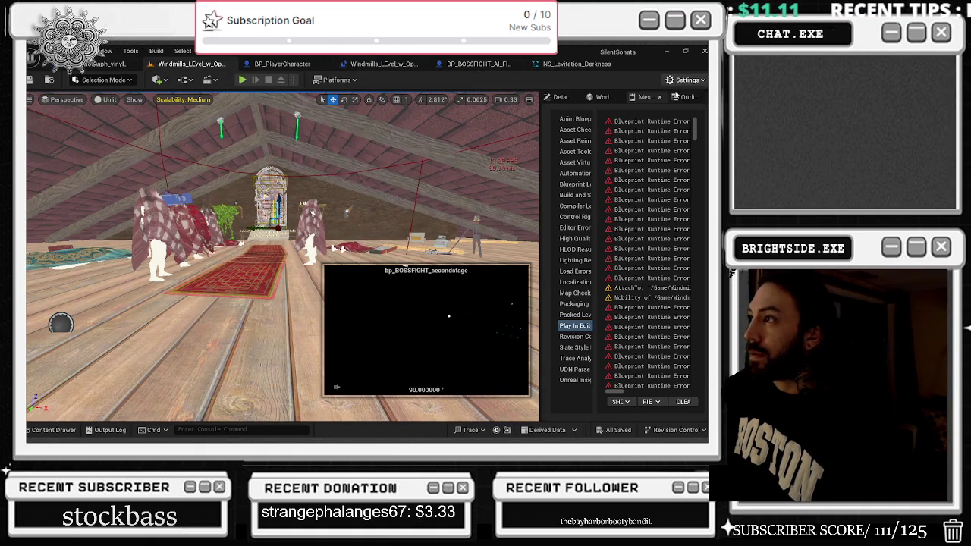
In Engine Scalability Settings, set Landscape to Low, View Distance to Near, and Shadows to Medium
{"action": "left_click", "coordinate": [686, 80]}
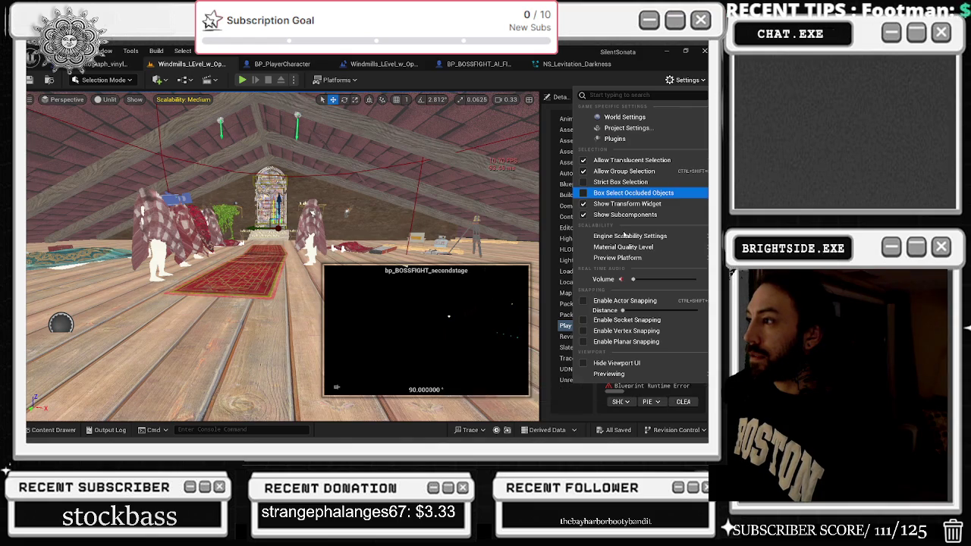
{"action": "mouse_move", "coordinate": [624, 236]}
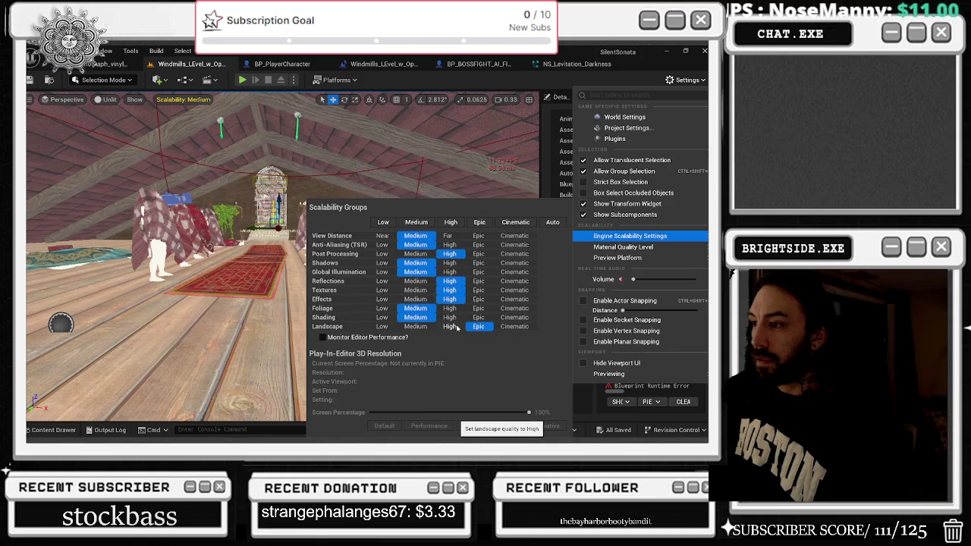
{"action": "left_click", "coordinate": [382, 326]}
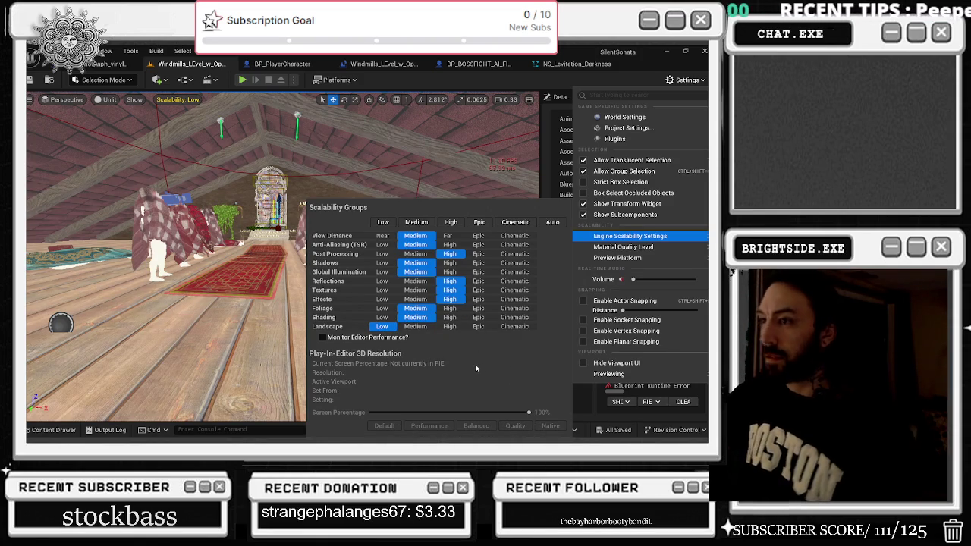
{"action": "left_click", "coordinate": [382, 236]}
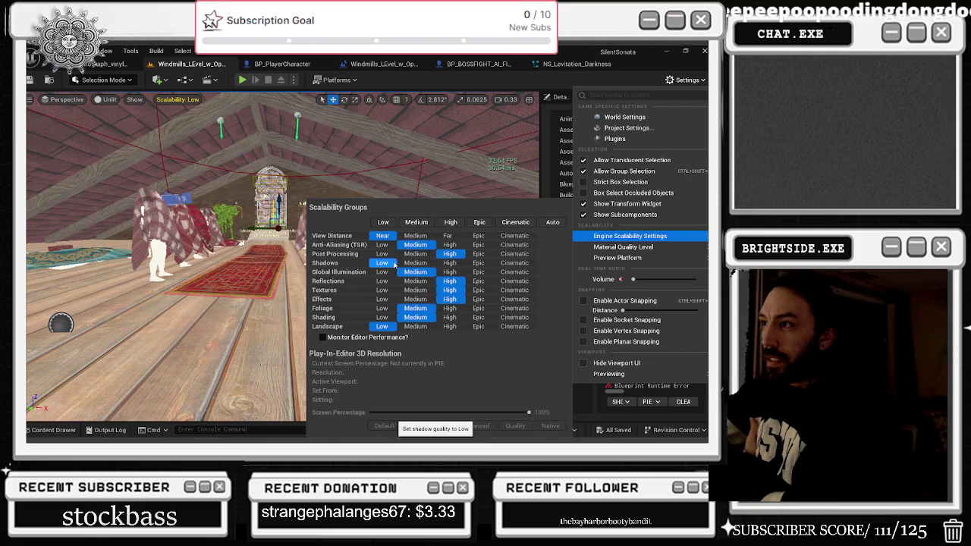
{"action": "left_click", "coordinate": [416, 263]}
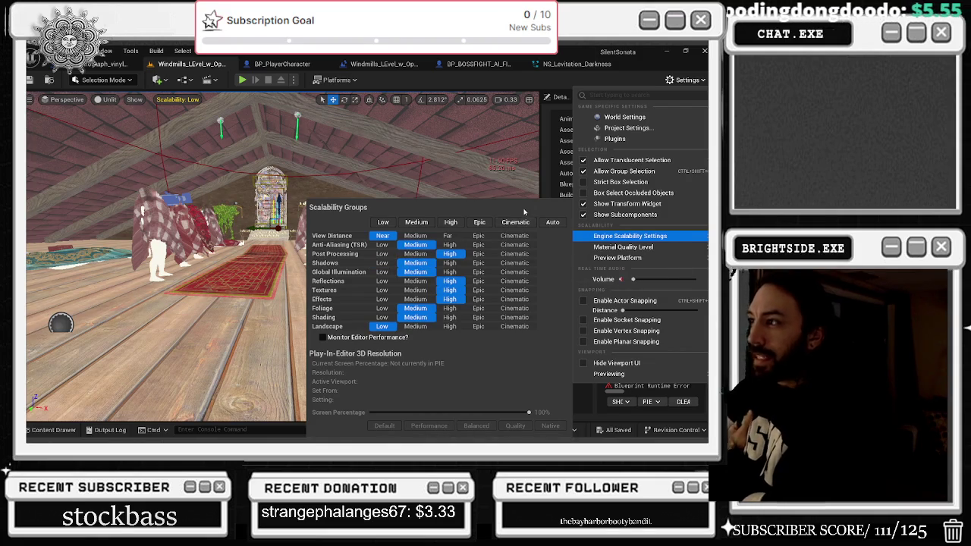
{"action": "left_click", "coordinate": [411, 146]}
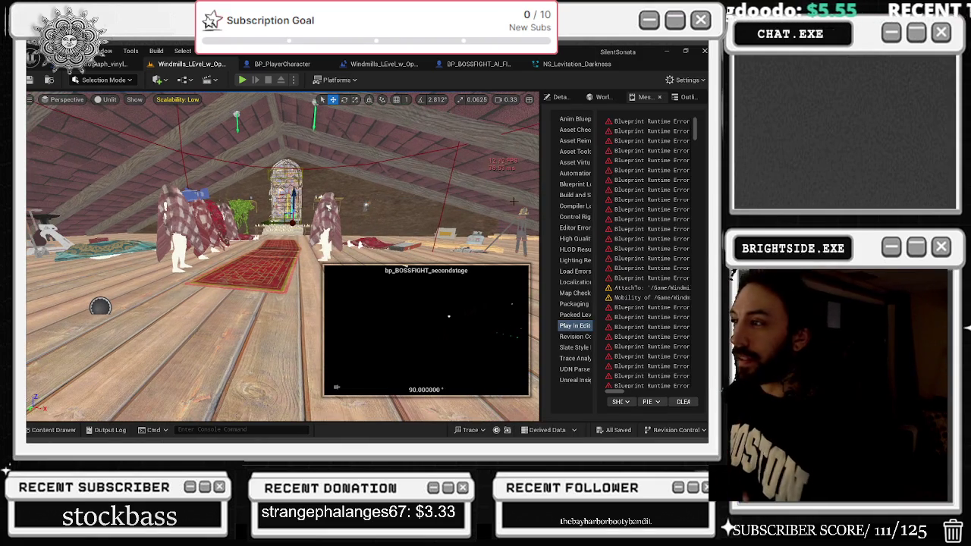
Enable the NE_Lead_Up and NE_Force emitters in NS_Levitation_Darkness, then bring up the boss second-phase Blueprint
{"action": "left_click", "coordinate": [578, 64]}
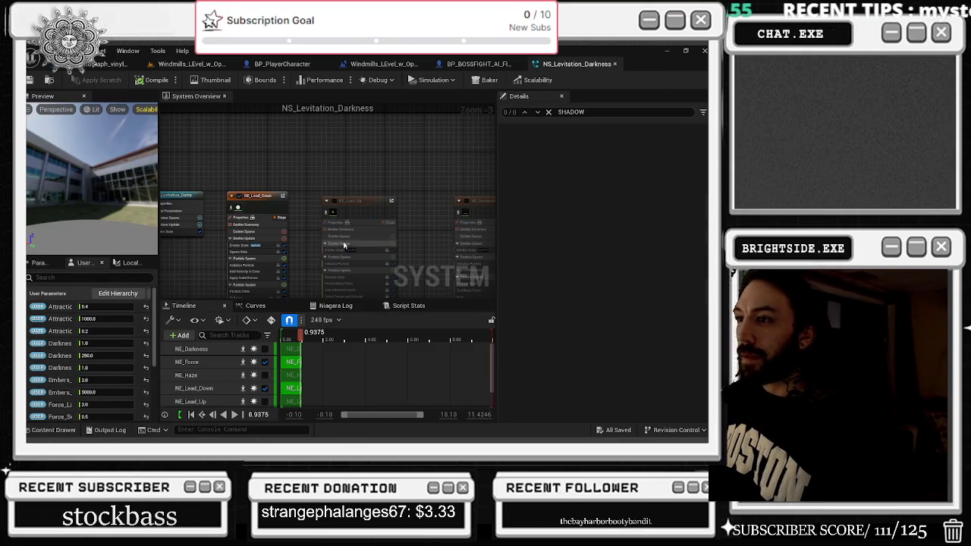
{"action": "left_click", "coordinate": [327, 200]}
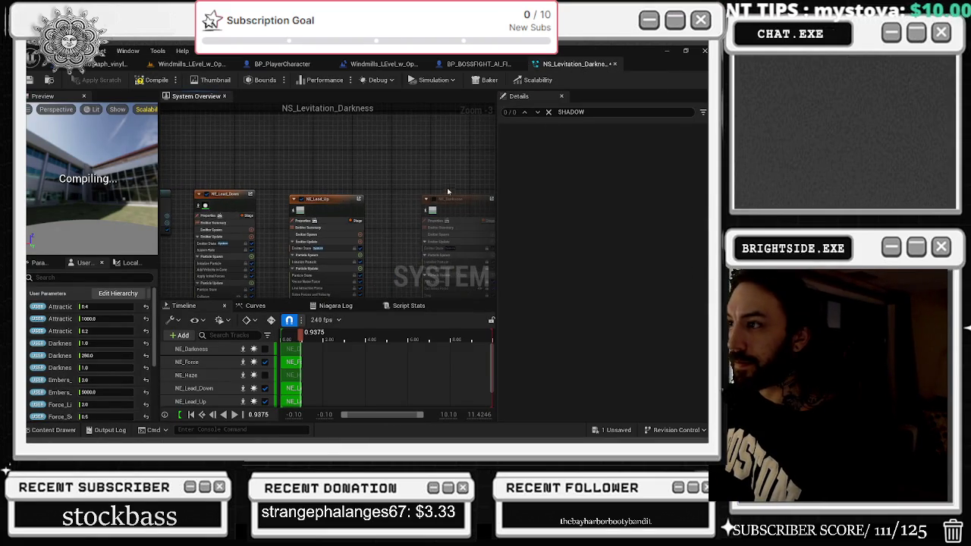
{"action": "left_click", "coordinate": [346, 214]}
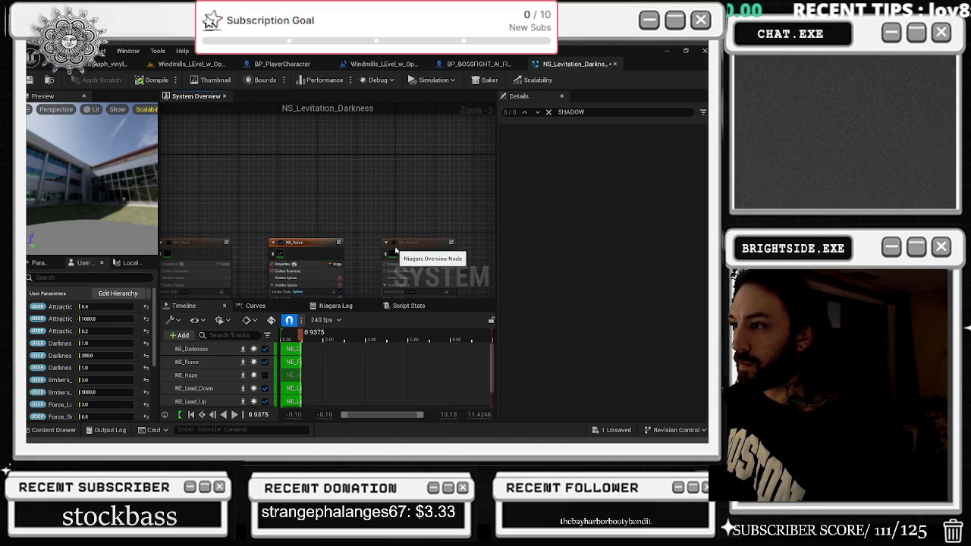
{"action": "left_click", "coordinate": [383, 65]}
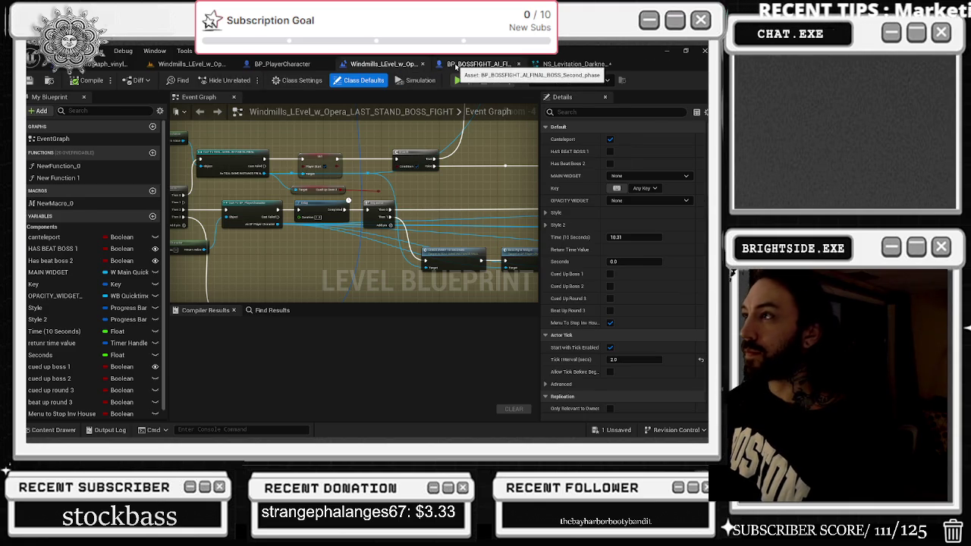
{"action": "left_click", "coordinate": [449, 66]}
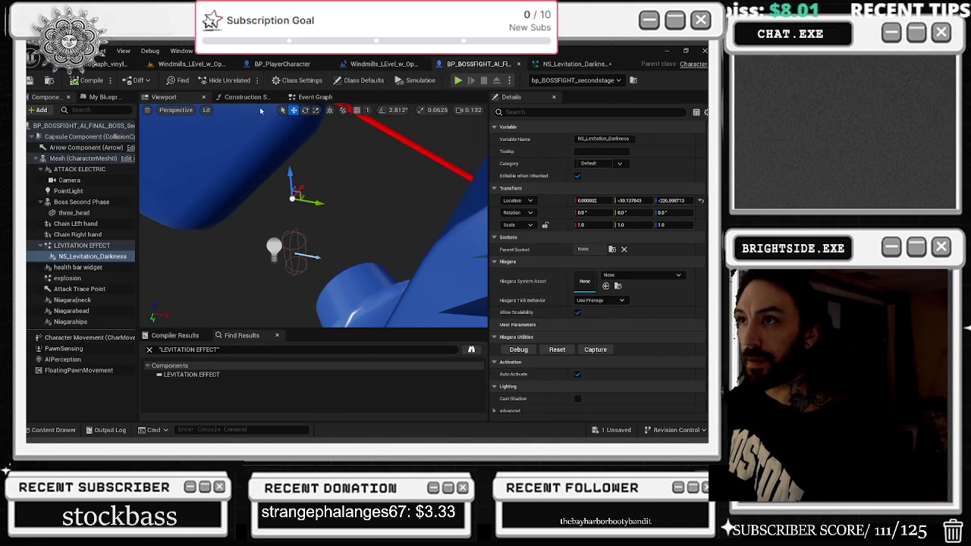
Assign NS_Levitation_Air as the boss levitation component's Niagara System Asset
{"action": "left_click", "coordinate": [247, 97]}
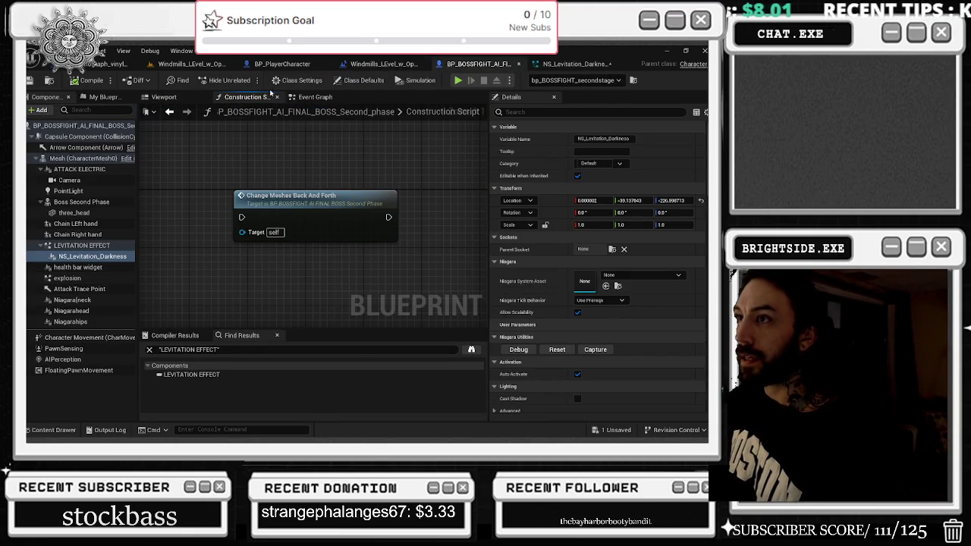
{"action": "left_click", "coordinate": [315, 97]}
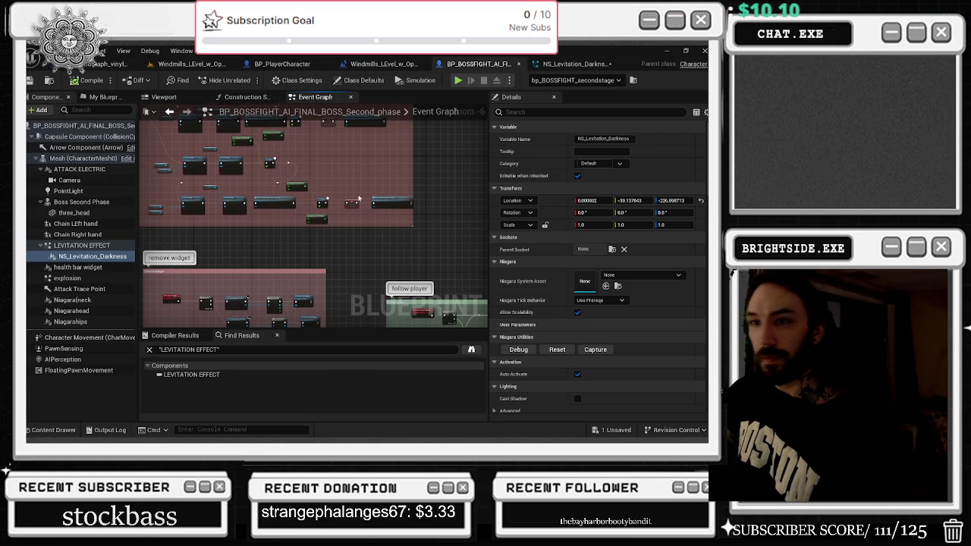
{"action": "left_click", "coordinate": [606, 286]}
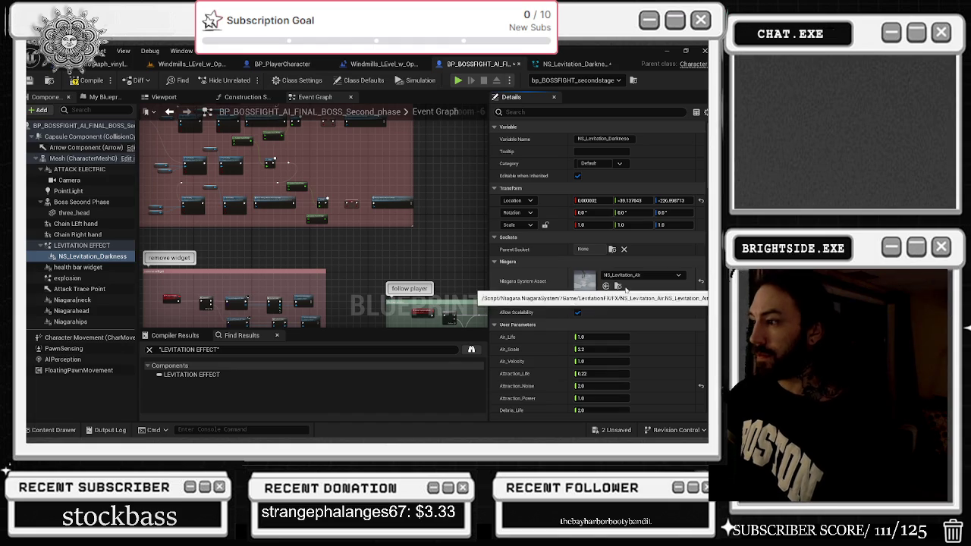
{"action": "scroll", "coordinate": [659, 260], "scroll_direction": "down", "scroll_amount": 5}
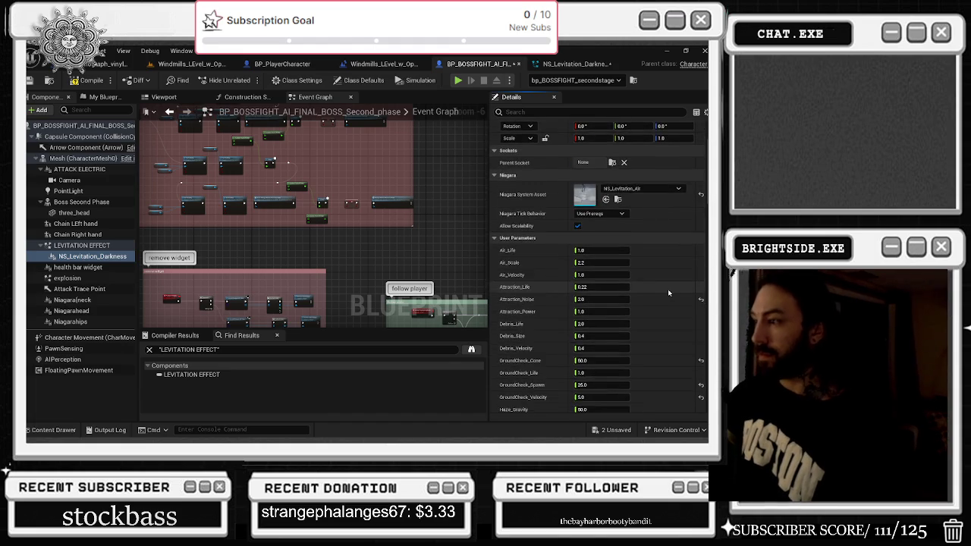
Reset GroundCheck_Velocity to its 1000.0 default and fly the level view toward the red volume
{"action": "left_click", "coordinate": [196, 65]}
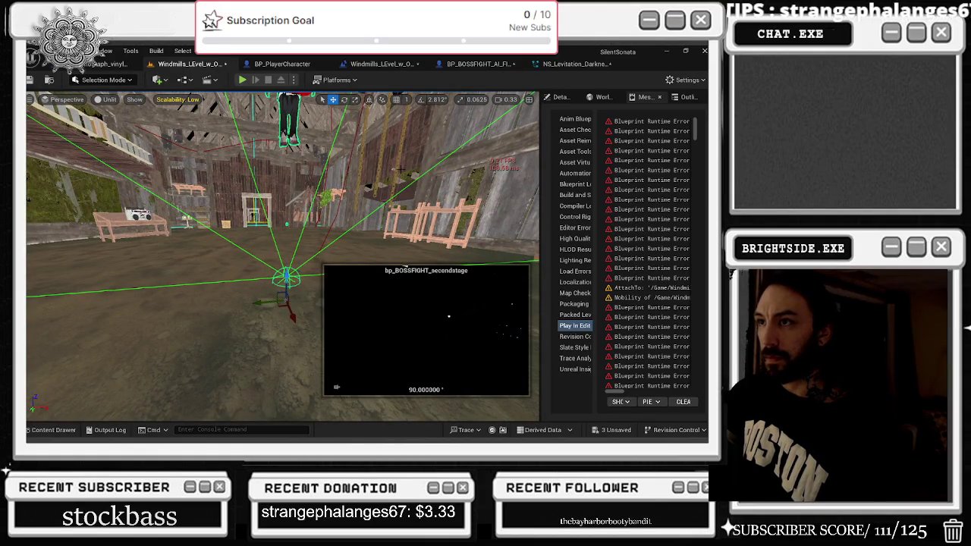
{"action": "key", "text": "ctrl+e"}
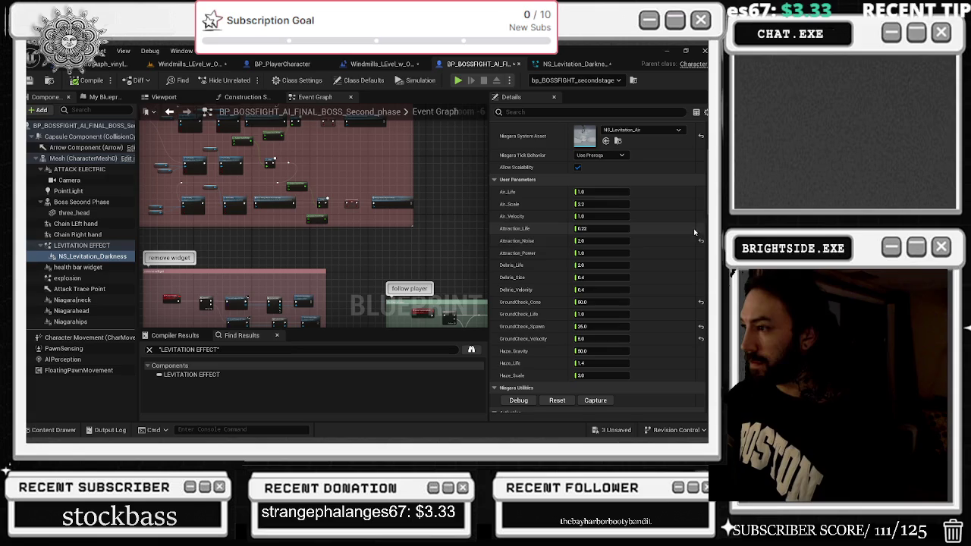
{"action": "left_click", "coordinate": [701, 340]}
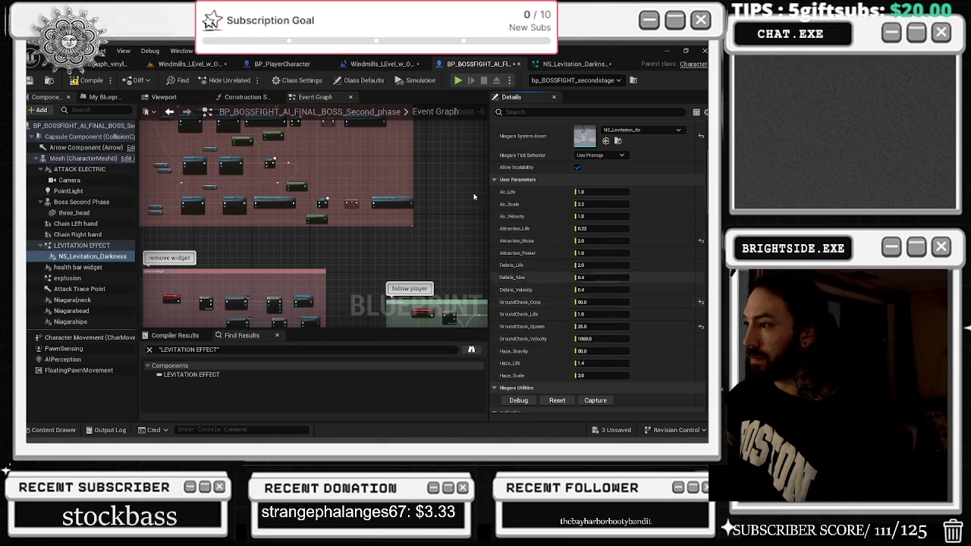
{"action": "left_click", "coordinate": [190, 64]}
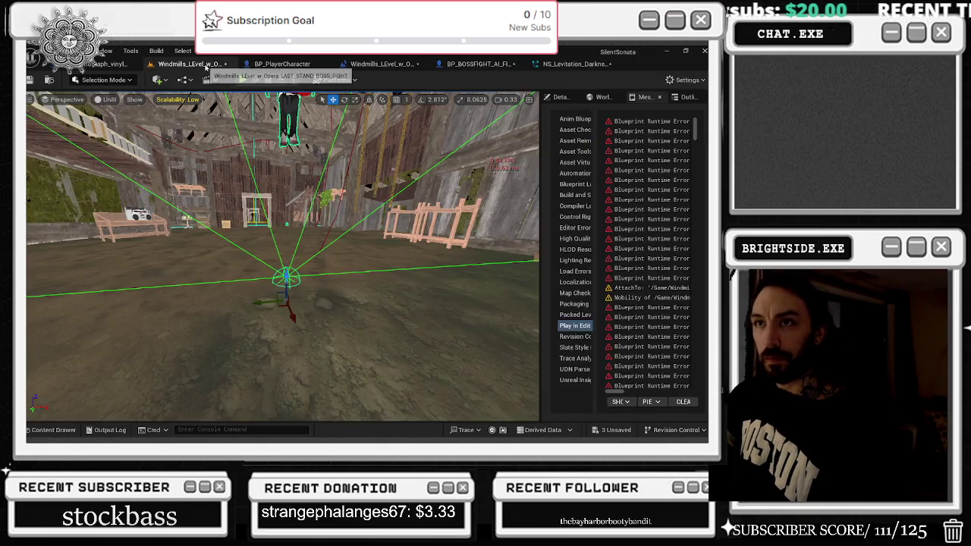
{"action": "left_click_drag", "start_coordinate": [303, 174], "coordinate": [360, 201]}
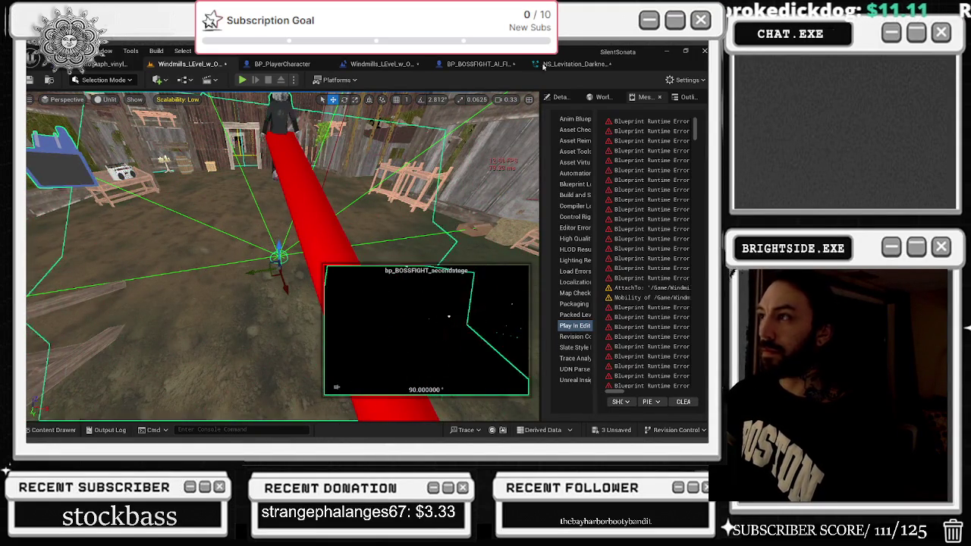
Assign NS_Levitation_Darkness from the Content Drawer as the levitation component's system asset and save
{"action": "left_click", "coordinate": [284, 64]}
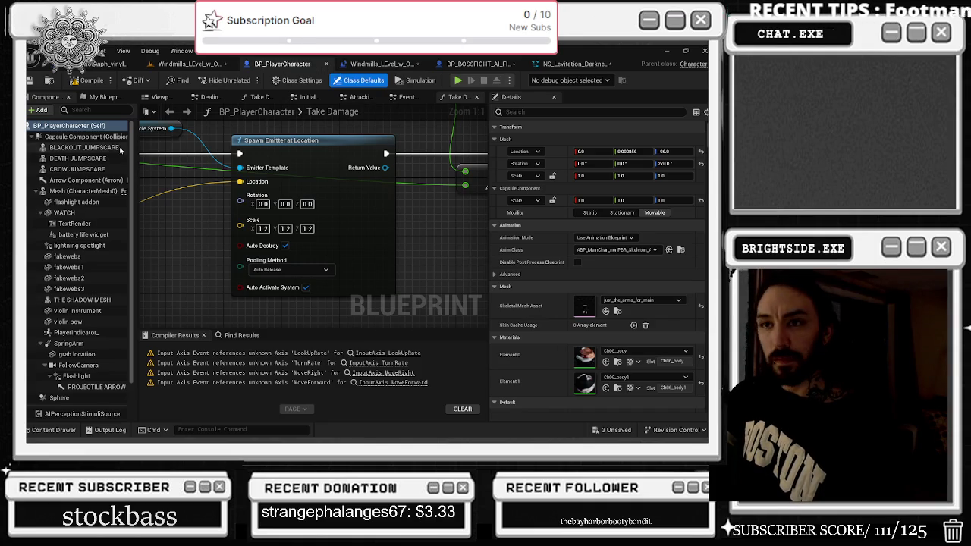
{"action": "left_click", "coordinate": [379, 64]}
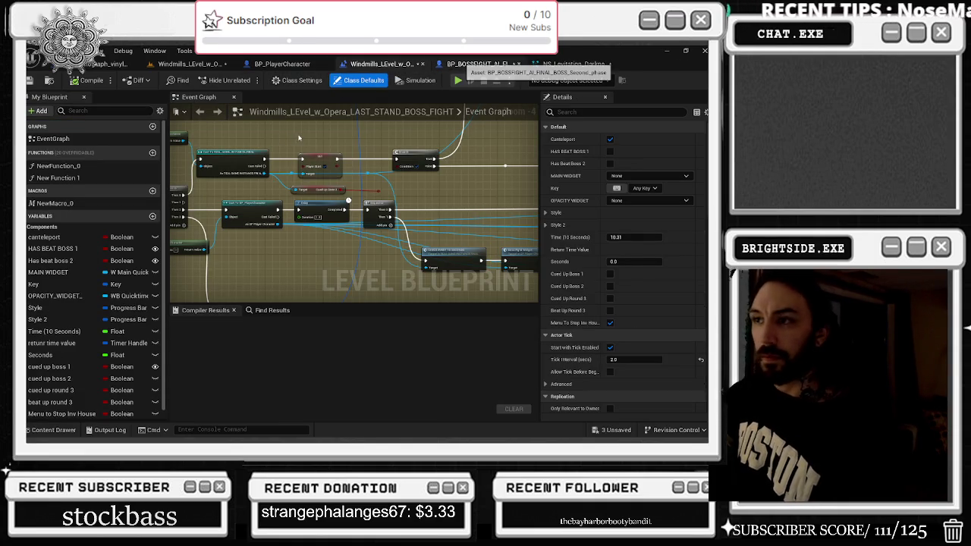
{"action": "left_click", "coordinate": [478, 64]}
{"action": "scroll", "coordinate": [591, 190], "scroll_direction": "up", "scroll_amount": 1}
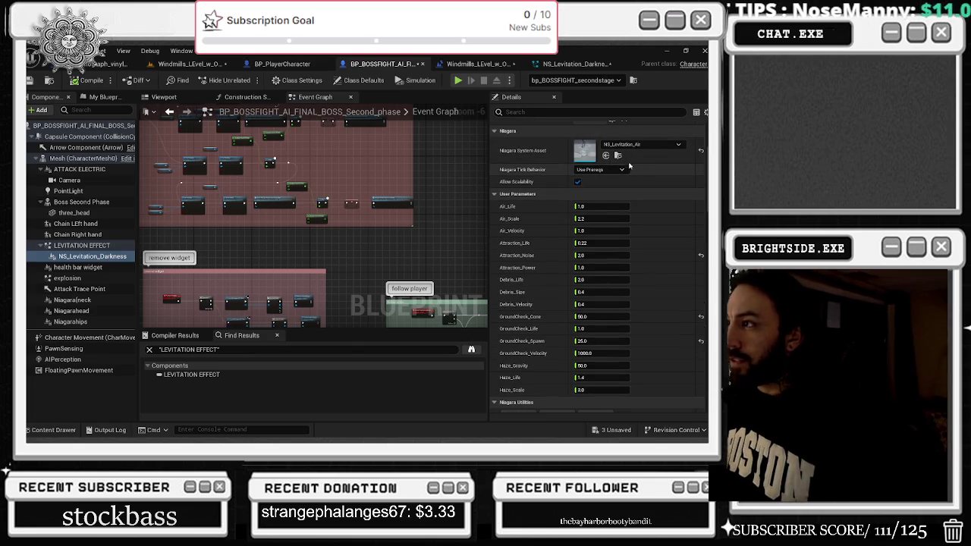
{"action": "left_click", "coordinate": [618, 155]}
{"action": "left_click_drag", "start_coordinate": [318, 277], "coordinate": [597, 141]}
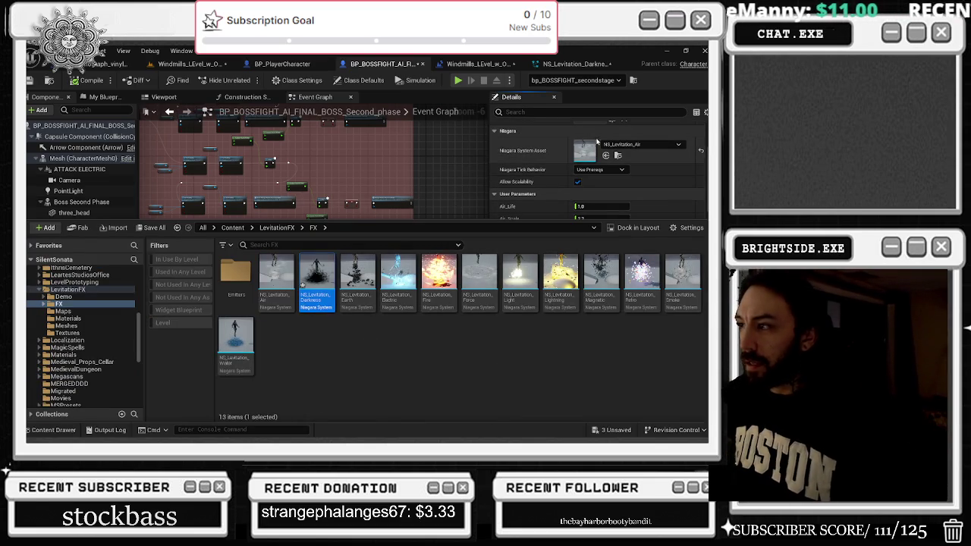
{"action": "left_click", "coordinate": [606, 155]}
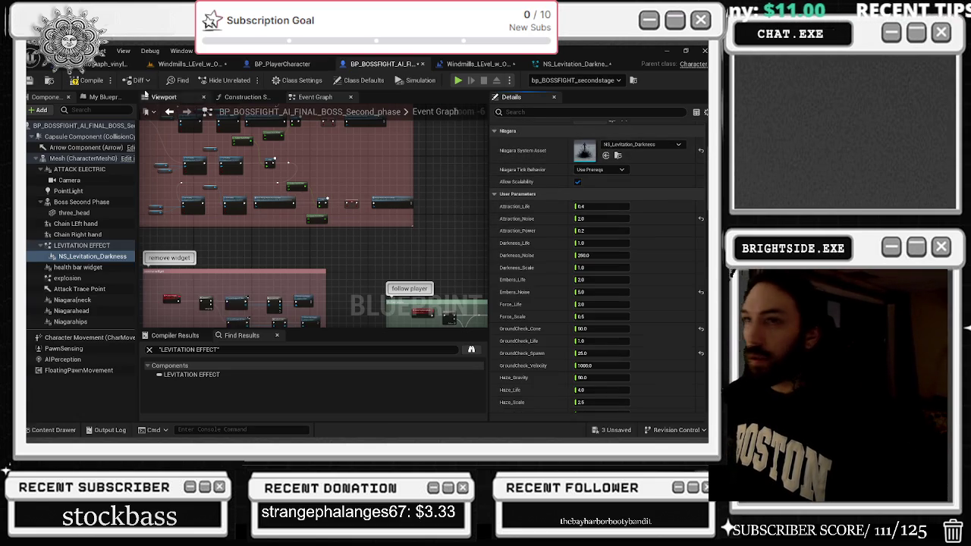
{"action": "left_click", "coordinate": [30, 79]}
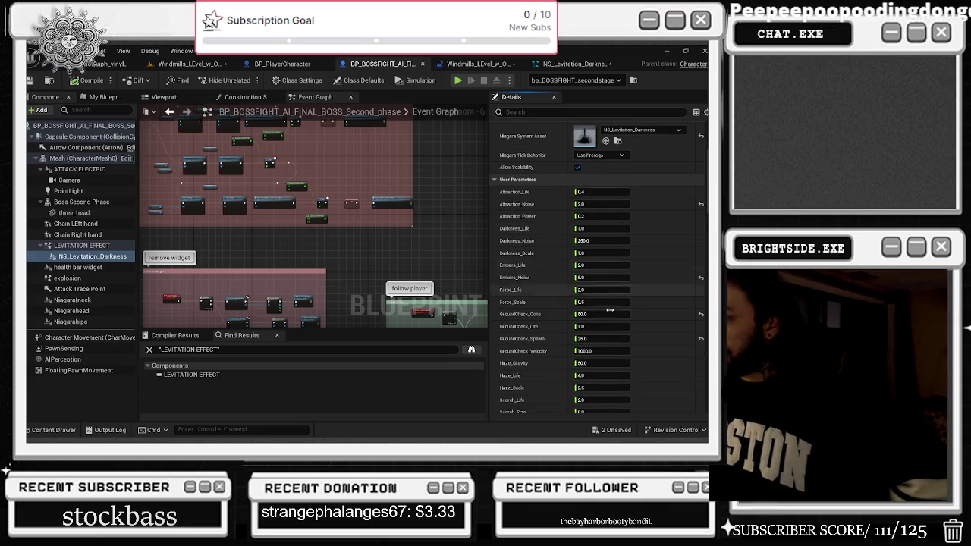
Set GroundCheck_Velocity to 200, then save and compile the boss Blueprint
{"action": "key", "text": "Return"}
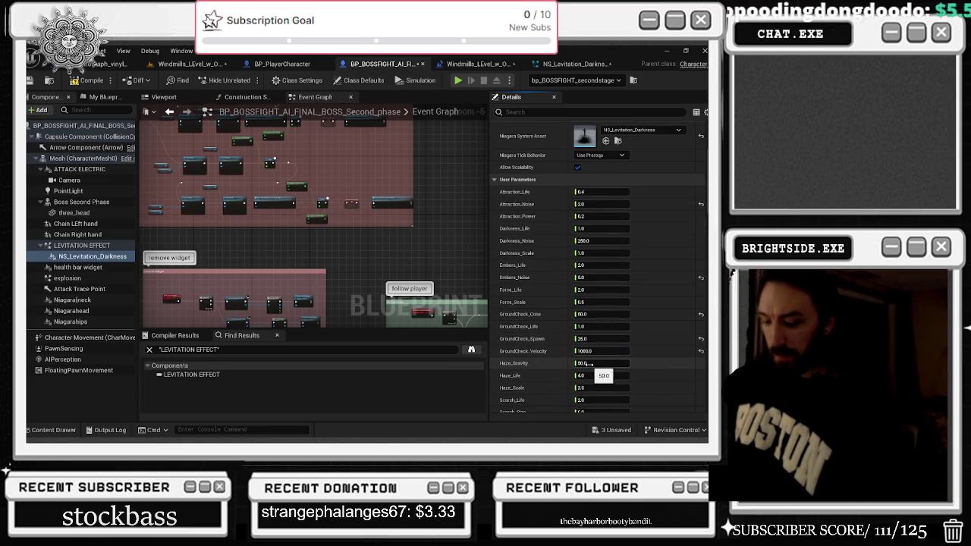
{"action": "type", "text": "2"}
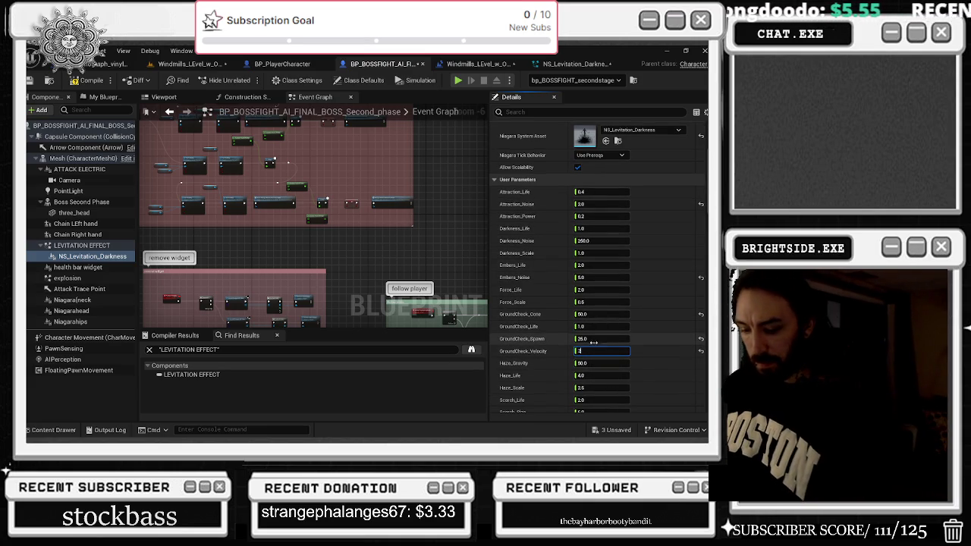
{"action": "type", "text": "00"}
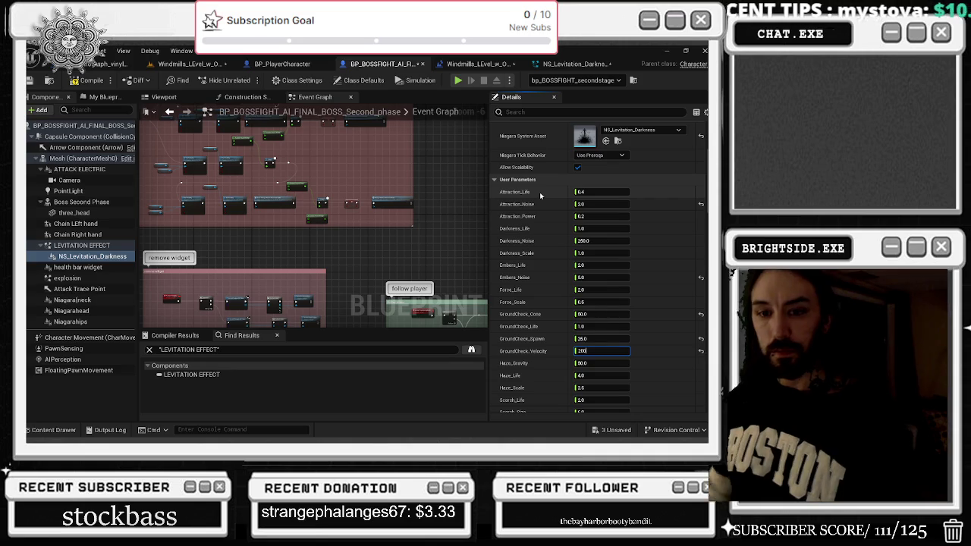
{"action": "left_click", "coordinate": [50, 81]}
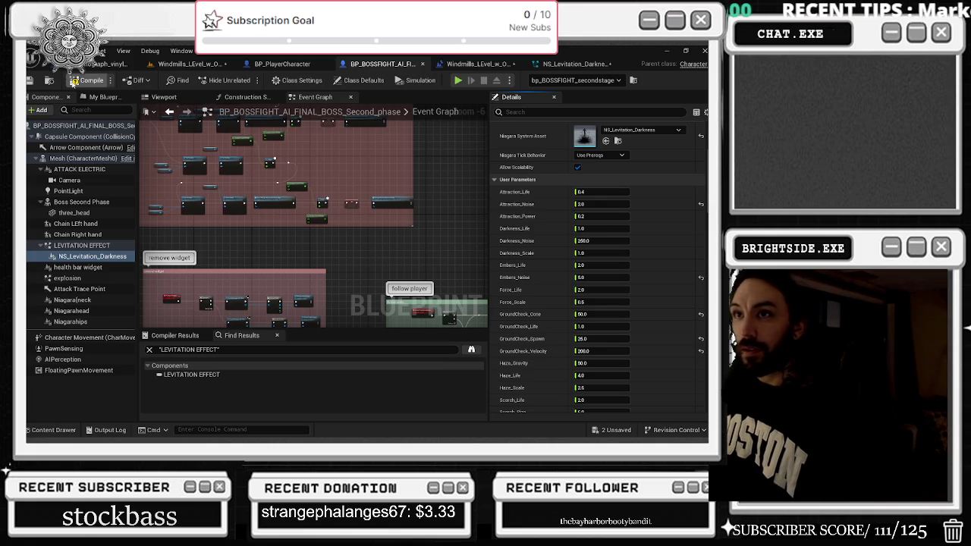
{"action": "left_click", "coordinate": [74, 81]}
Back in the level, save all the listed unsaved assets
{"action": "left_click", "coordinate": [192, 65]}
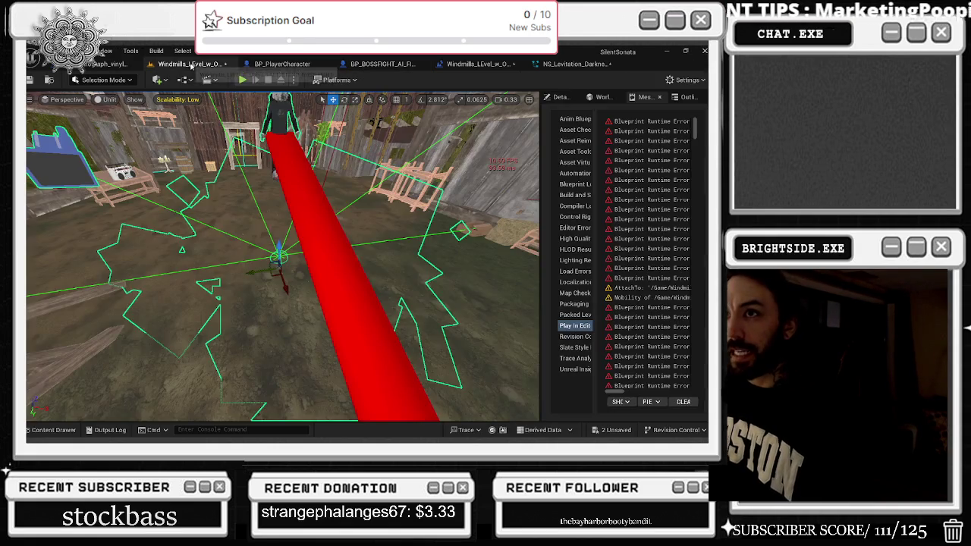
{"action": "left_click_drag", "start_coordinate": [207, 182], "coordinate": [206, 155]}
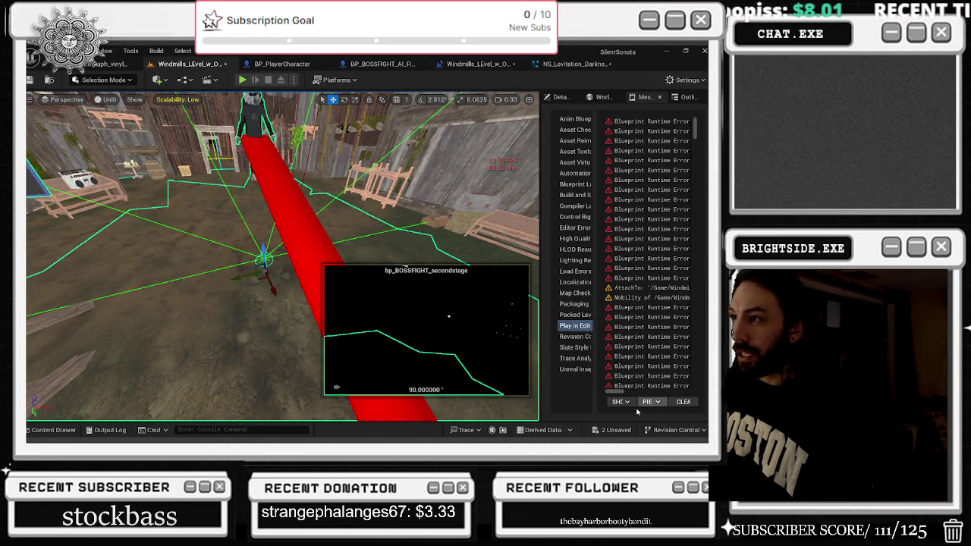
{"action": "left_click", "coordinate": [609, 429]}
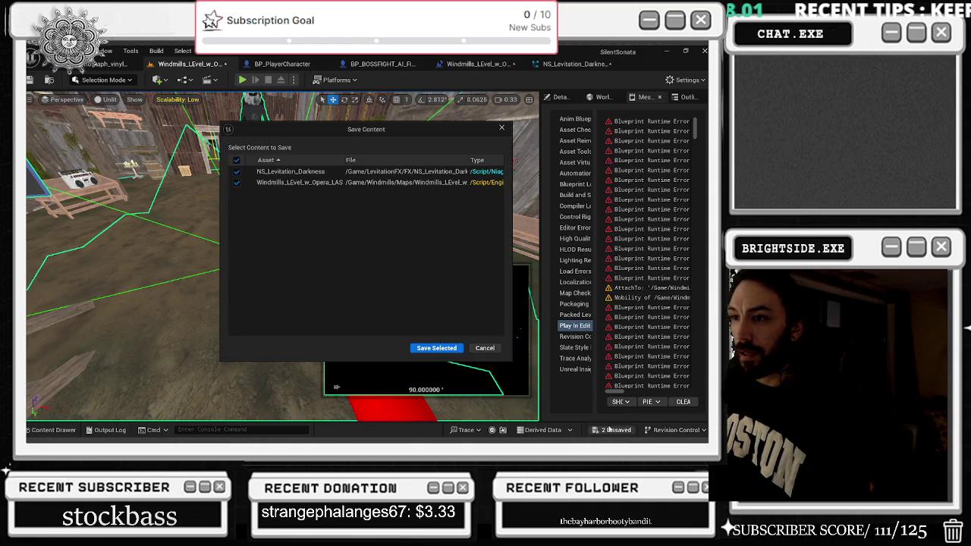
{"action": "left_click", "coordinate": [426, 351]}
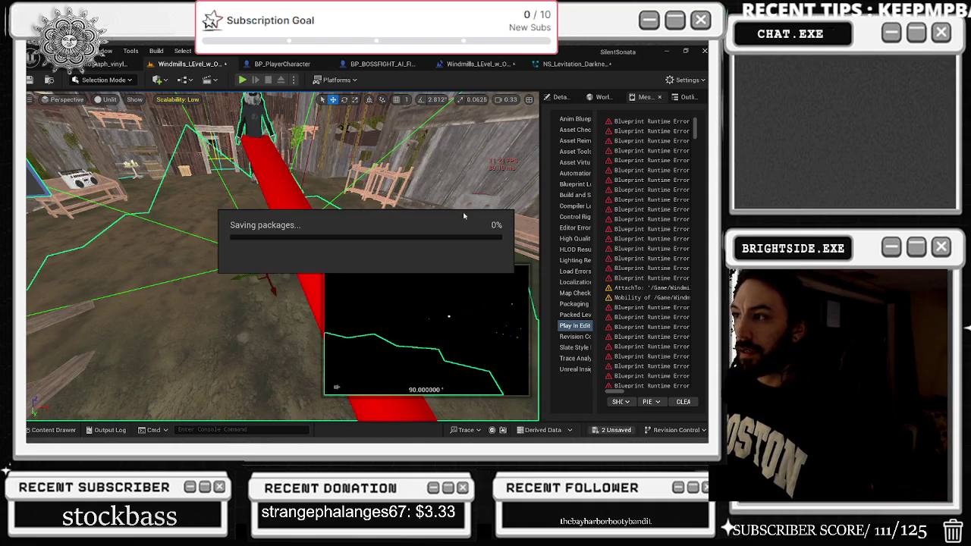
Raise Reflections to Medium and lower Effects quality to Low in Engine Scalability Settings
{"action": "left_click", "coordinate": [685, 80]}
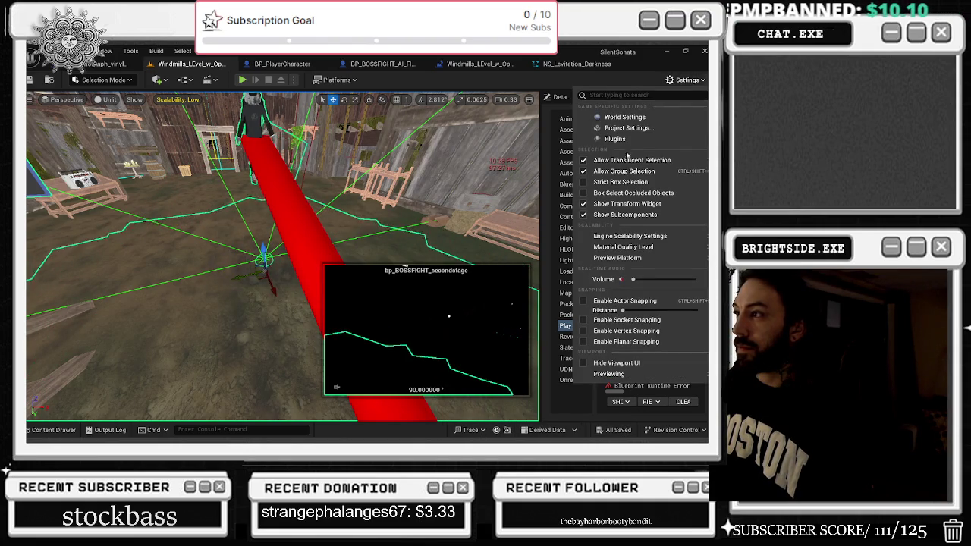
{"action": "mouse_move", "coordinate": [627, 240]}
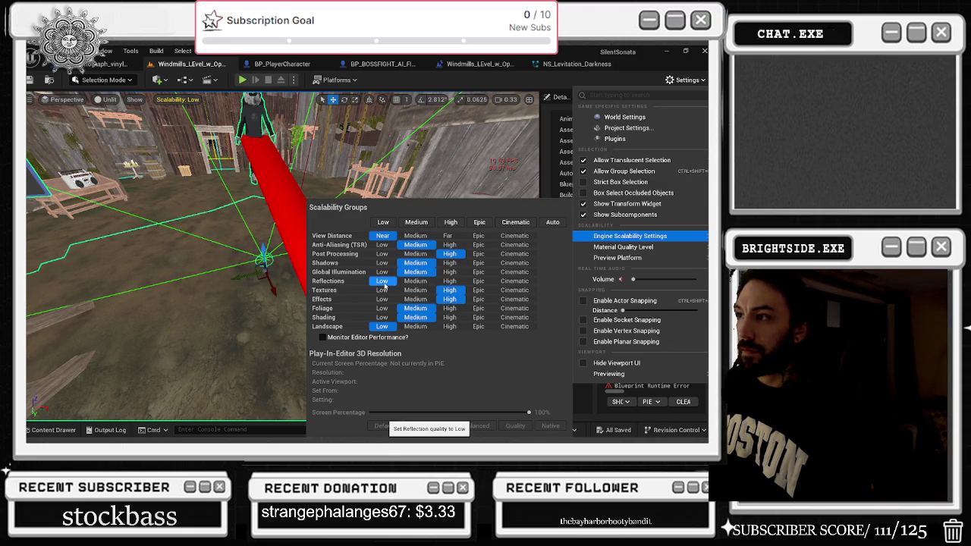
{"action": "left_click", "coordinate": [415, 281]}
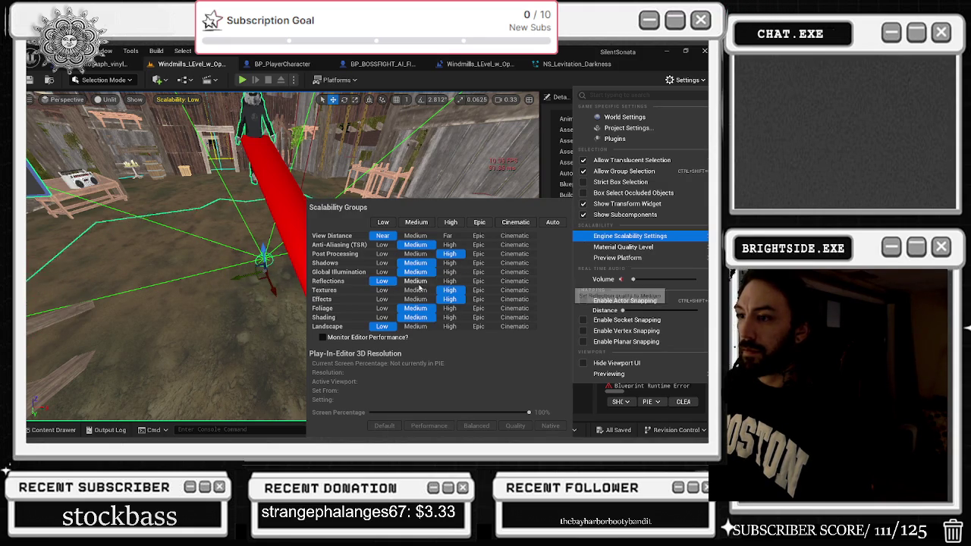
{"action": "left_click", "coordinate": [383, 299]}
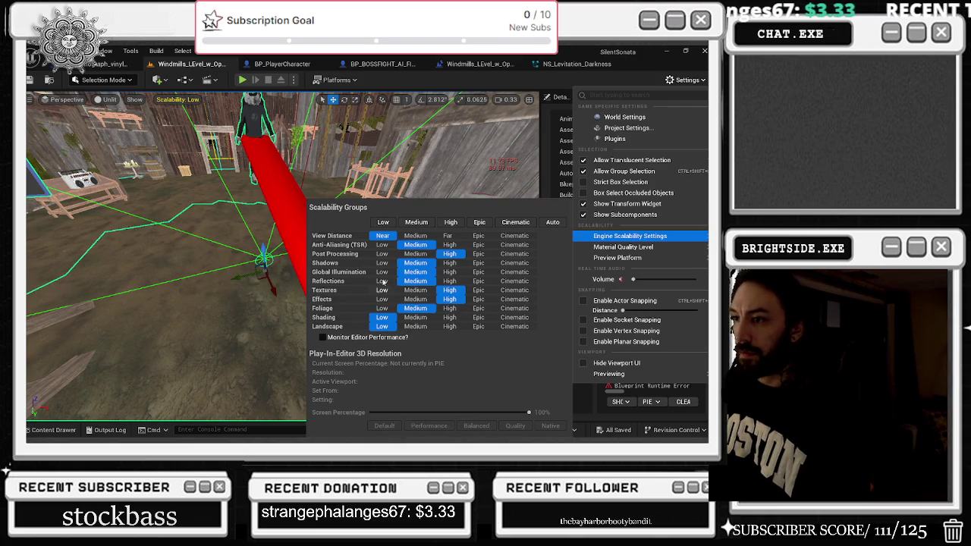
{"action": "left_click", "coordinate": [480, 228]}
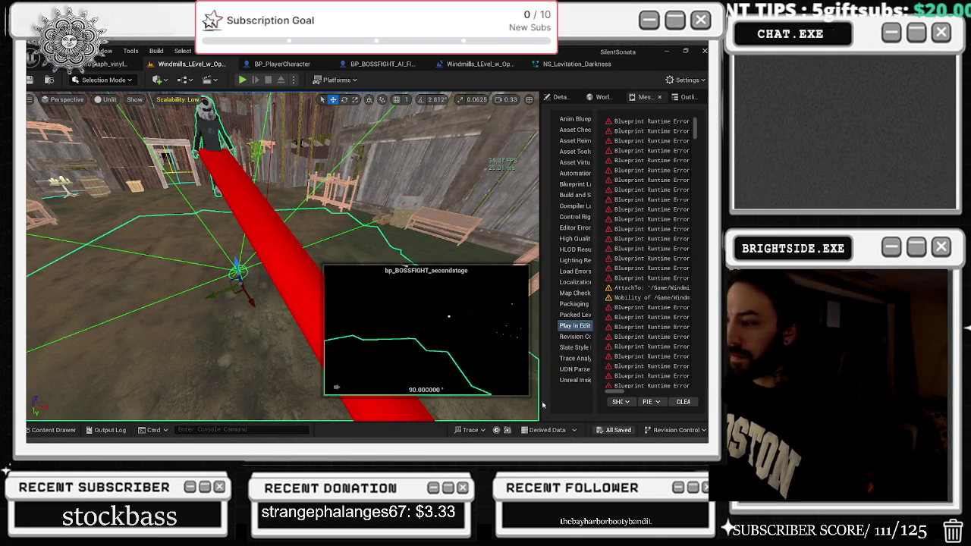
Play-test from the theater across the stage, backstage and gramophone room to the attic altar
{"action": "key", "text": "alt+p"}
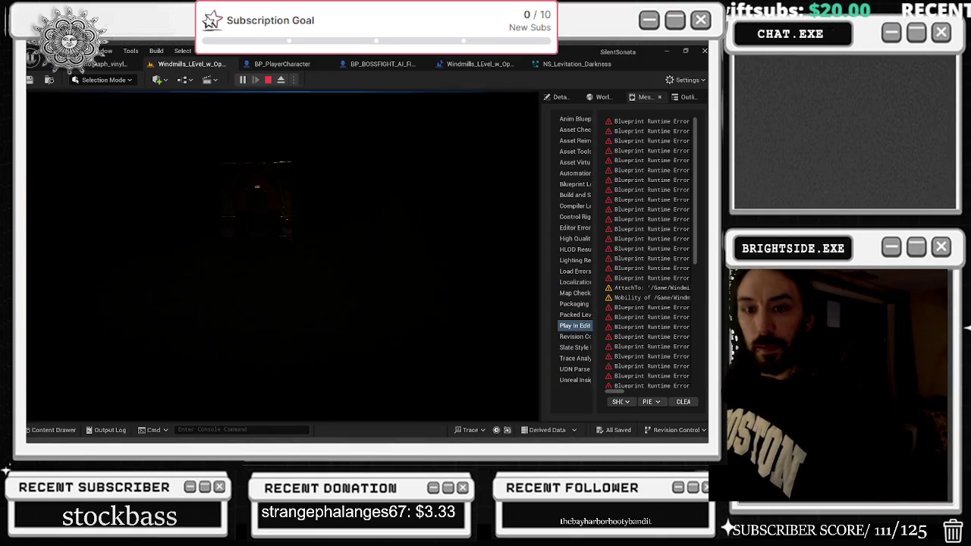
{"action": "left_click", "coordinate": [50, 178]}
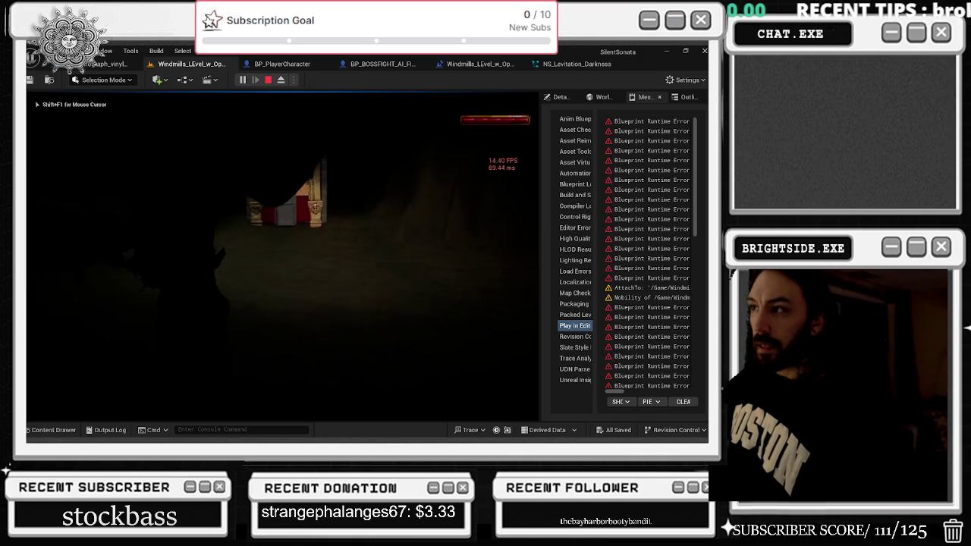
{"action": "key", "text": "w"}
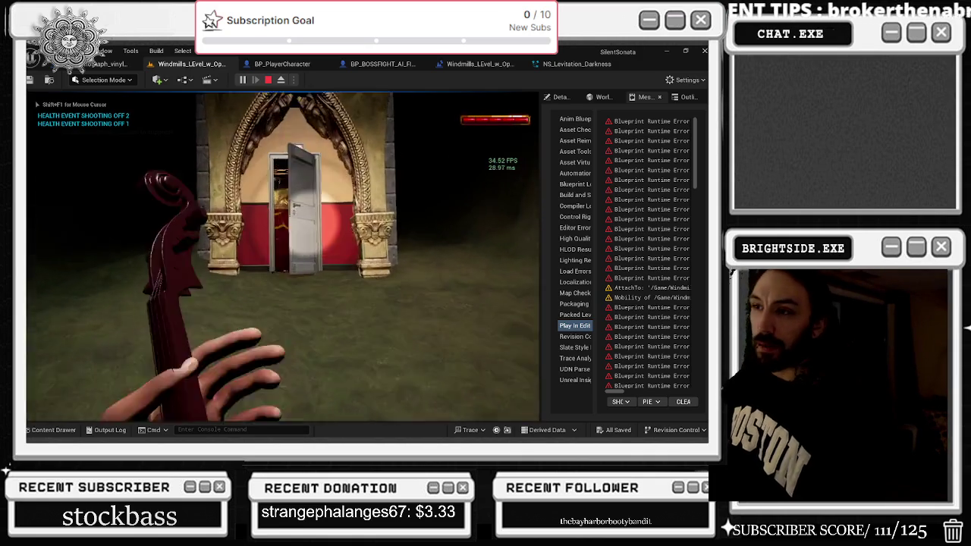
{"action": "key", "text": "w"}
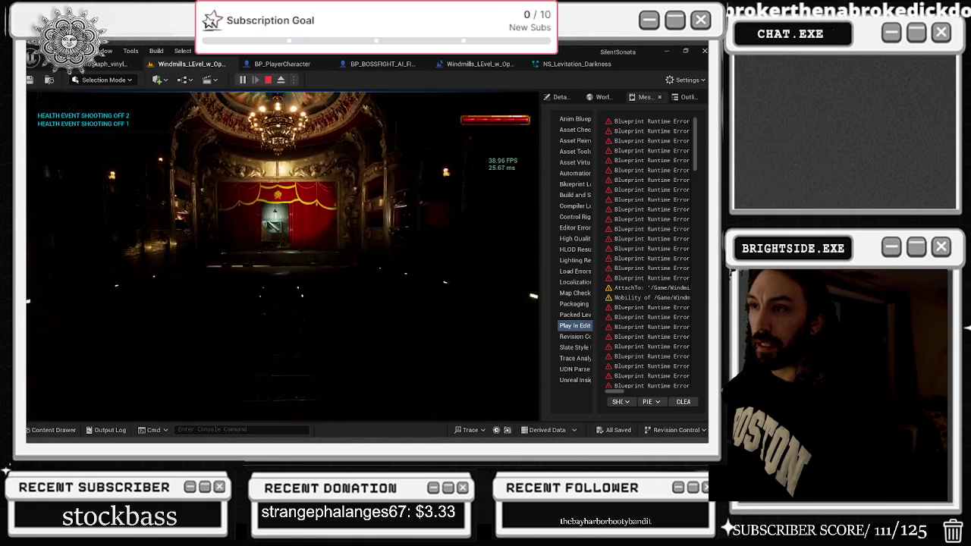
{"action": "key", "text": "w"}
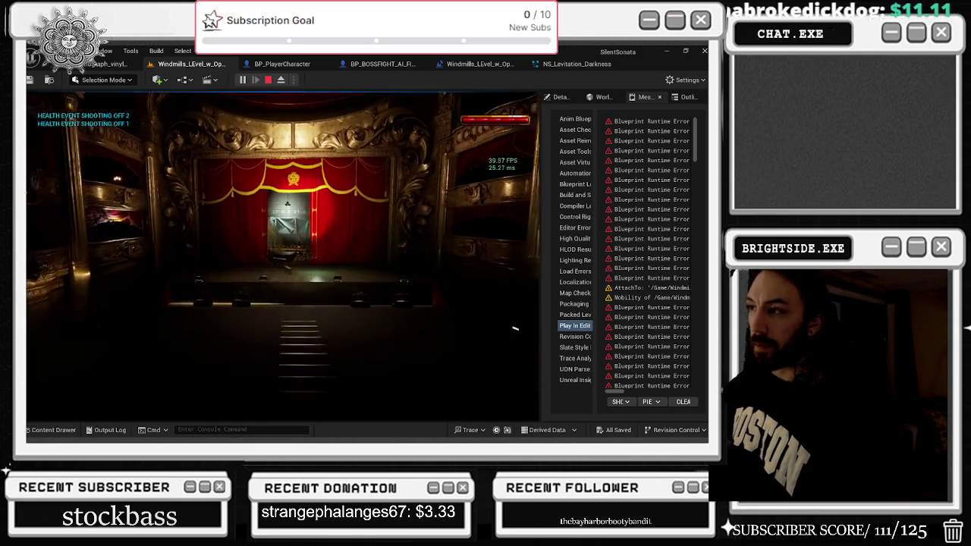
{"action": "key", "text": "w"}
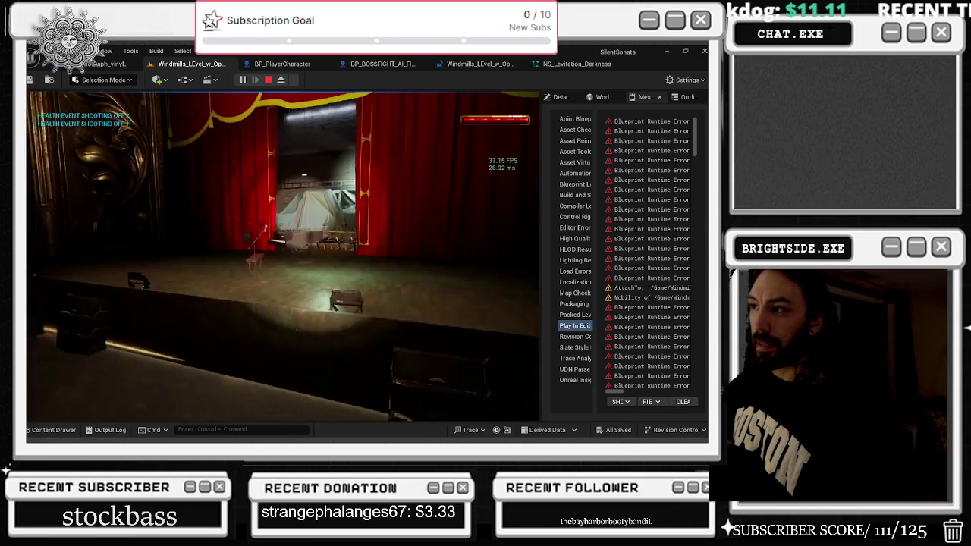
{"action": "key", "text": "w"}
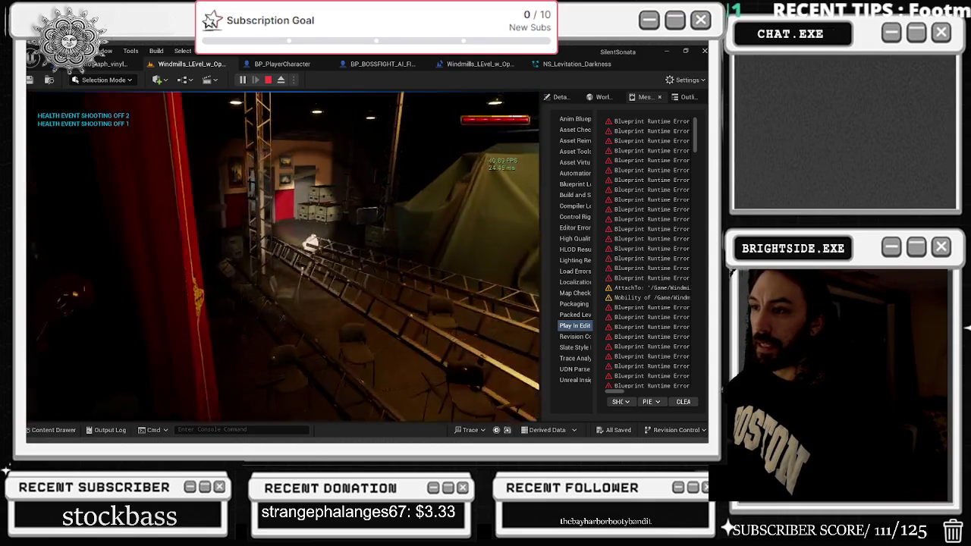
{"action": "key", "text": "c"}
{"action": "key", "text": "w"}
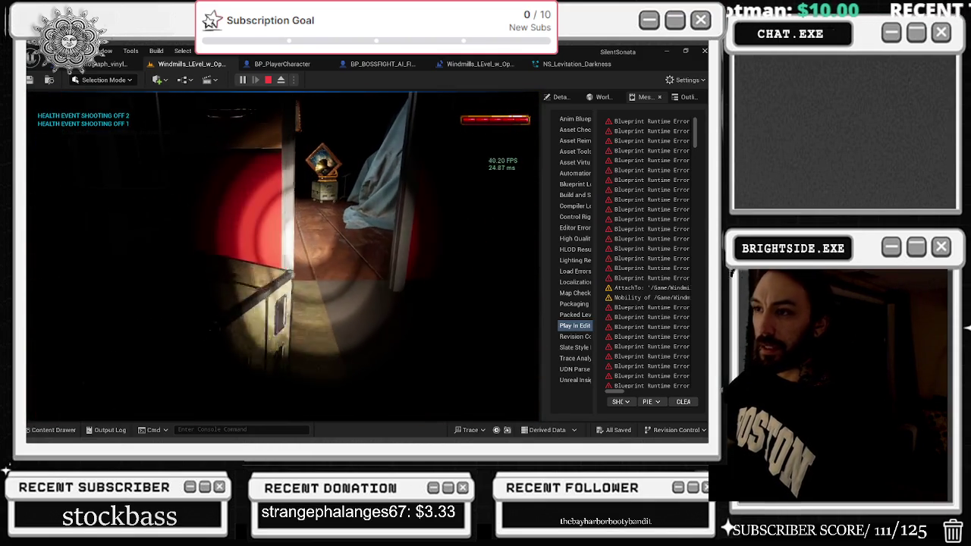
{"action": "key", "text": "w"}
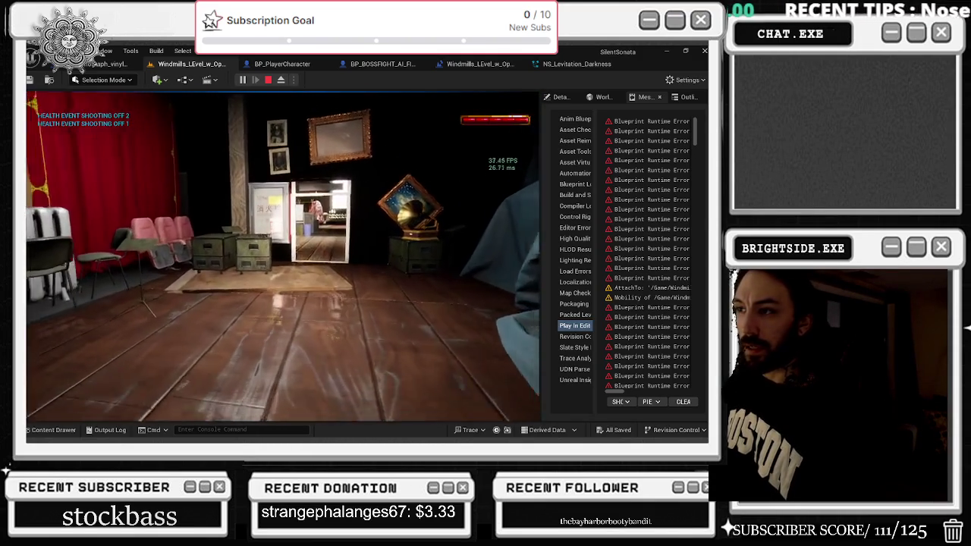
{"action": "key", "text": "w"}
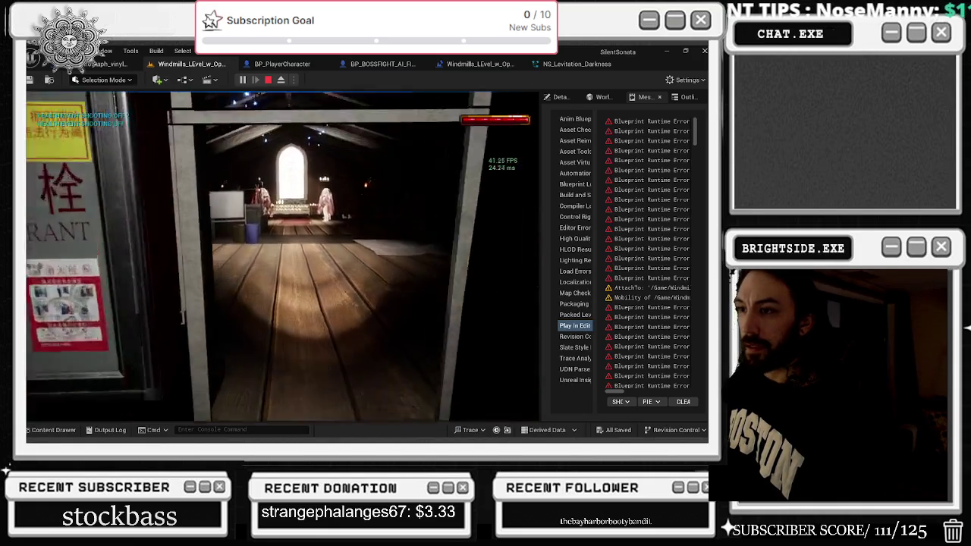
{"action": "key", "text": "w"}
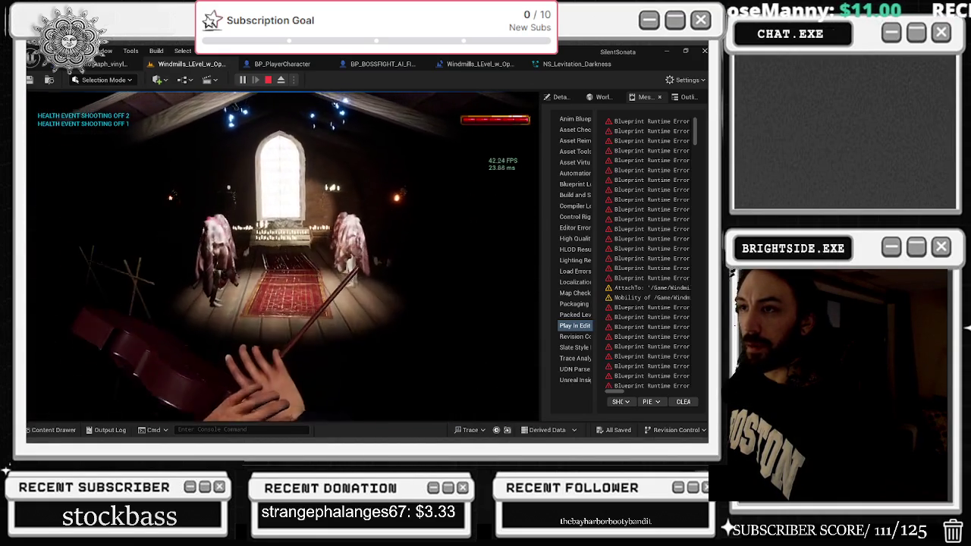
{"action": "key", "text": "w"}
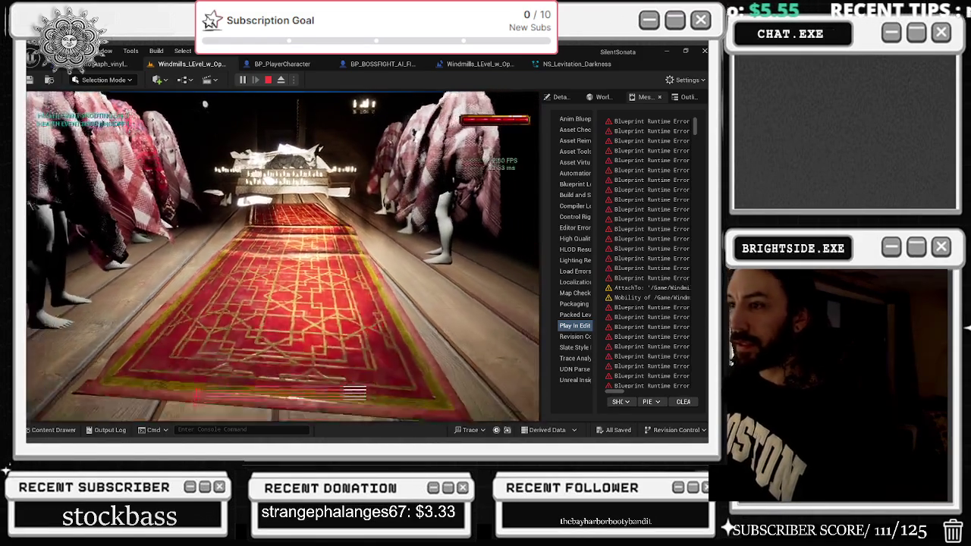
Check Engine Scalability Settings mid-game, then stop the play session
{"action": "key", "text": "alt+Tab"}
{"action": "left_click", "coordinate": [687, 81]}
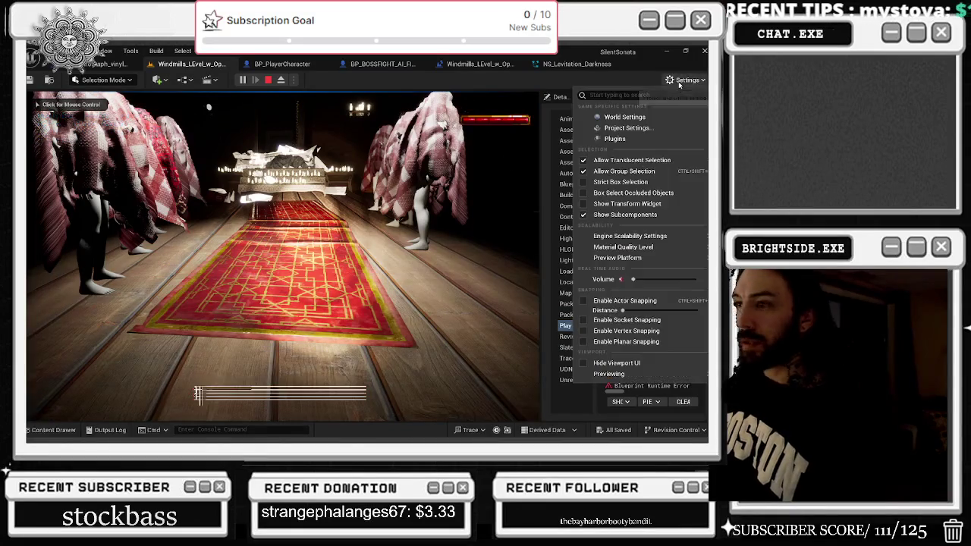
{"action": "mouse_move", "coordinate": [599, 237]}
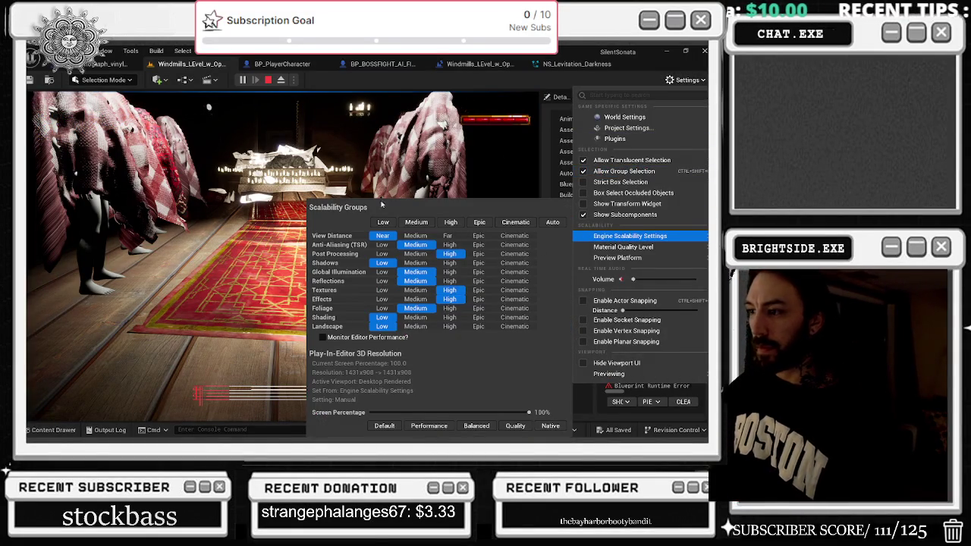
{"action": "left_click", "coordinate": [365, 174]}
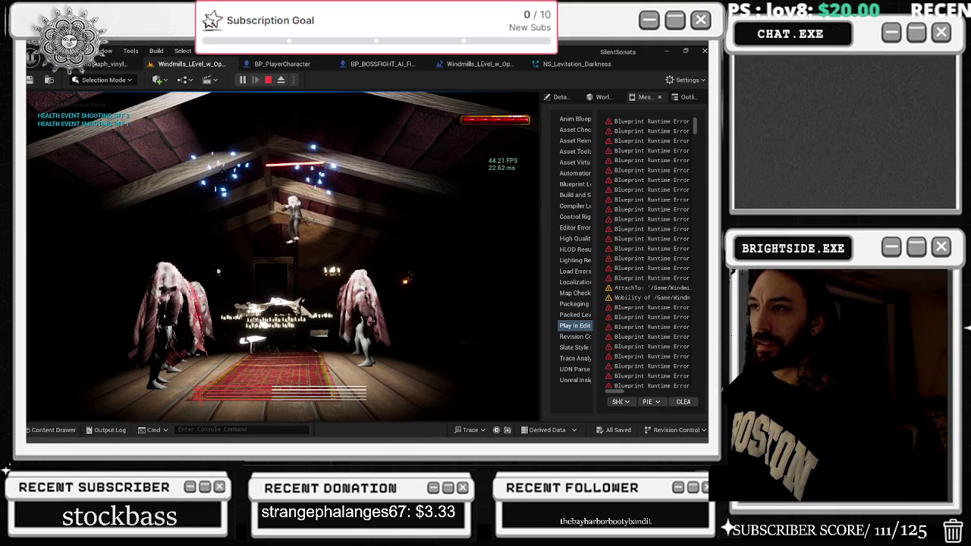
{"action": "key", "text": "Escape"}
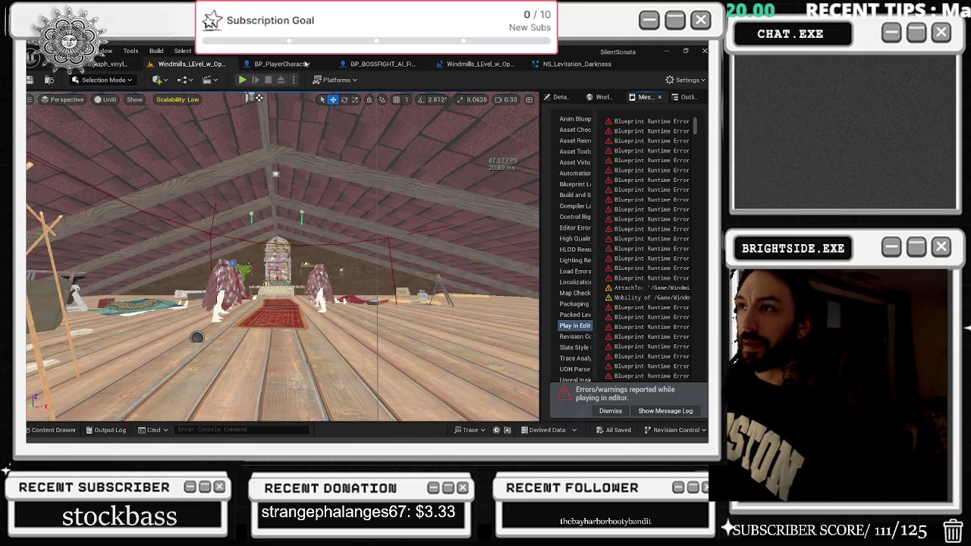
Glance at the boss blueprint, then fly the level camera from the attic into the barn
{"action": "left_click", "coordinate": [372, 67]}
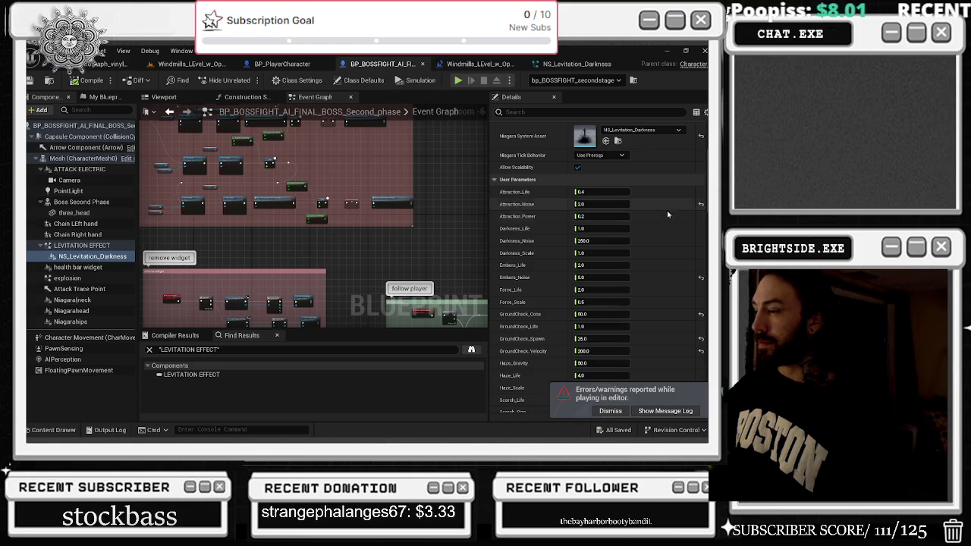
{"action": "scroll", "coordinate": [667, 214], "scroll_direction": "down", "scroll_amount": 2}
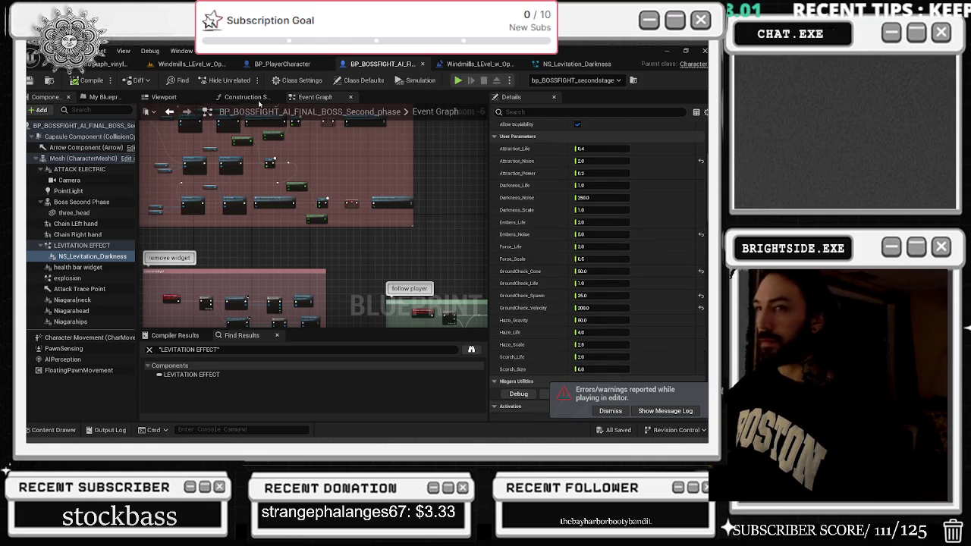
{"action": "left_click", "coordinate": [190, 64]}
{"action": "mouse_move", "coordinate": [283, 258]}
{"action": "left_mouse_down"}
{"action": "mouse_move", "coordinate": [283, 243]}
{"action": "mouse_move", "coordinate": [304, 243]}
{"action": "mouse_move", "coordinate": [281, 227]}
{"action": "mouse_move", "coordinate": [266, 231]}
{"action": "left_mouse_up"}
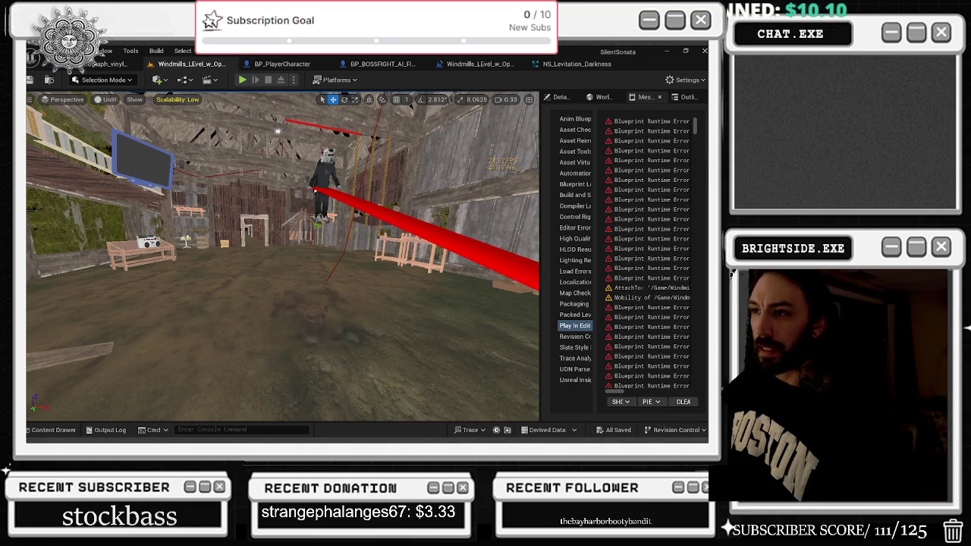
Switch the viewport to Lit rendering and toggle game view with G
{"action": "left_click", "coordinate": [101, 103]}
{"action": "left_click", "coordinate": [114, 136]}
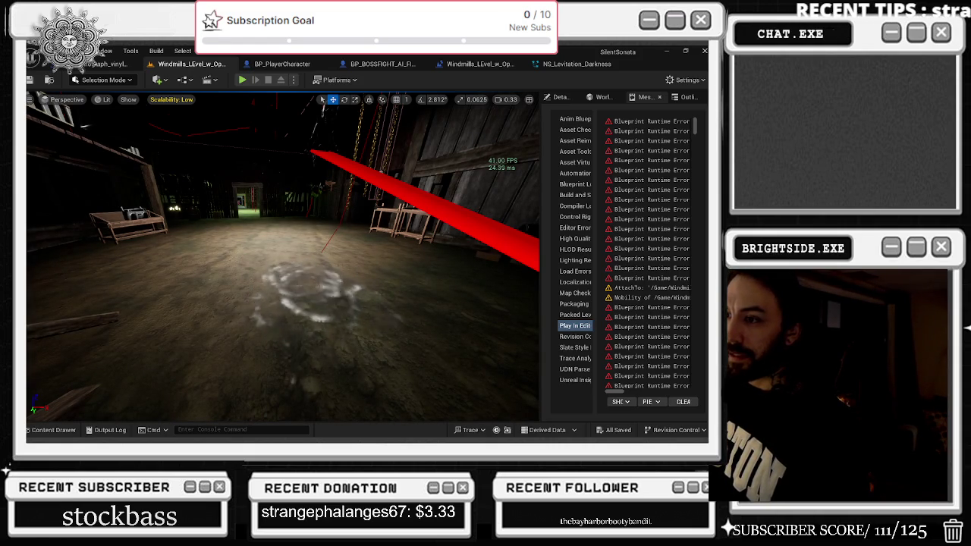
{"action": "key", "text": "g"}
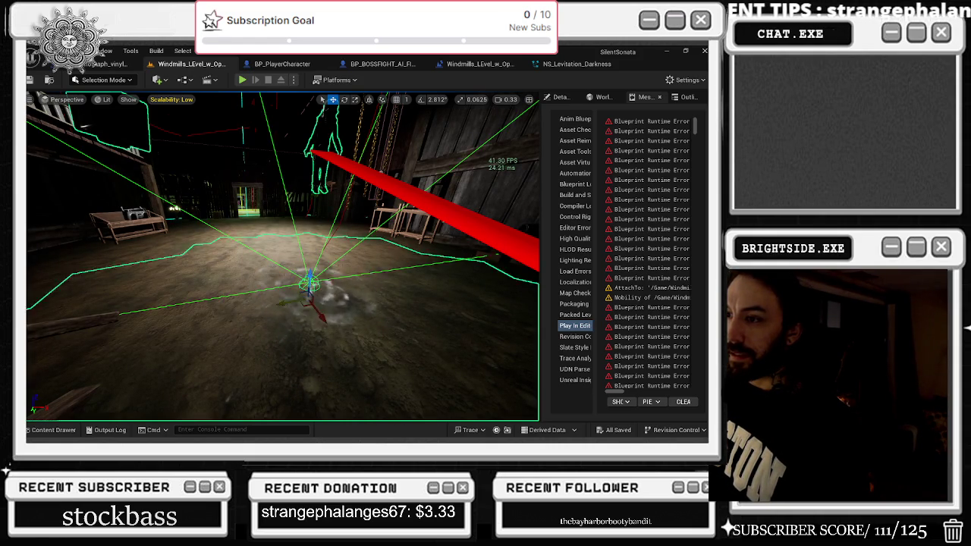
{"action": "left_click", "coordinate": [379, 63]}
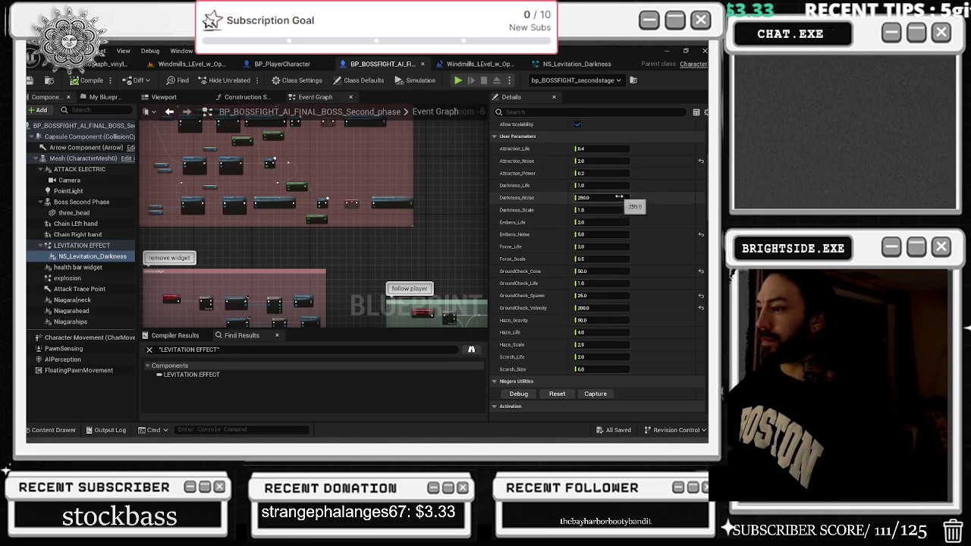
Change GroundCheck_Velocity under User Parameters from 200.0 back to 1000.0
{"action": "scroll", "coordinate": [658, 220], "scroll_direction": "down", "scroll_amount": 3}
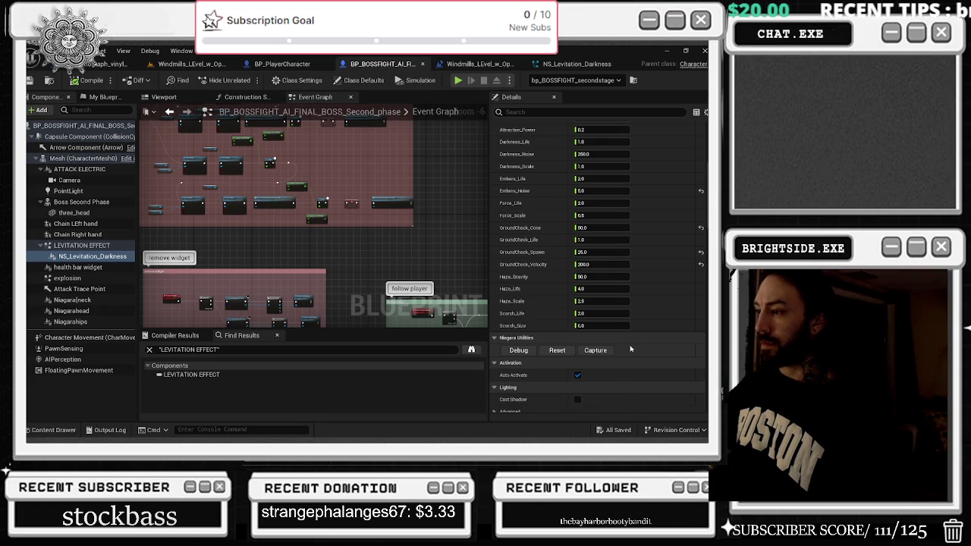
{"action": "scroll", "coordinate": [641, 338], "scroll_direction": "up", "scroll_amount": 5}
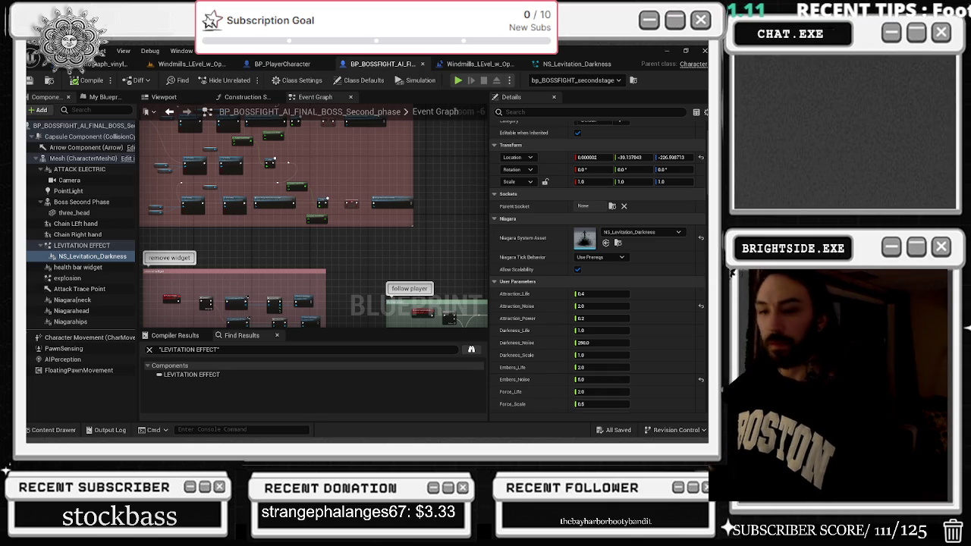
{"action": "scroll", "coordinate": [562, 288], "scroll_direction": "down", "scroll_amount": 3}
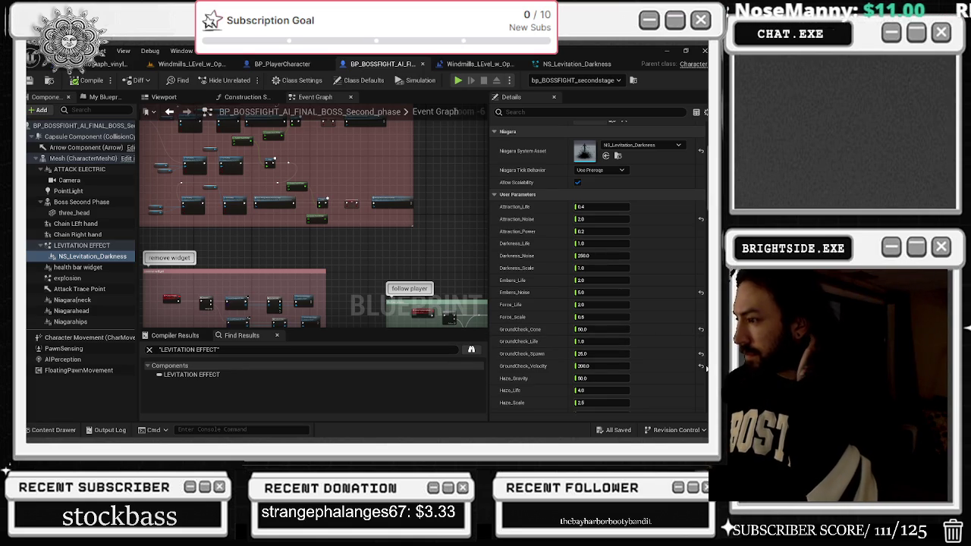
{"action": "left_click", "coordinate": [701, 367]}
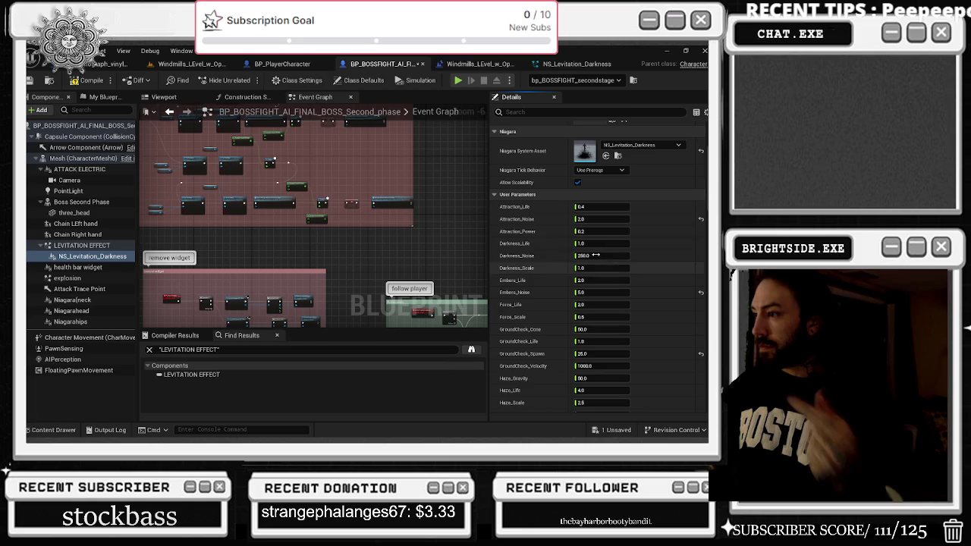
{"action": "left_click", "coordinate": [190, 64]}
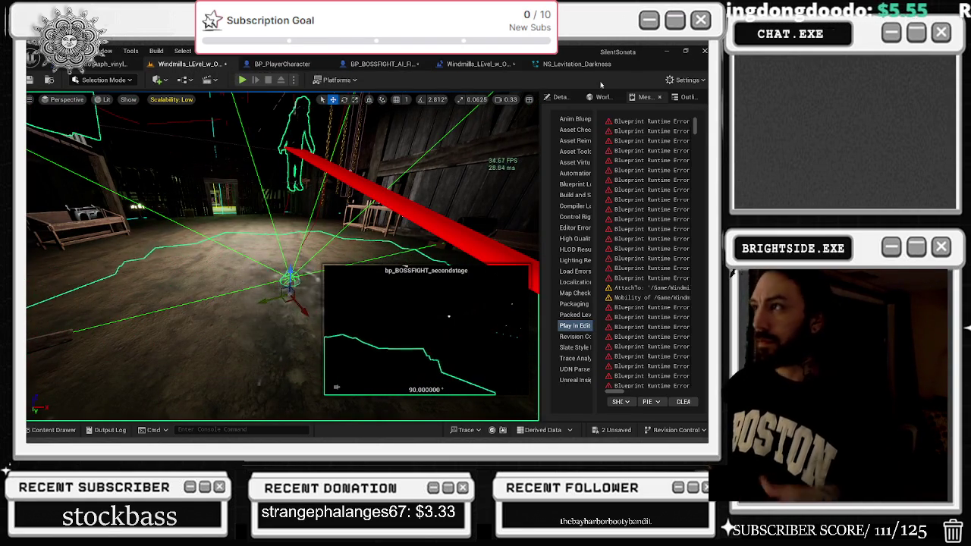
Compile NS_Levitation_Darkness with NE_Scorch selected, then save both modified assets from the Windmills level
{"action": "left_click", "coordinate": [565, 67]}
{"action": "left_click", "coordinate": [393, 250]}
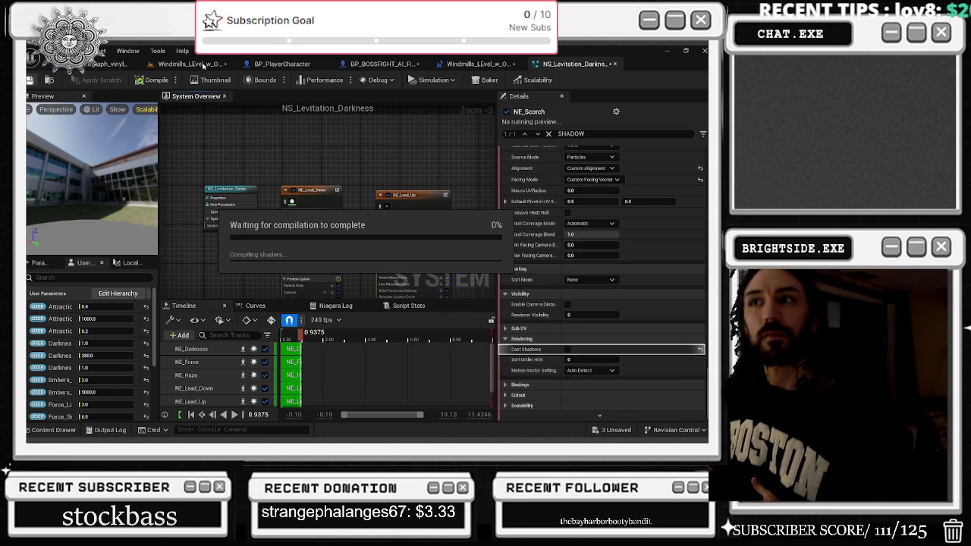
{"action": "left_click", "coordinate": [204, 65]}
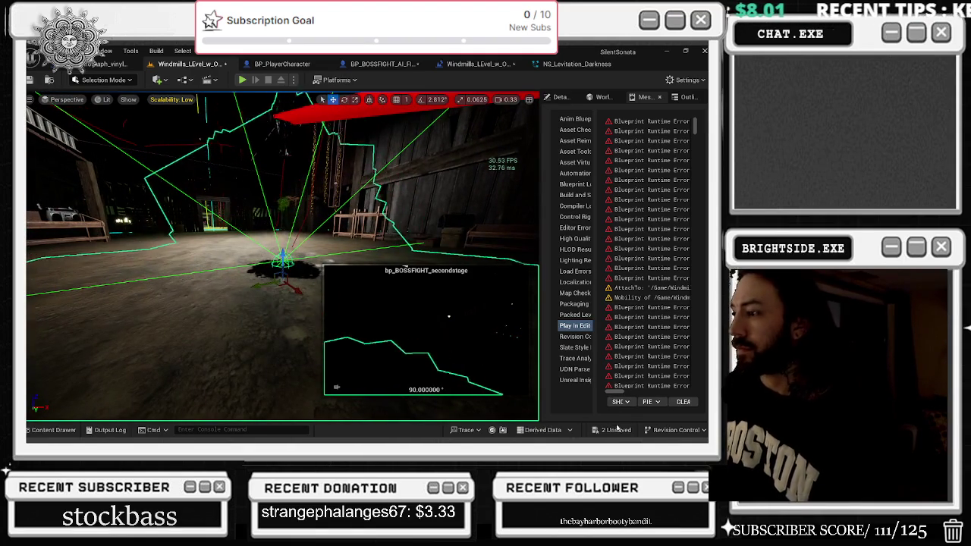
{"action": "key", "text": "ctrl+shift+s"}
{"action": "left_click", "coordinate": [437, 348]}
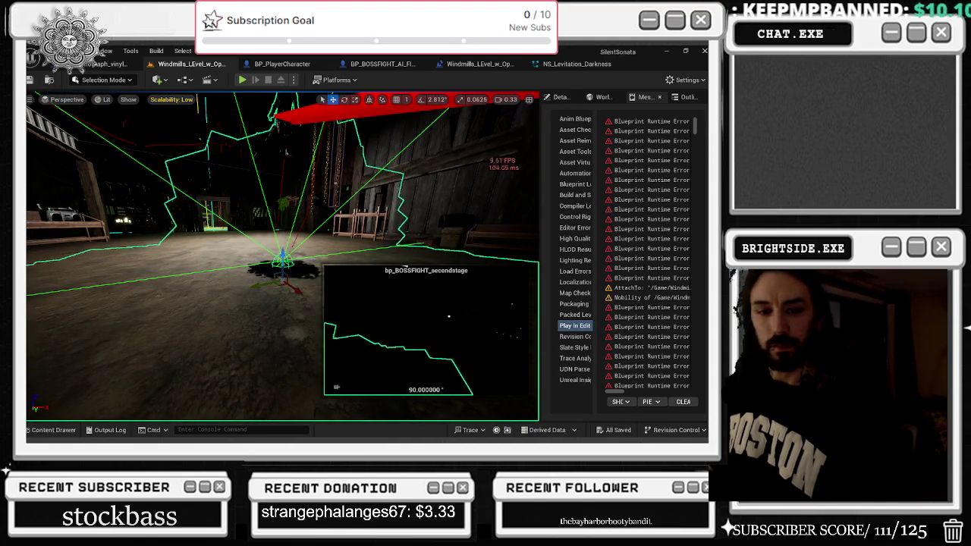
{"action": "left_click_drag", "start_coordinate": [282, 303], "coordinate": [296, 289]}
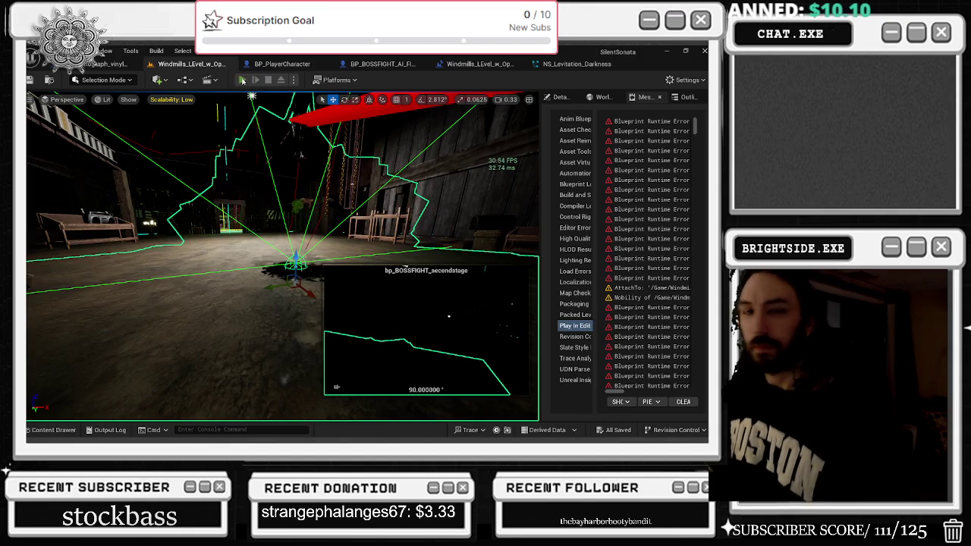
Play-test by walking past the theater stage into the attic until the stained-glass window shatters, then stop
{"action": "key", "text": "alt+p"}
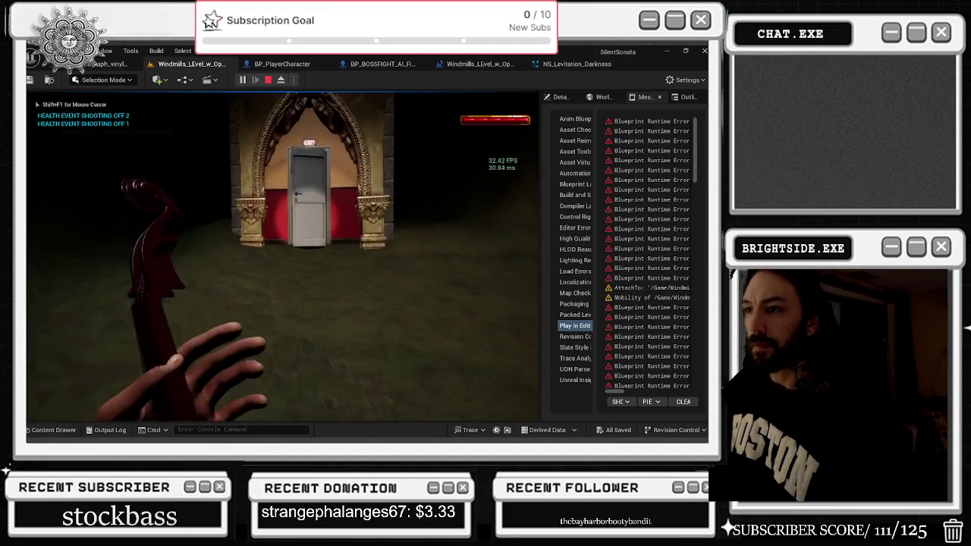
{"action": "key", "text": "w"}
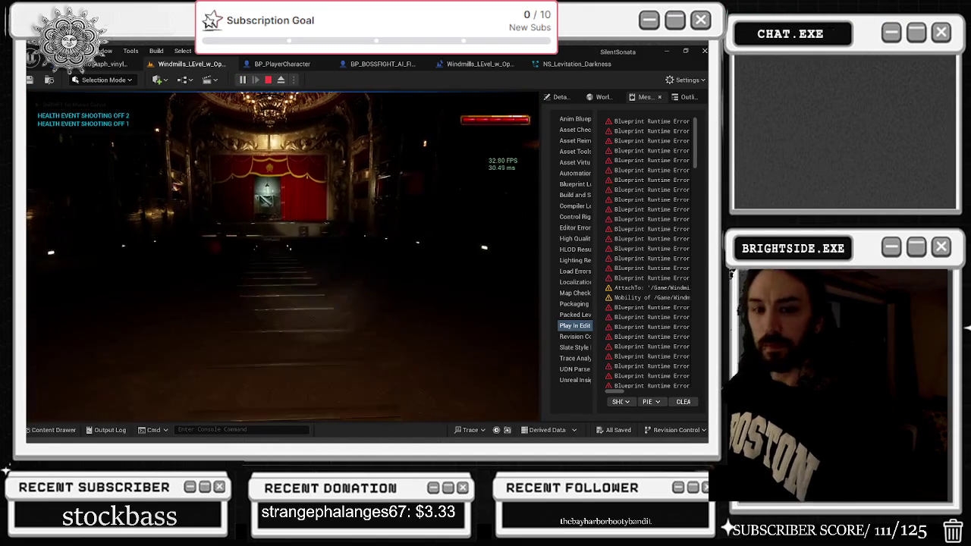
{"action": "key", "text": "w"}
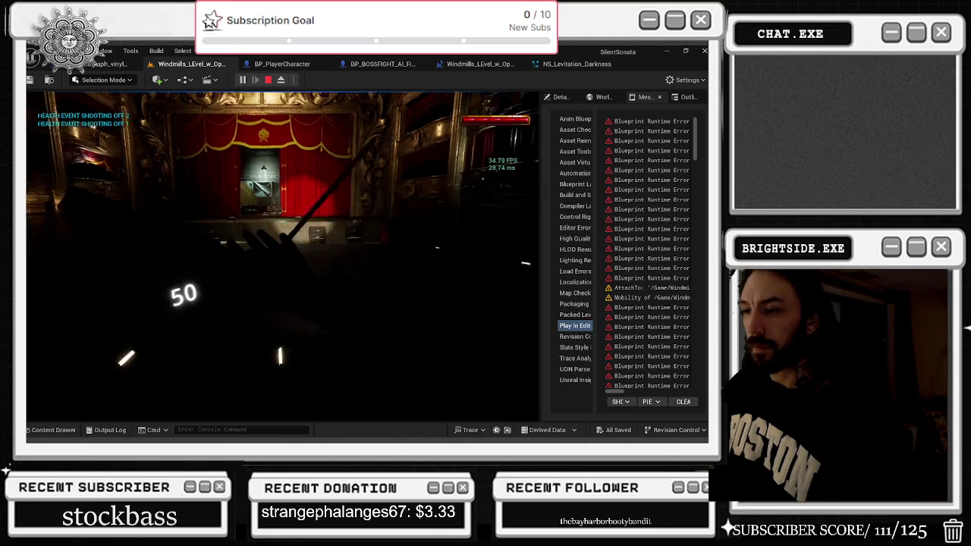
{"action": "key", "text": "w"}
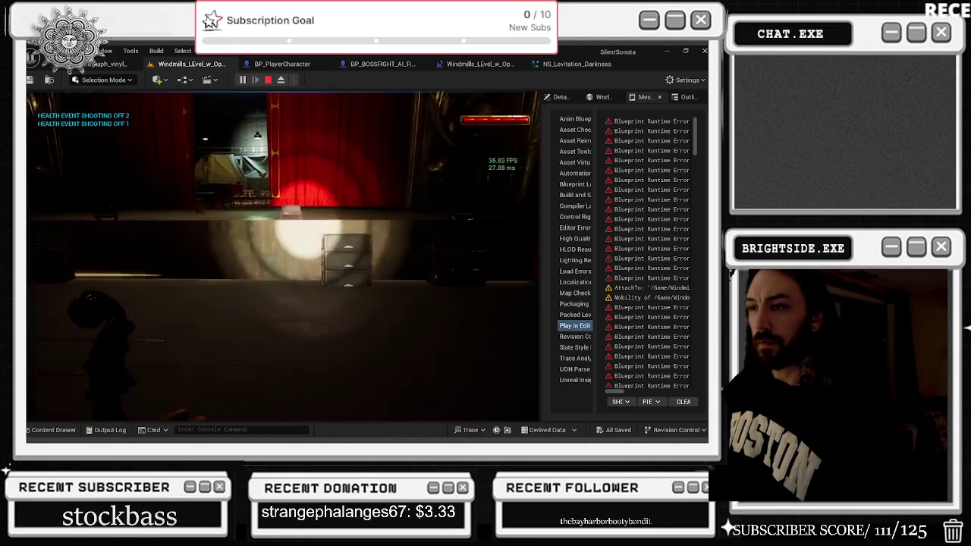
{"action": "key", "text": "w"}
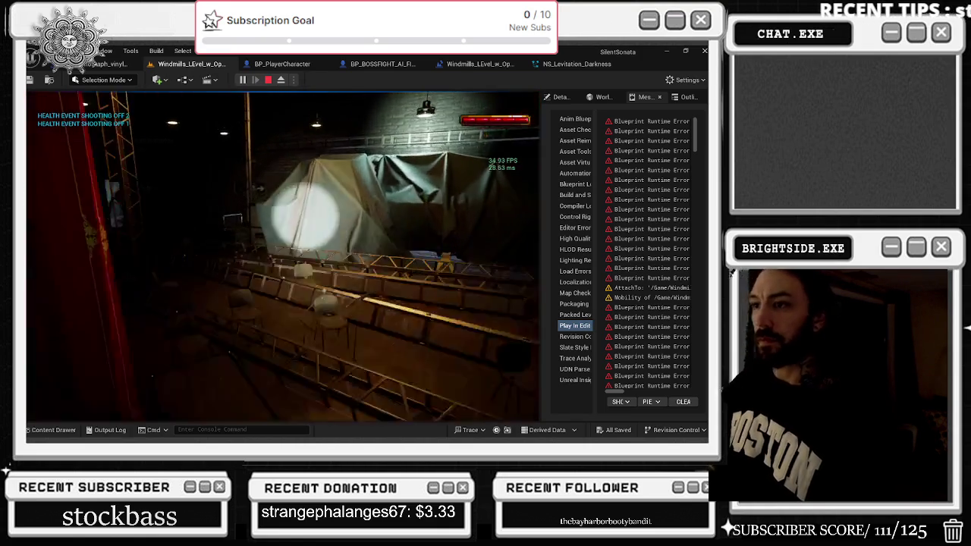
{"action": "key", "text": "w"}
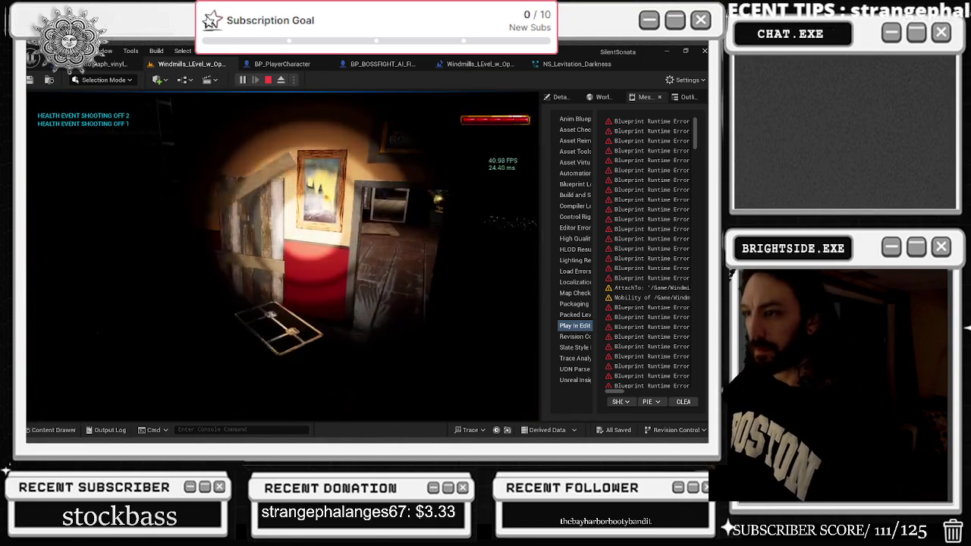
{"action": "key", "text": "w"}
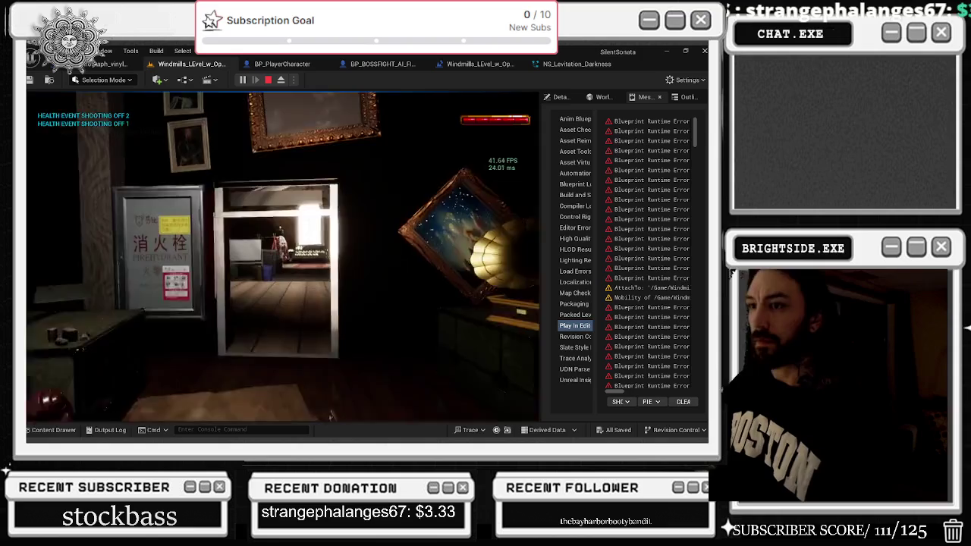
{"action": "key", "text": "w"}
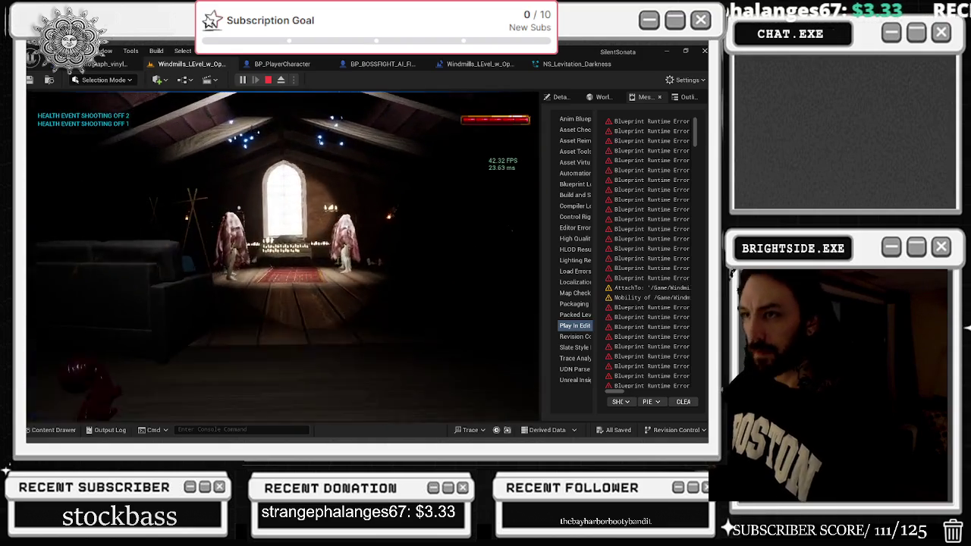
{"action": "key", "text": "w"}
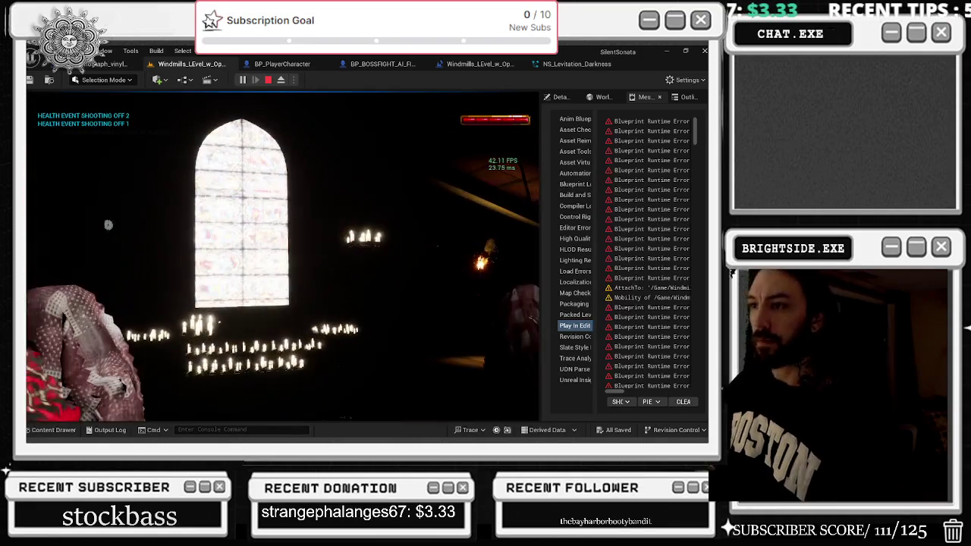
{"action": "key", "text": "w"}
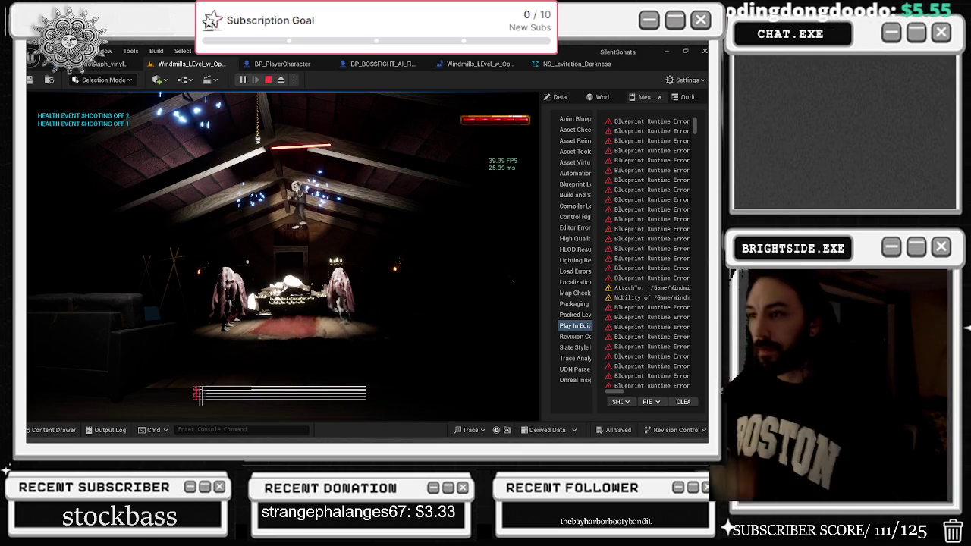
{"action": "key", "text": "Escape"}
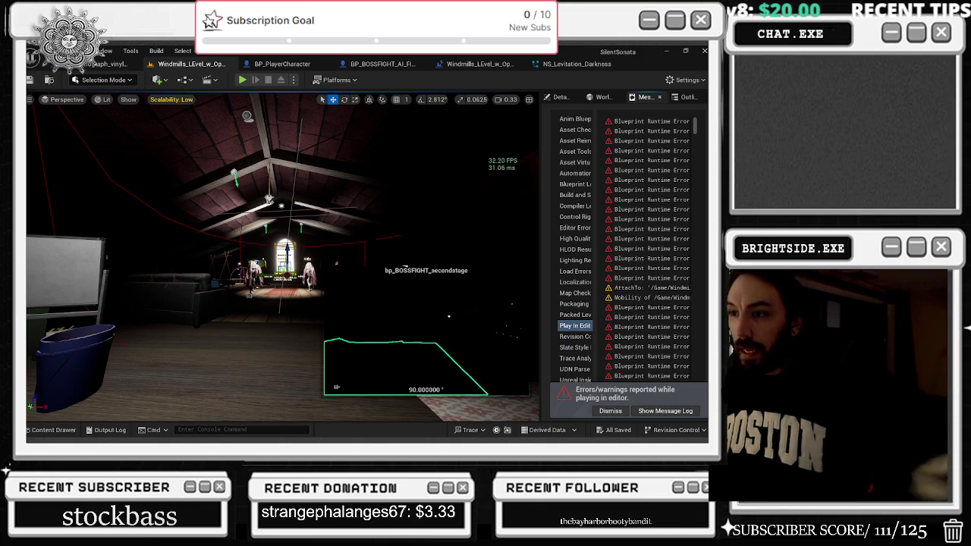
Clear the level viewport's realtime override from its options menu
{"action": "scroll", "coordinate": [281, 258], "scroll_direction": "up", "scroll_amount": 2}
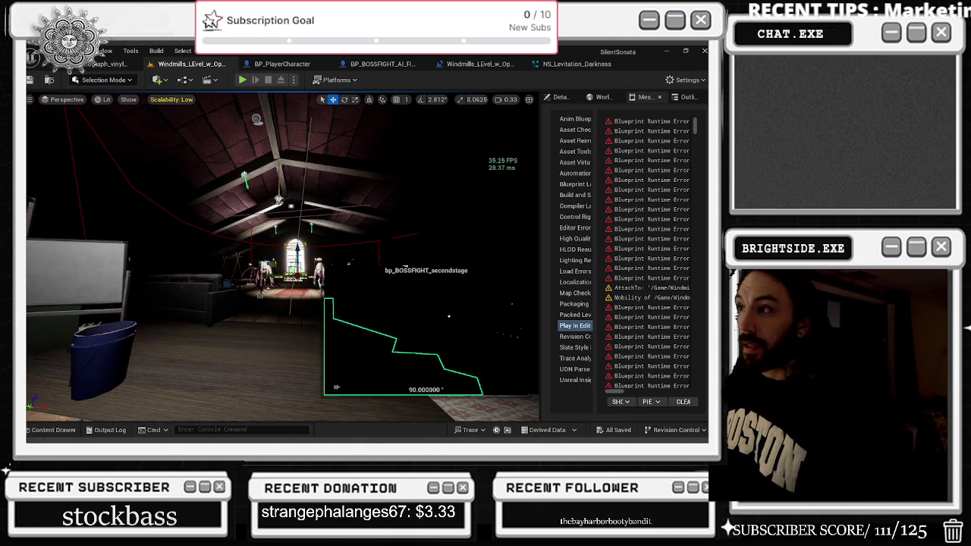
{"action": "scroll", "coordinate": [281, 258], "scroll_direction": "up", "scroll_amount": 2}
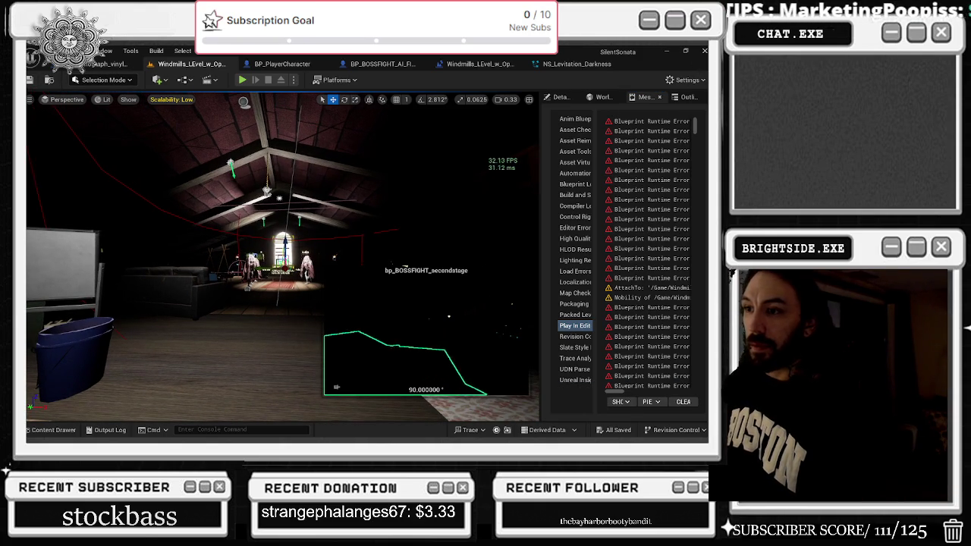
{"action": "left_click", "coordinate": [127, 100]}
{"action": "left_click", "coordinate": [104, 99]}
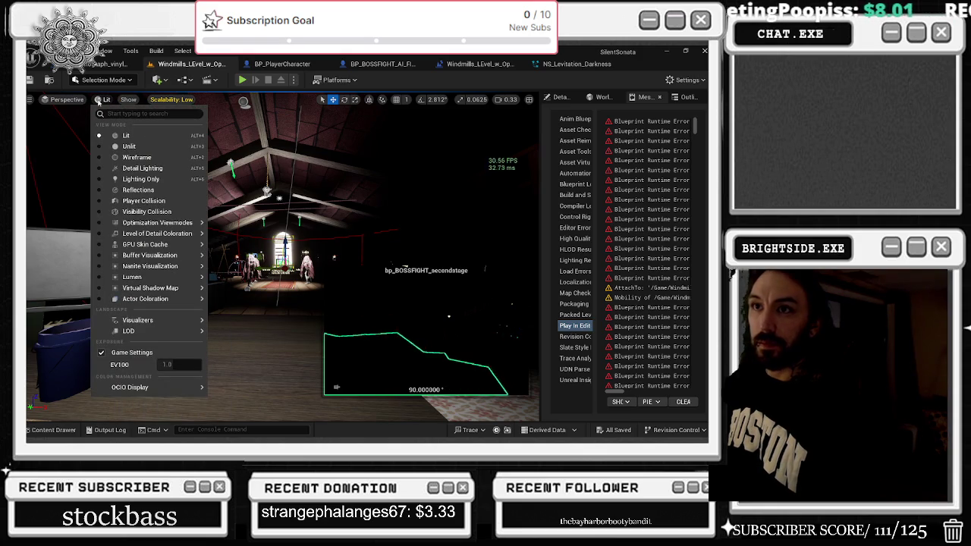
{"action": "left_click", "coordinate": [62, 100]}
{"action": "left_click", "coordinate": [31, 100]}
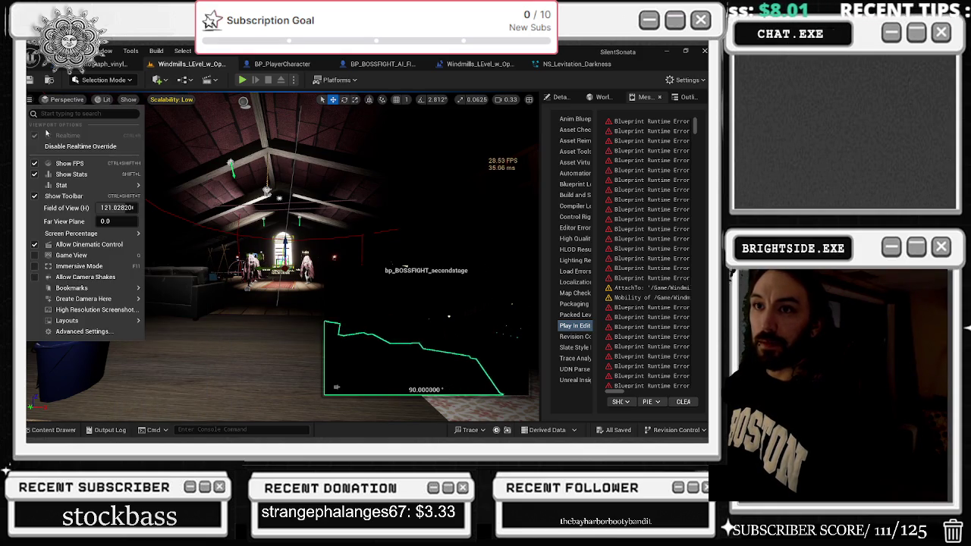
{"action": "left_click", "coordinate": [76, 146]}
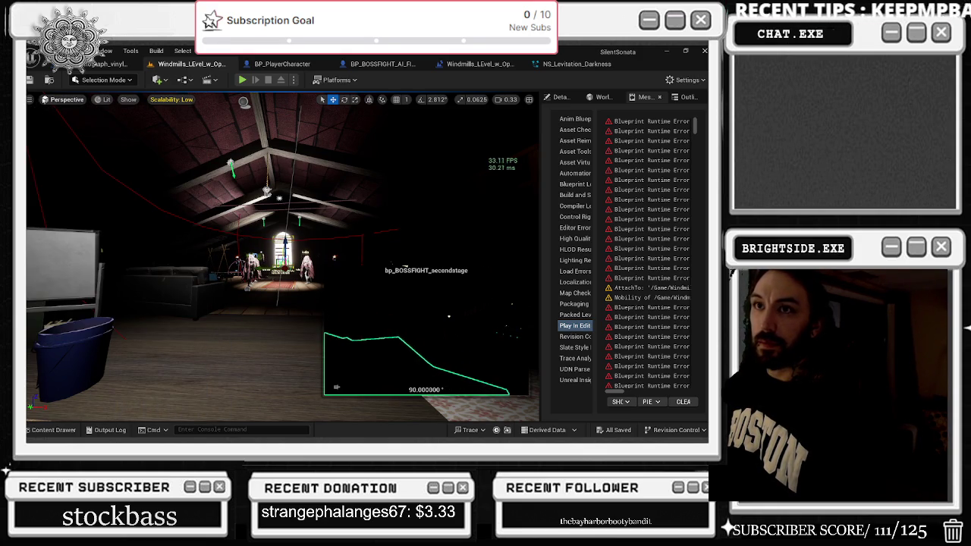
Uncheck Realtime so the viewport stops rendering in realtime
{"action": "left_click", "coordinate": [30, 99]}
{"action": "left_click", "coordinate": [46, 138]}
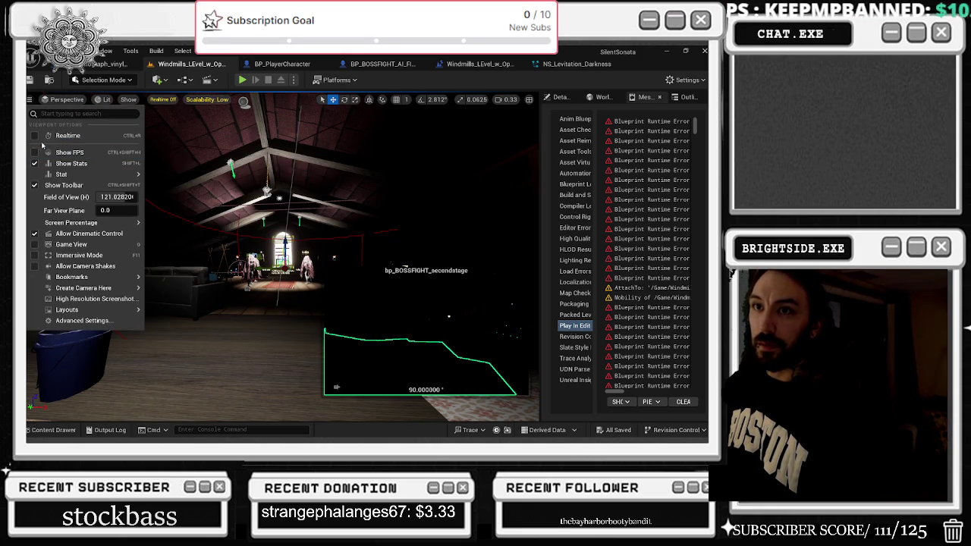
{"action": "mouse_move", "coordinate": [61, 174]}
{"action": "mouse_move", "coordinate": [170, 197]}
{"action": "key", "text": "Escape"}
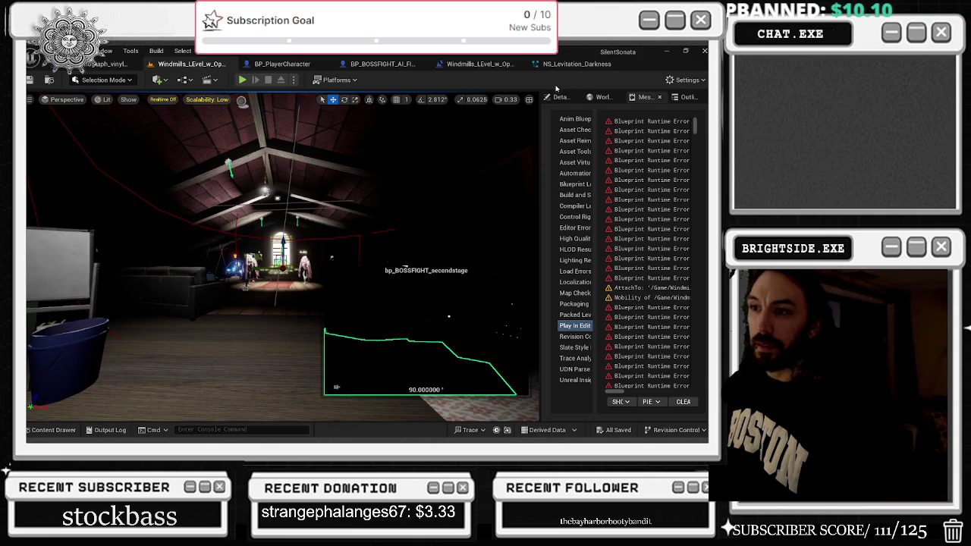
Minimise the Unreal Engine editor to the taskbar and pick an option from the taskbar's context menu
{"action": "left_click", "coordinate": [102, 99]}
{"action": "left_click", "coordinate": [142, 149]}
{"action": "left_click", "coordinate": [666, 50]}
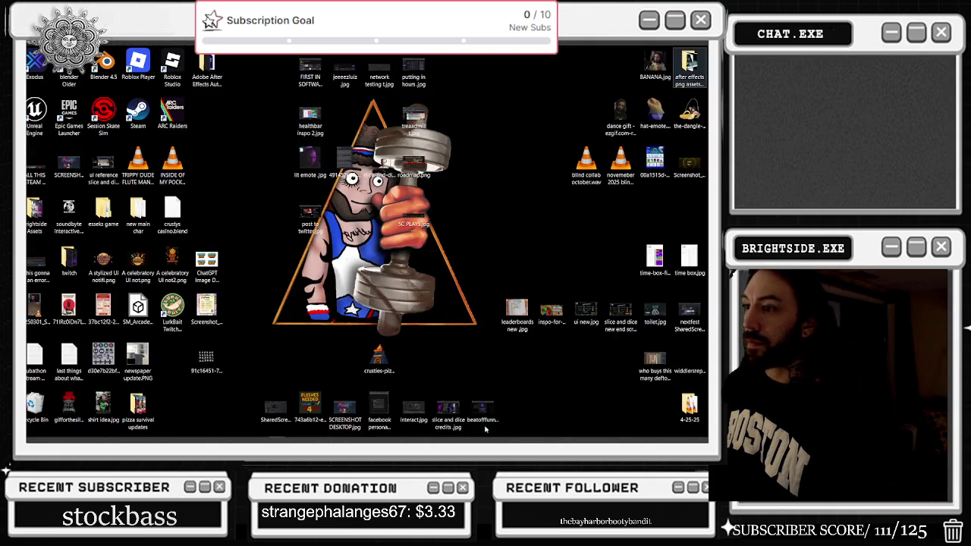
{"action": "right_click", "coordinate": [522, 430]}
{"action": "left_click", "coordinate": [556, 394]}
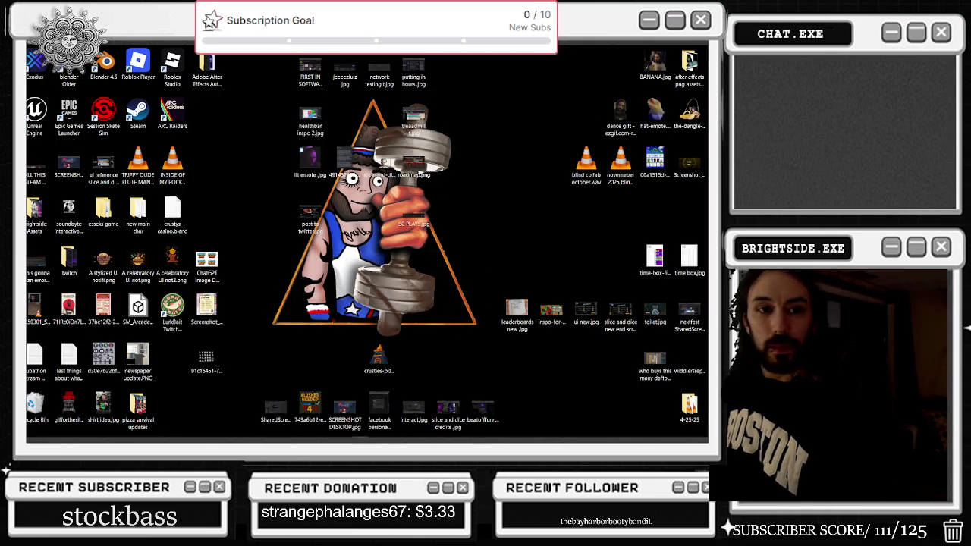
{"action": "mouse_move", "coordinate": [364, 437]}
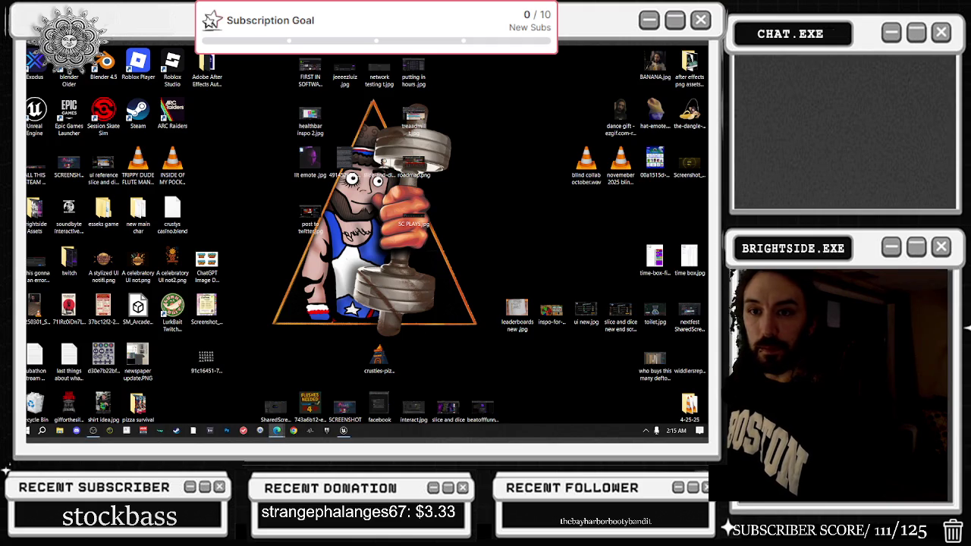